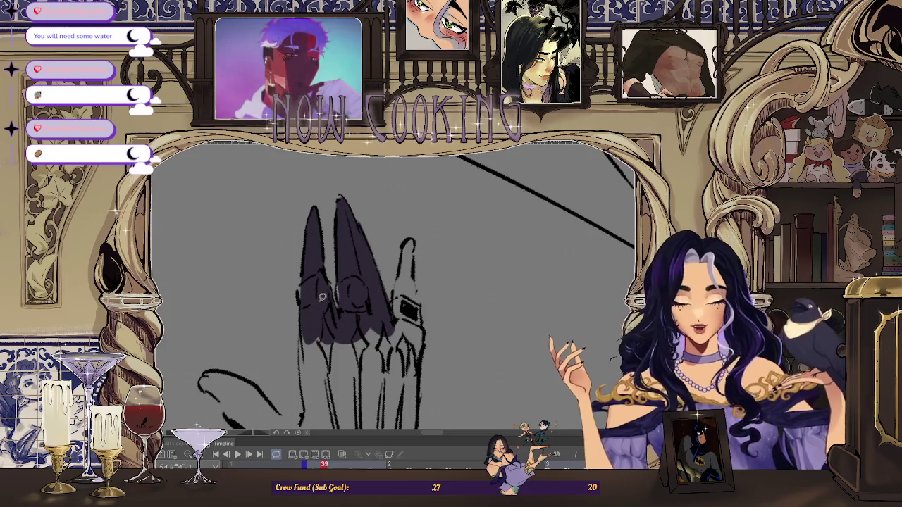
Zoom in and fill a dark purple shadow shape over the fingers on frame 39.
key("ctrl+plus")
key("ctrl+plus")
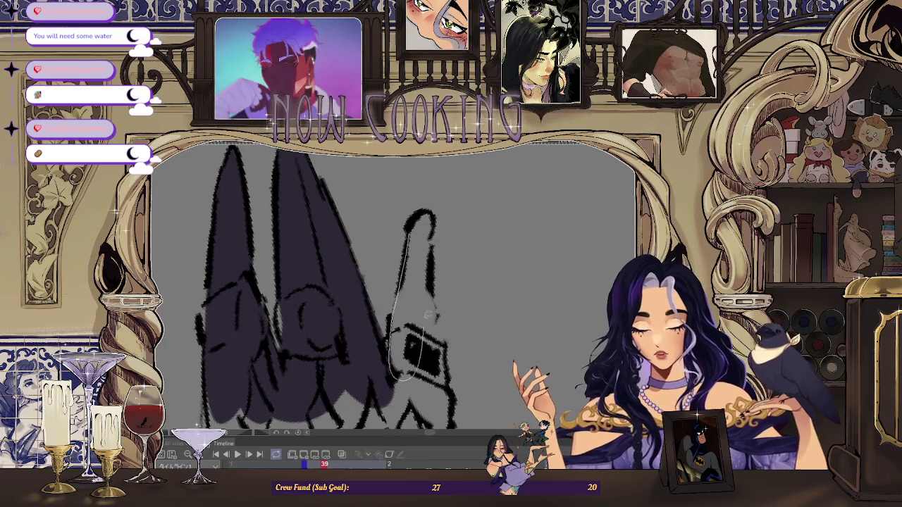
left_click_drag(426, 331, 416, 236)
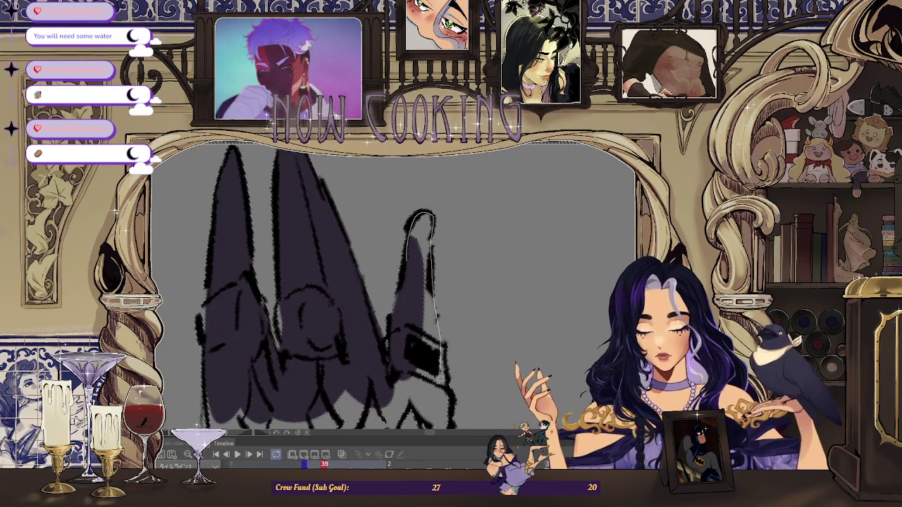
key("ctrl+minus")
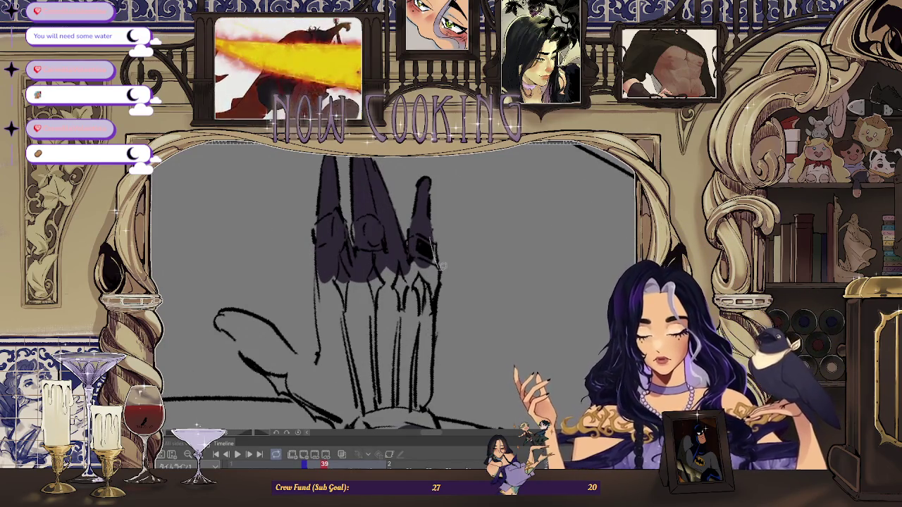
key("ctrl+minus")
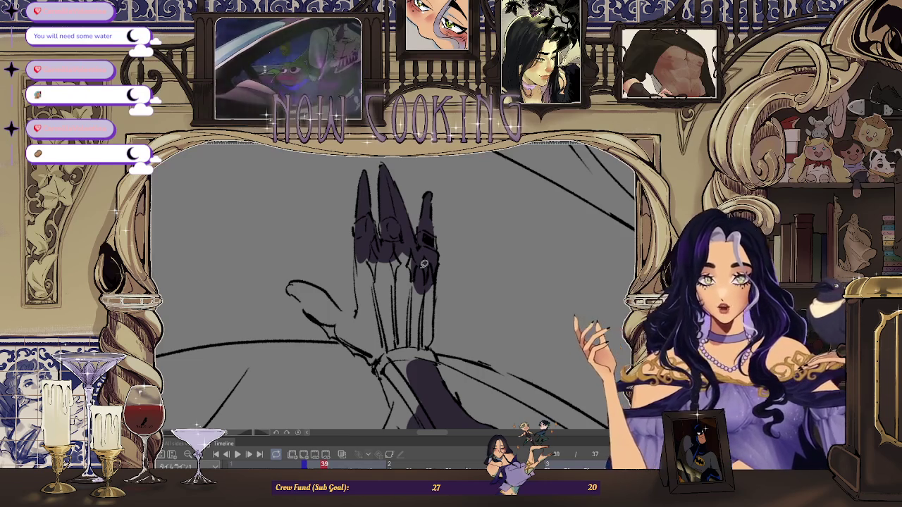
key("ctrl+plus")
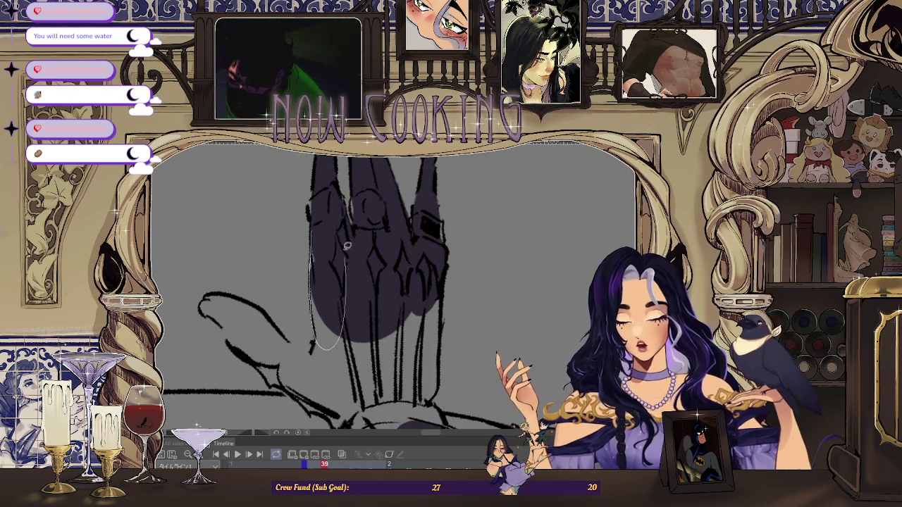
scroll(346, 258, "down", 2)
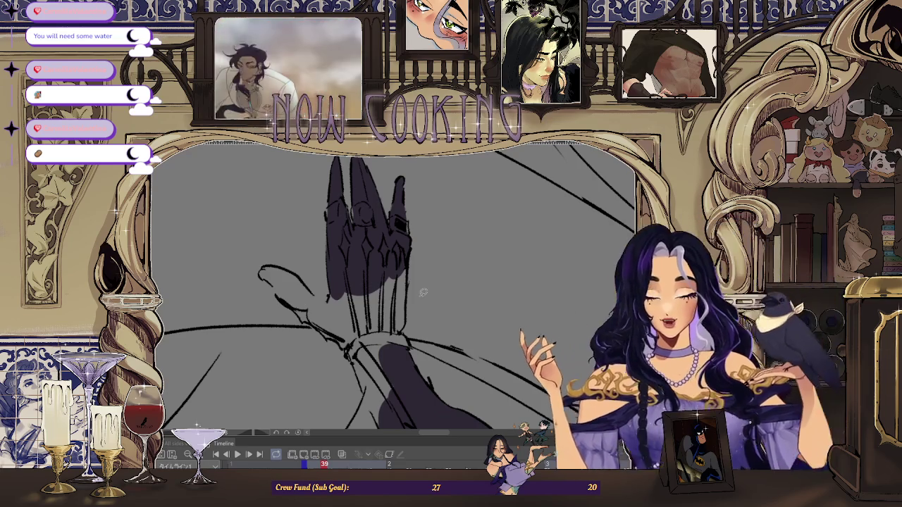
scroll(279, 254, "up", 3)
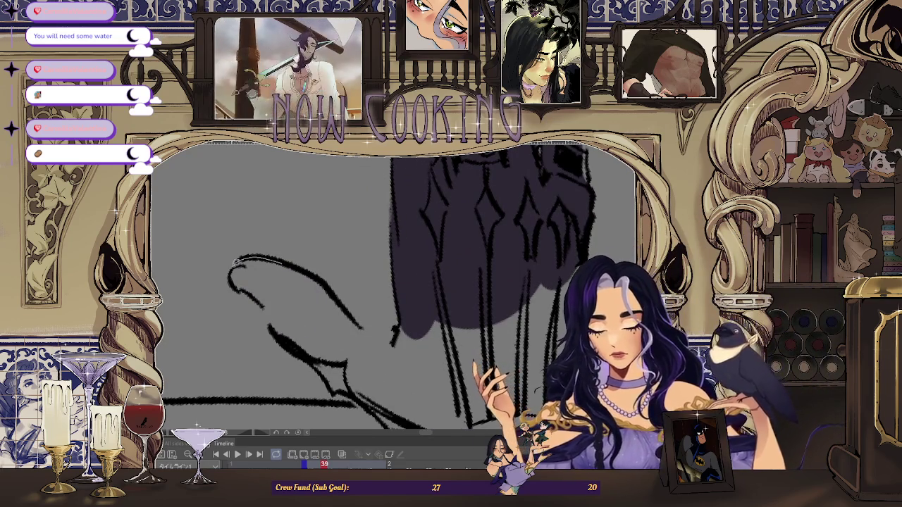
Shade the back of the hand, thumb, palm and sleeve below the wrist dark purple.
left_click_drag(318, 280, 310, 331)
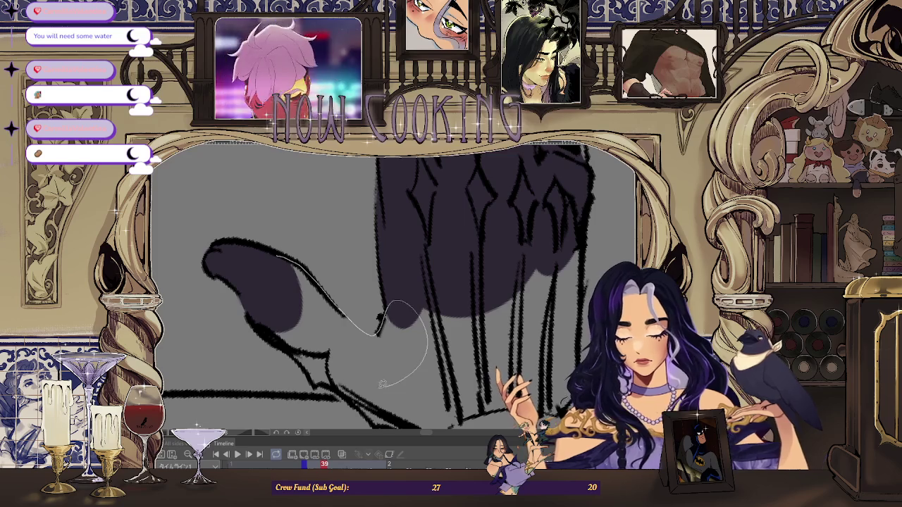
left_click_drag(264, 254, 216, 264)
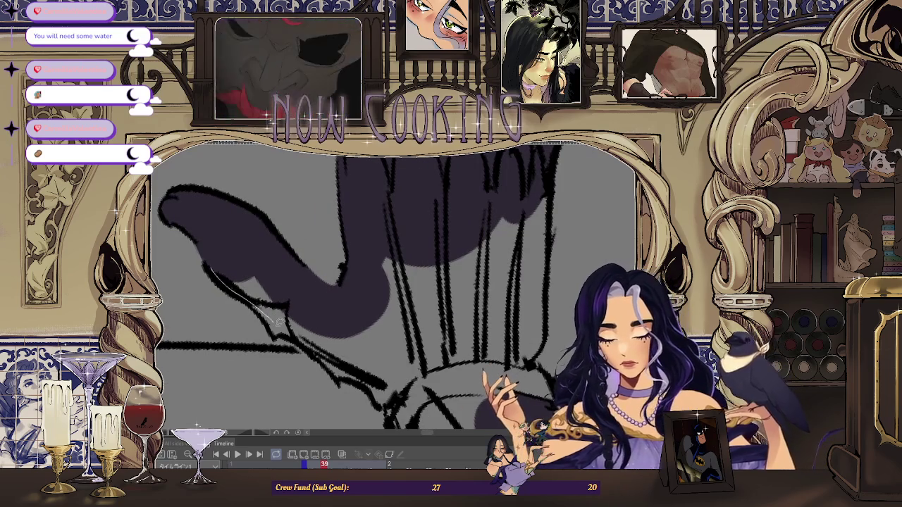
left_click_drag(393, 351, 262, 283)
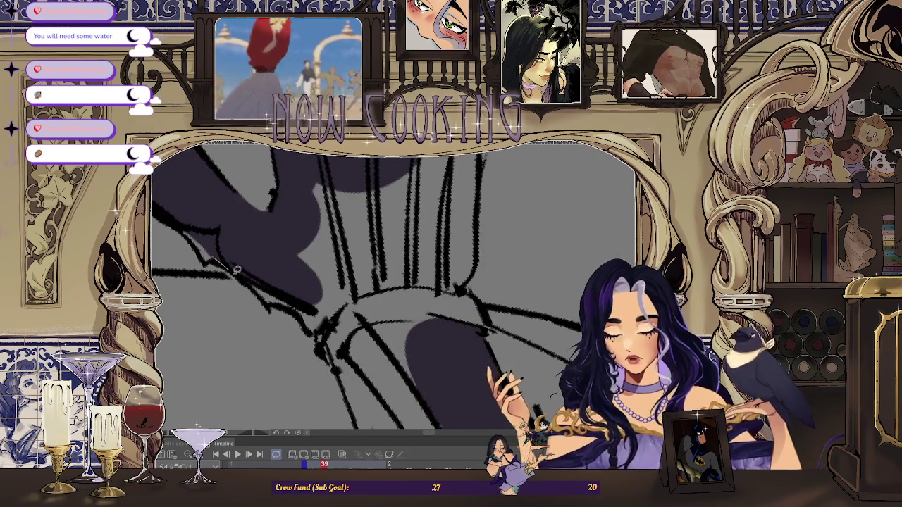
mouse_move(282, 243)
left_mouse_down()
mouse_move(369, 203)
mouse_move(307, 241)
left_mouse_up()
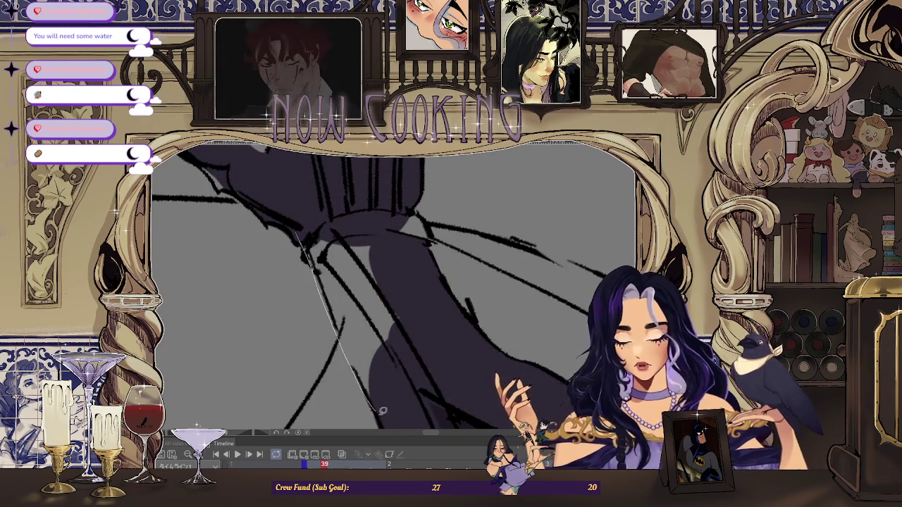
left_click_drag(375, 403, 374, 405)
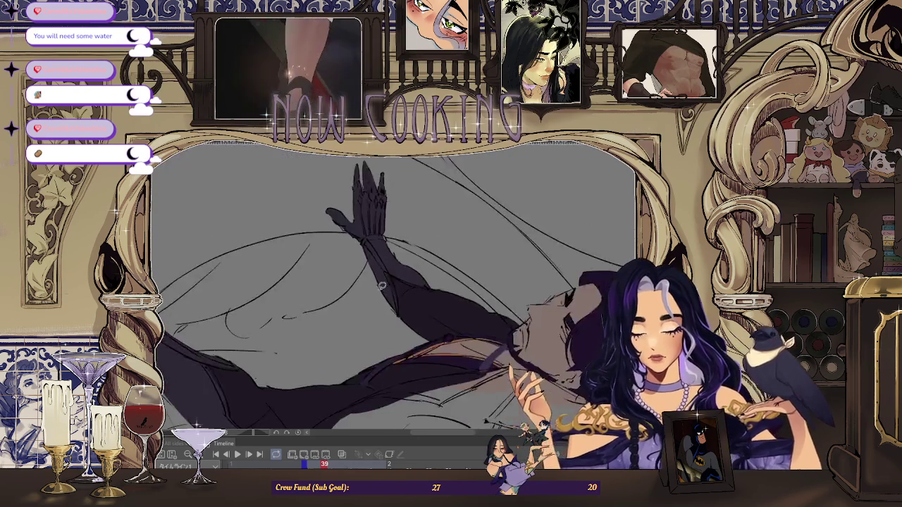
Reframe on the torso and fill a dark purple shadow on the sleeve fold.
left_click_drag(381, 281, 437, 303)
mouse_move(493, 310)
left_mouse_down()
mouse_move(577, 331)
mouse_move(493, 282)
left_mouse_up()
scroll(464, 246, "up", 5)
scroll(463, 246, "up", 1)
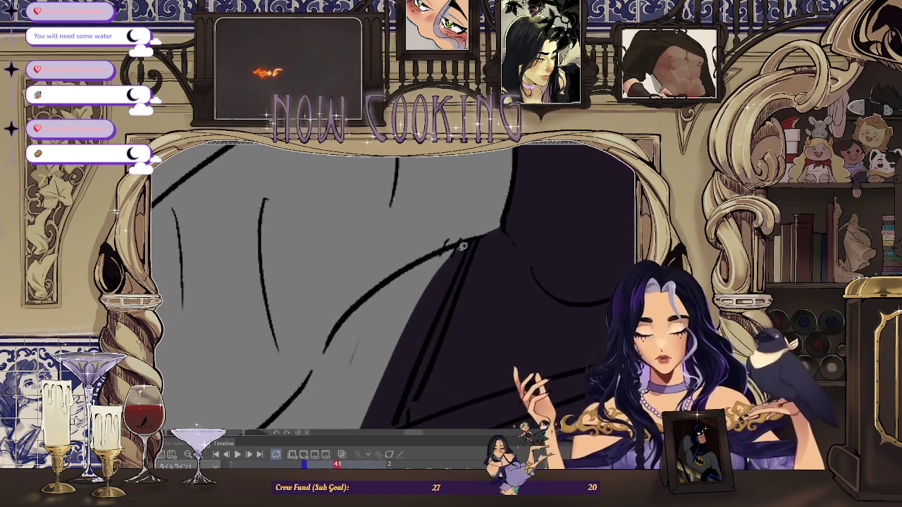
scroll(447, 308, "down", 2)
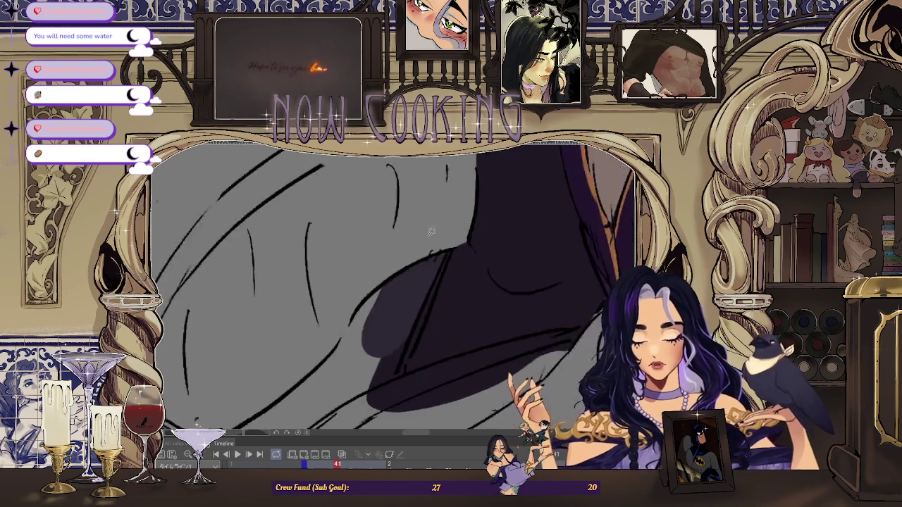
scroll(422, 233, "up", 2)
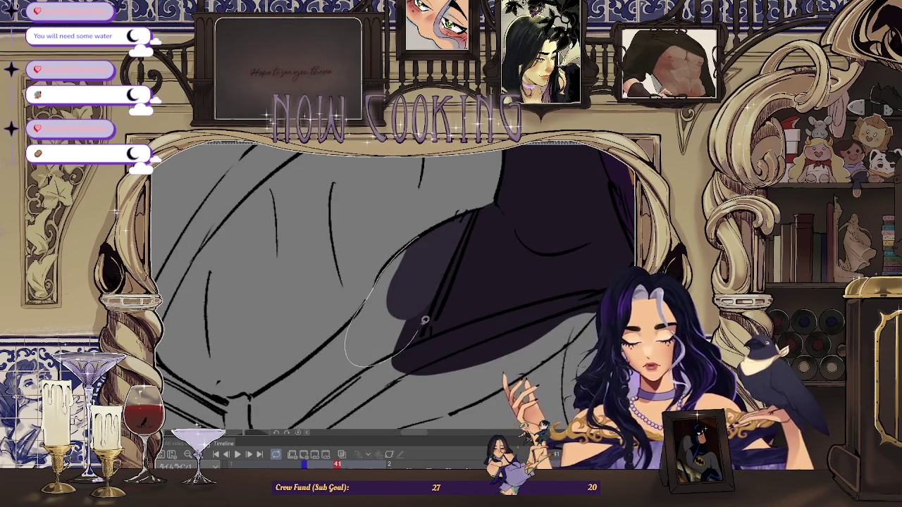
left_click_drag(419, 332, 420, 334)
scroll(544, 290, "down", 2)
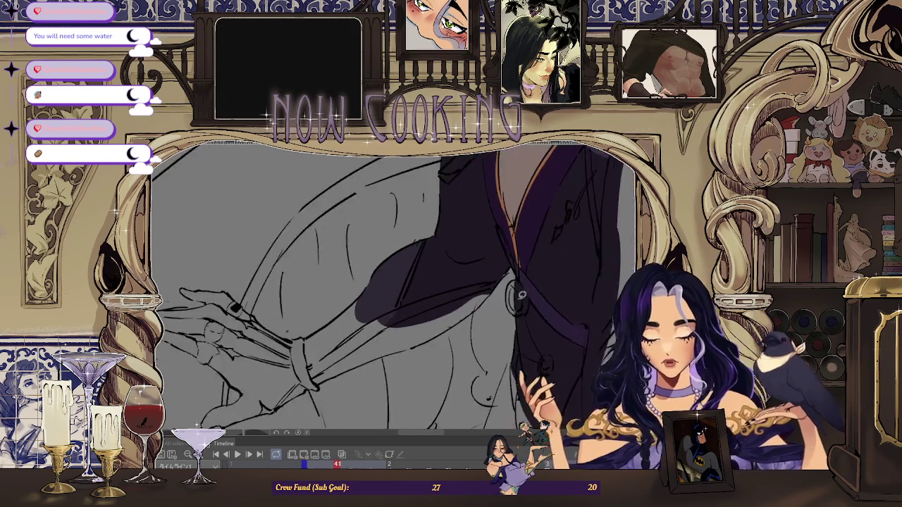
scroll(466, 300, "up", 2)
Lasso-fill a second dark purple shadow area along the sleeve.
left_click_drag(520, 271, 498, 302)
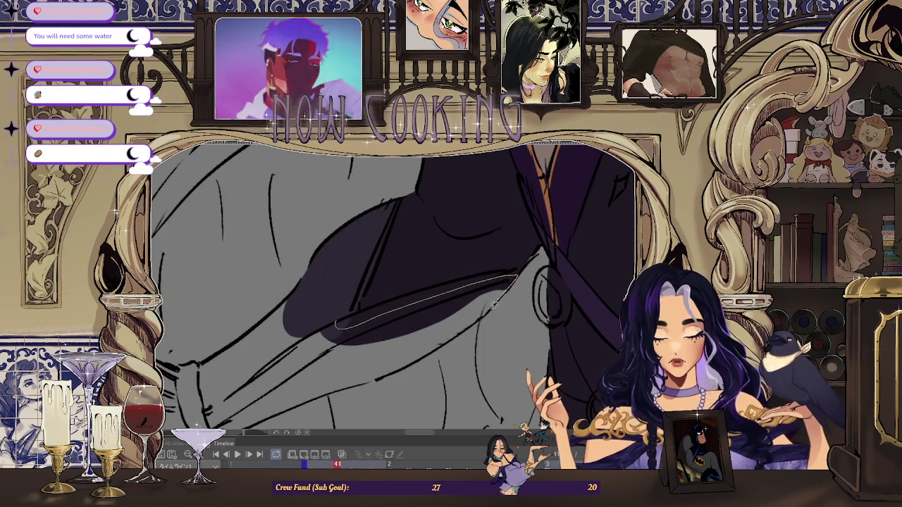
left_click_drag(427, 302, 423, 304)
scroll(437, 296, "down", 2)
scroll(497, 263, "up", 2)
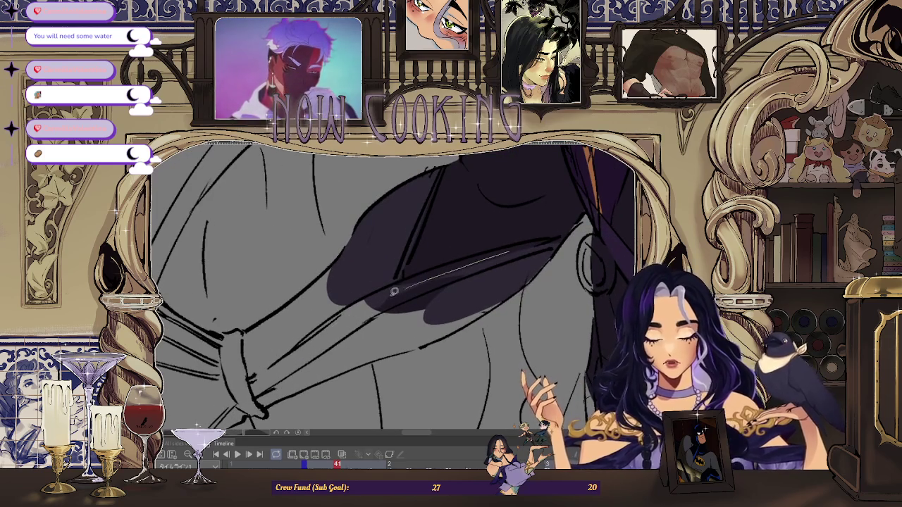
scroll(522, 282, "up", 2)
scroll(578, 237, "up", 1)
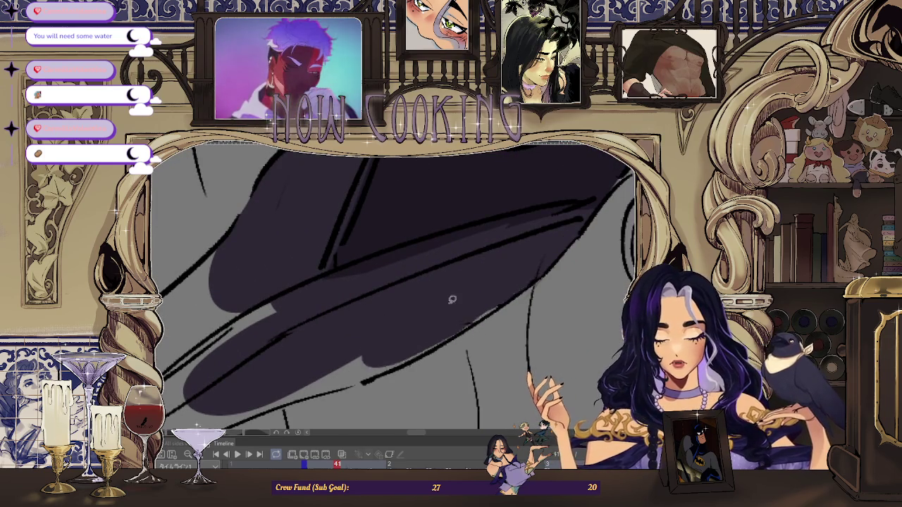
scroll(441, 299, "down", 3)
scroll(394, 317, "down", 2)
scroll(327, 337, "up", 4)
scroll(328, 337, "up", 2)
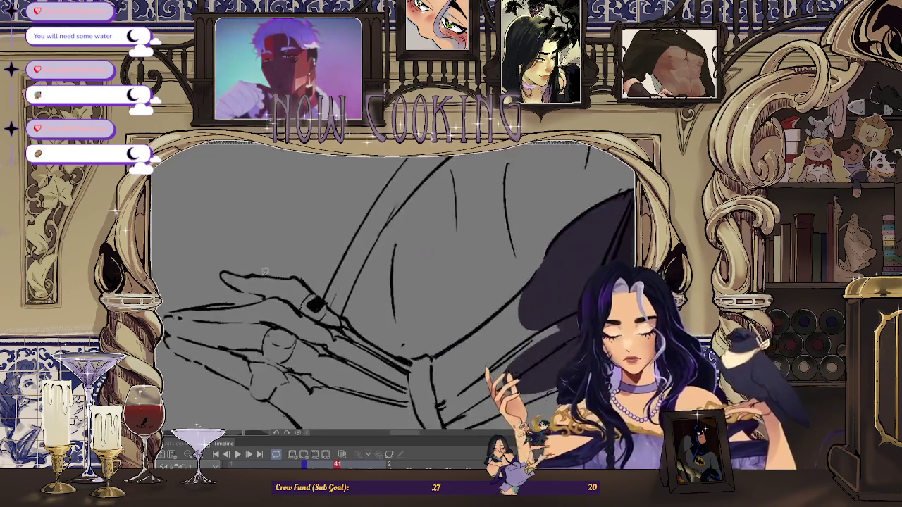
scroll(281, 303, "up", 2)
Brush a dark purple shadow along the finger, then zoom out to the page.
left_click(215, 281)
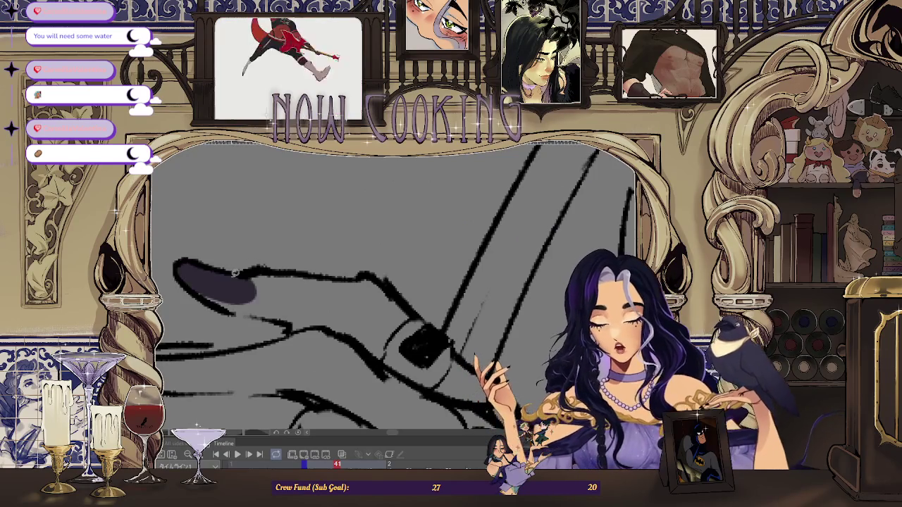
left_click_drag(211, 289, 310, 299)
left_click_drag(237, 272, 342, 275)
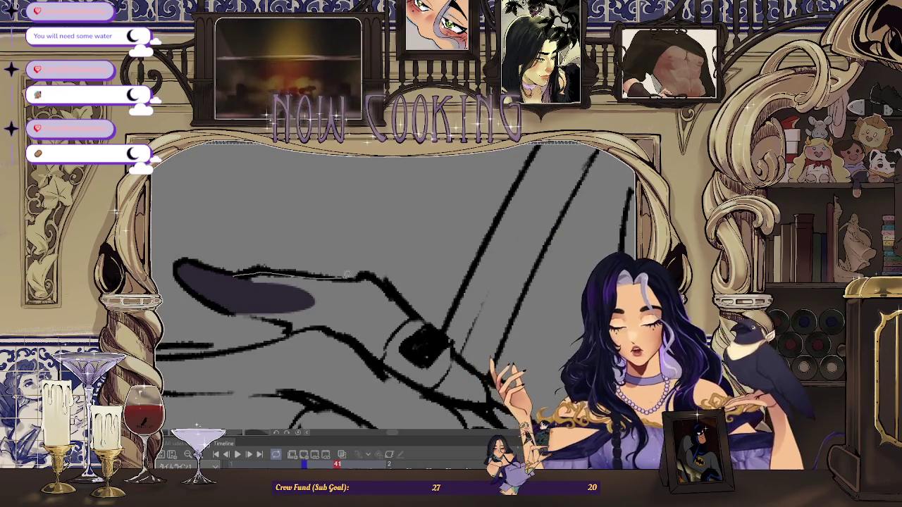
mouse_move(381, 311)
left_mouse_down()
mouse_move(198, 285)
mouse_move(275, 282)
left_mouse_up()
scroll(352, 310, "down", 3)
scroll(344, 322, "down", 3)
scroll(402, 306, "down", 1)
scroll(536, 218, "up", 2)
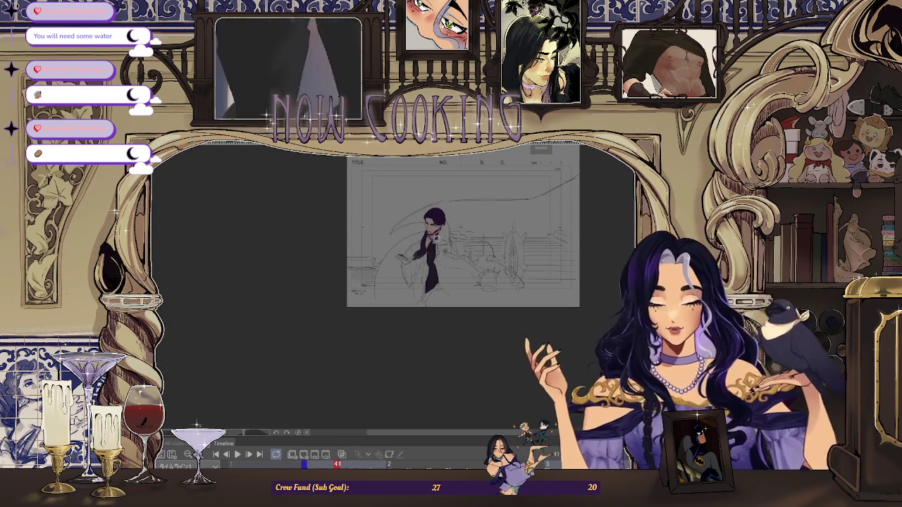
scroll(498, 210, "up", 2)
scroll(497, 209, "up", 1)
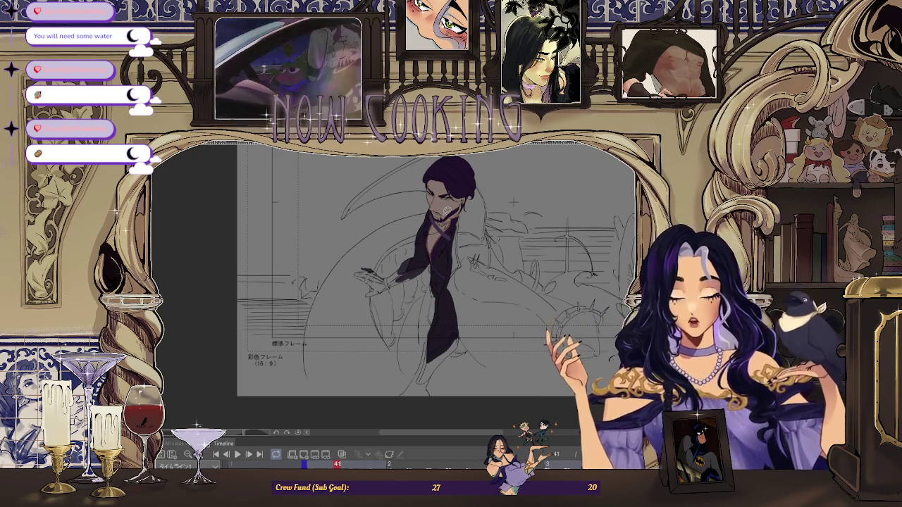
scroll(398, 227, "up", 2)
scroll(380, 282, "up", 3)
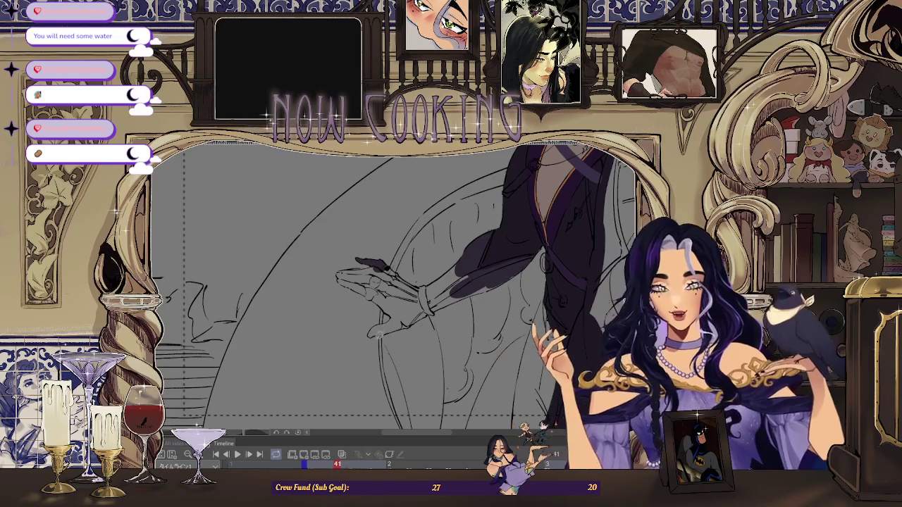
scroll(370, 340, "down", 2)
scroll(288, 263, "down", 2)
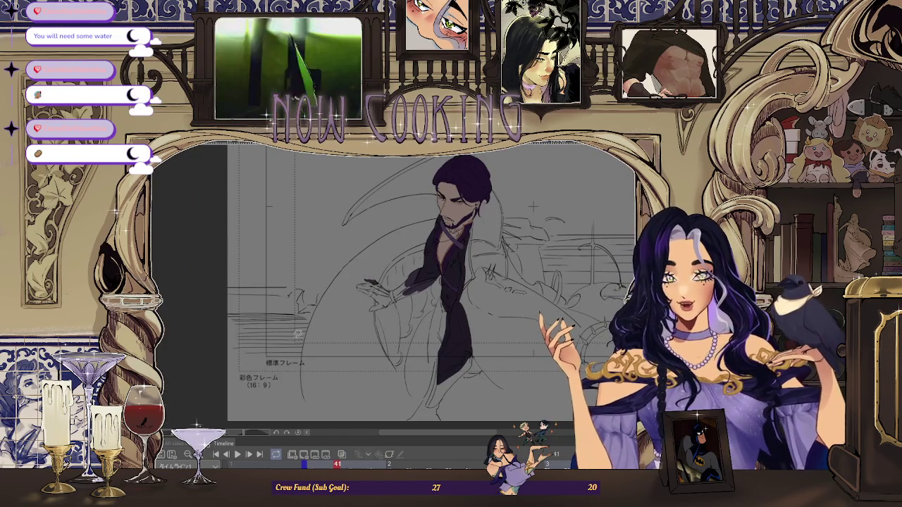
scroll(296, 334, "up", 3)
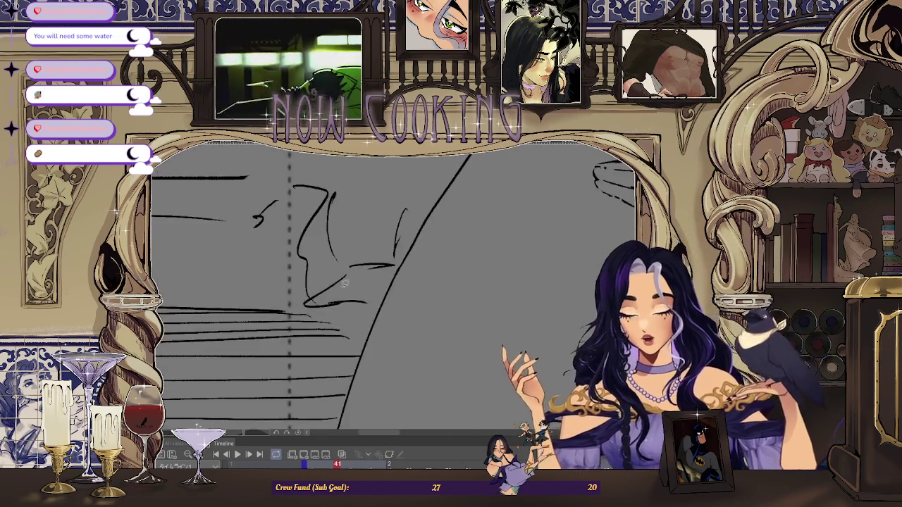
scroll(326, 245, "down", 3)
scroll(315, 265, "down", 1)
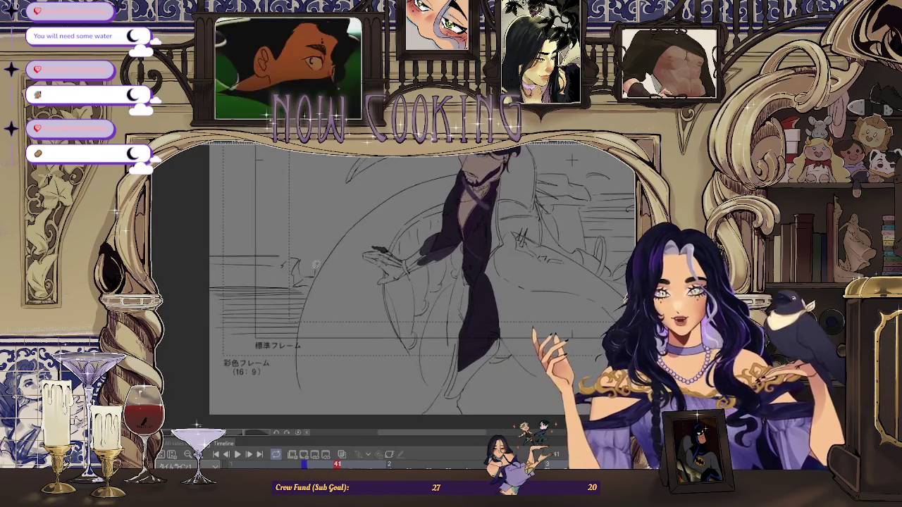
scroll(442, 259, "up", 2)
scroll(336, 209, "up", 1)
scroll(324, 236, "up", 1)
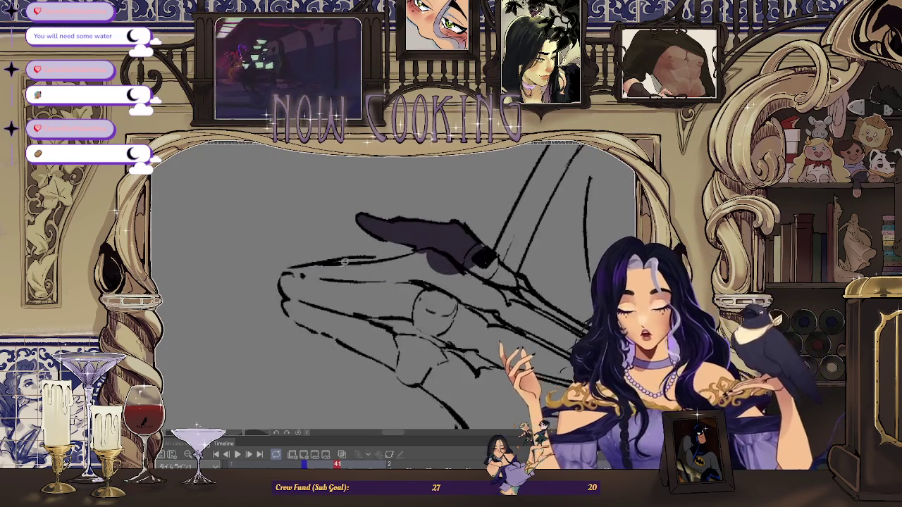
Fill the lower hand area with dark purple shadow.
scroll(331, 259, "up", 1)
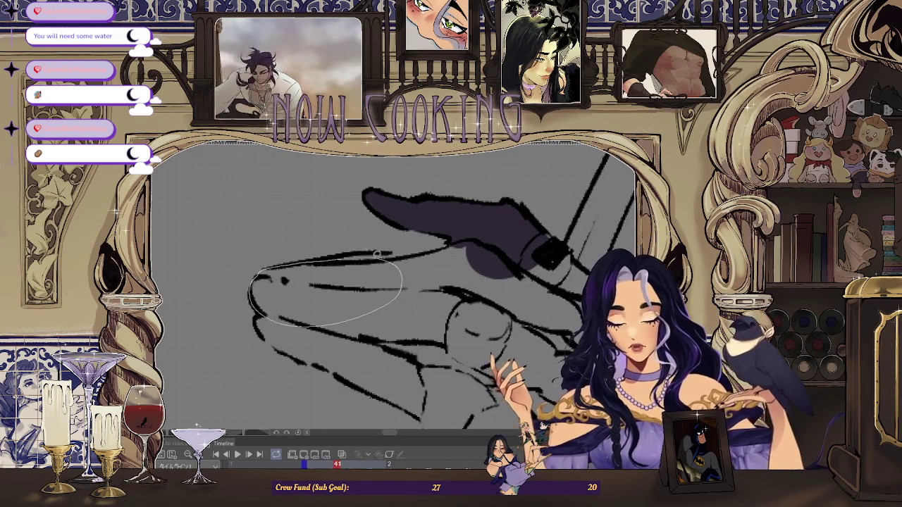
left_click_drag(256, 302, 321, 258)
left_click_drag(414, 317, 350, 299)
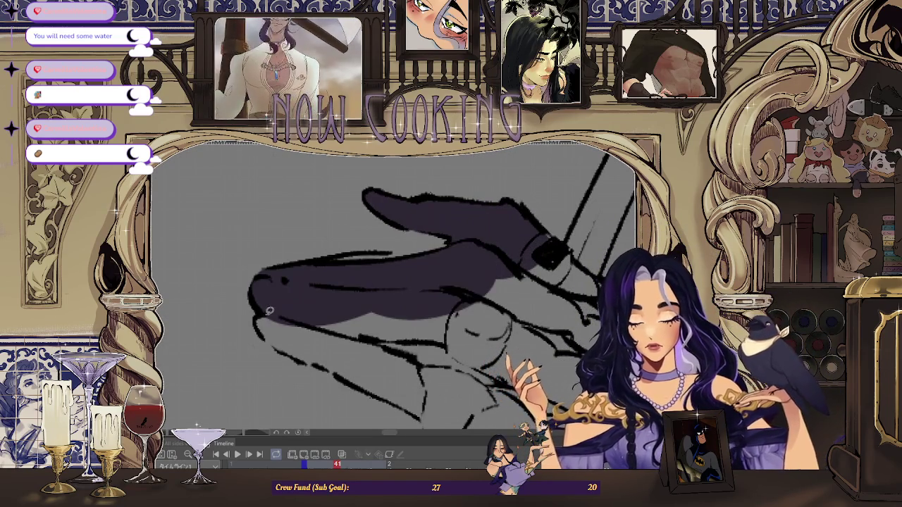
scroll(327, 269, "down", 1)
scroll(327, 270, "down", 1)
scroll(327, 270, "down", 1)
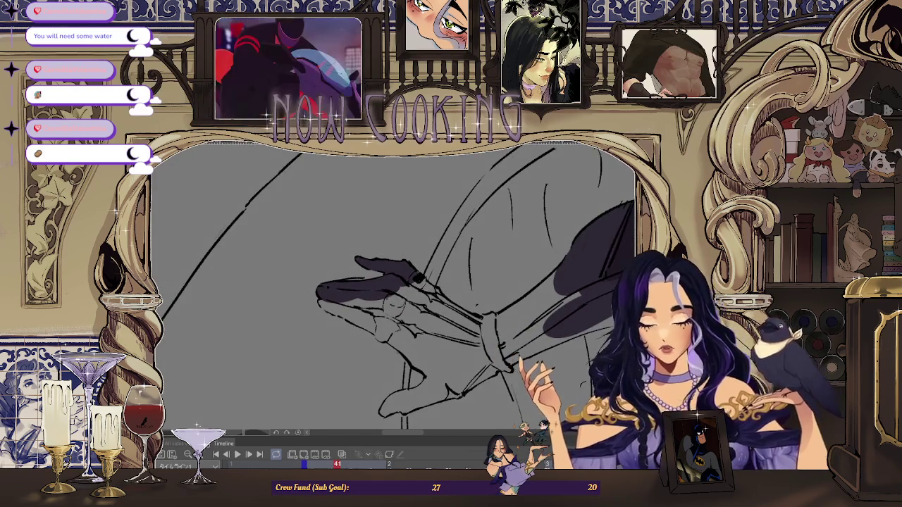
Rotate the view upright and fill the left and middle fingers dark purple.
mouse_move(423, 282)
left_mouse_down()
mouse_move(366, 238)
mouse_move(375, 224)
left_mouse_up()
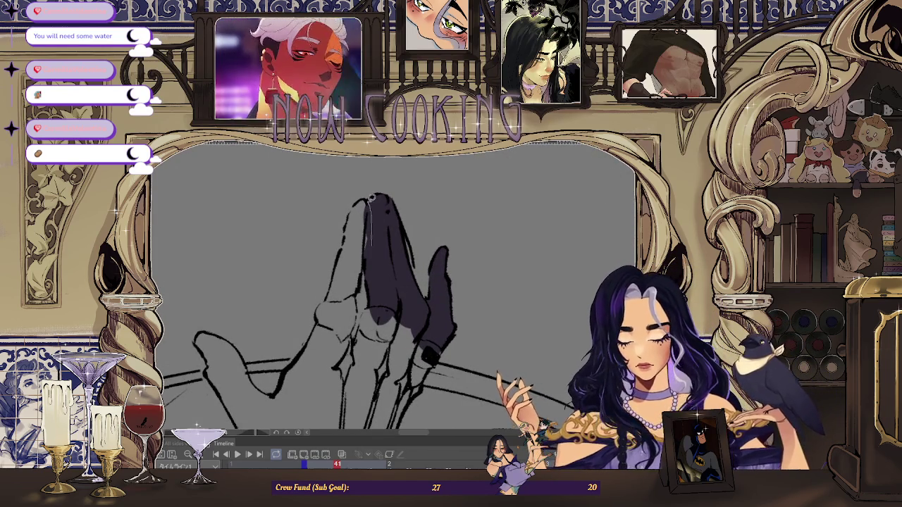
mouse_move(365, 265)
left_mouse_down()
mouse_move(365, 255)
mouse_move(340, 256)
mouse_move(354, 259)
left_mouse_up()
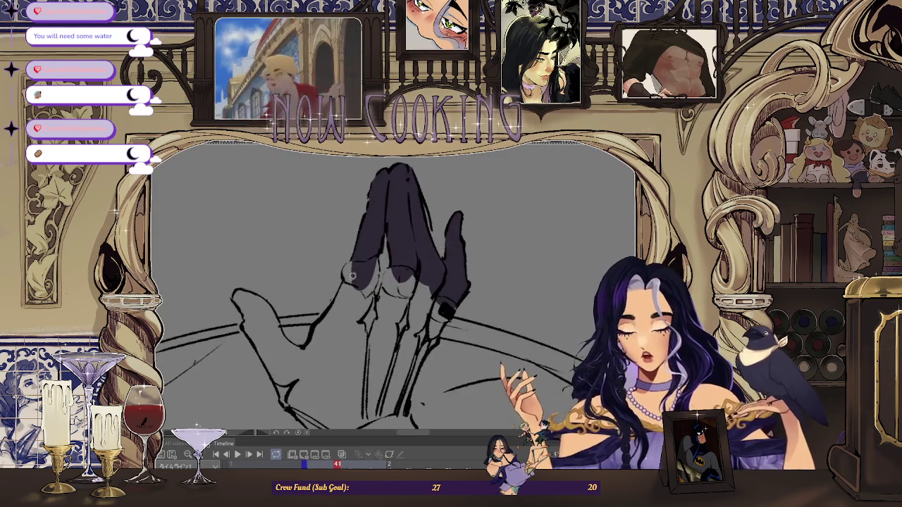
mouse_move(355, 313)
left_mouse_down()
mouse_move(345, 282)
mouse_move(383, 233)
left_mouse_up()
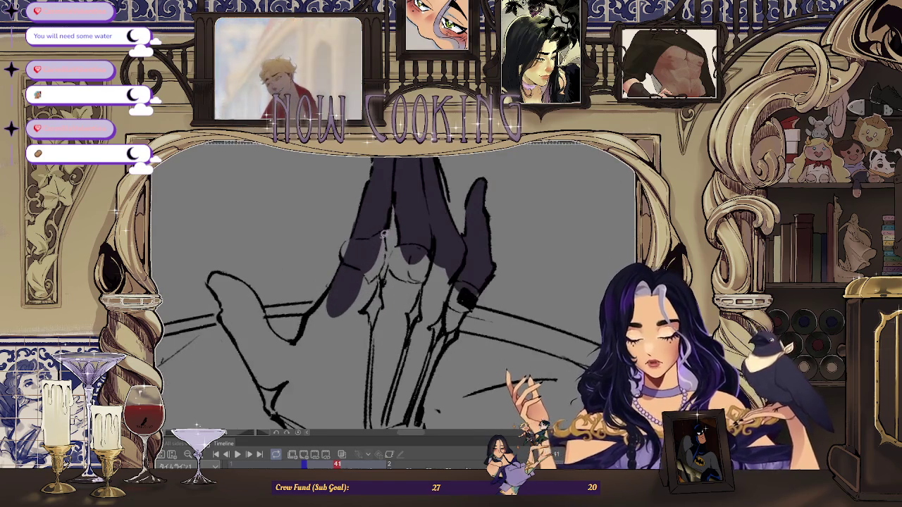
left_click_drag(343, 315, 342, 318)
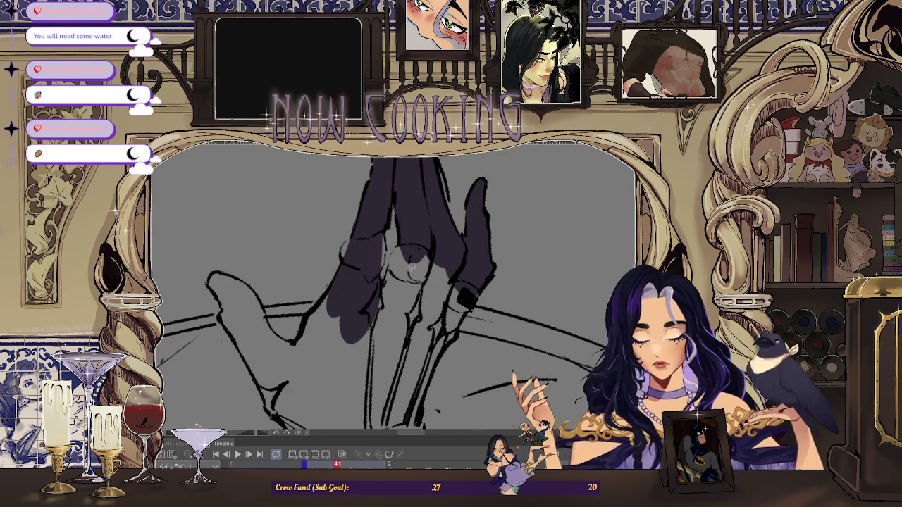
mouse_move(392, 328)
left_mouse_down()
mouse_move(395, 232)
mouse_move(402, 262)
left_mouse_up()
Reorient around the hand and add a dark purple shadow patch below it.
mouse_move(432, 231)
left_mouse_down()
mouse_move(423, 268)
mouse_move(440, 302)
mouse_move(457, 246)
left_mouse_up()
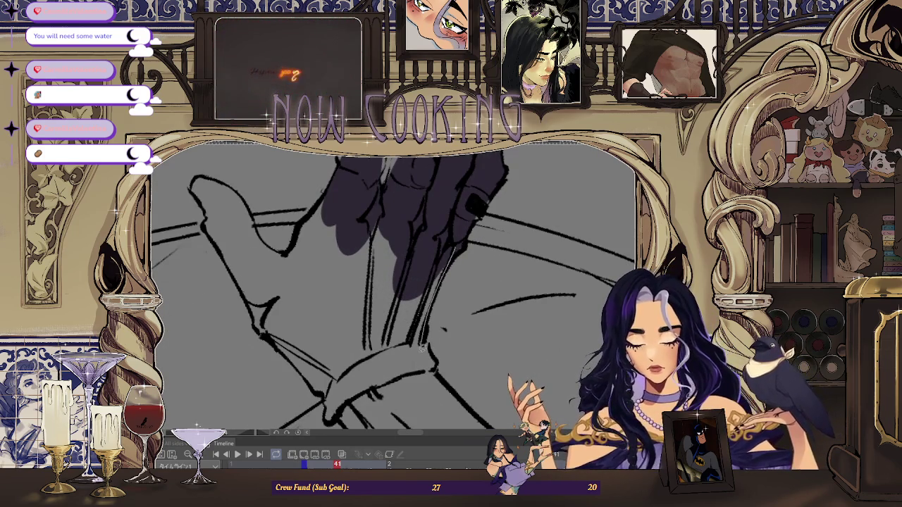
scroll(352, 226, "up", 3)
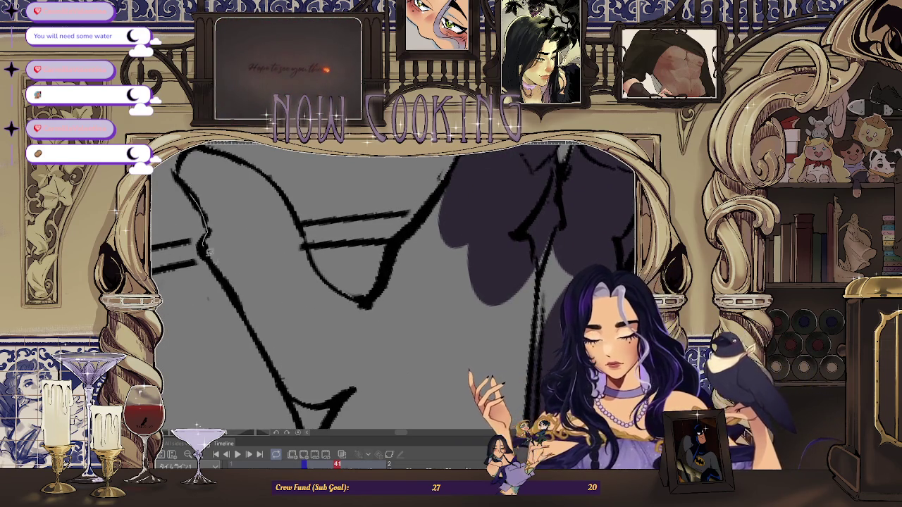
left_click_drag(260, 207, 265, 197)
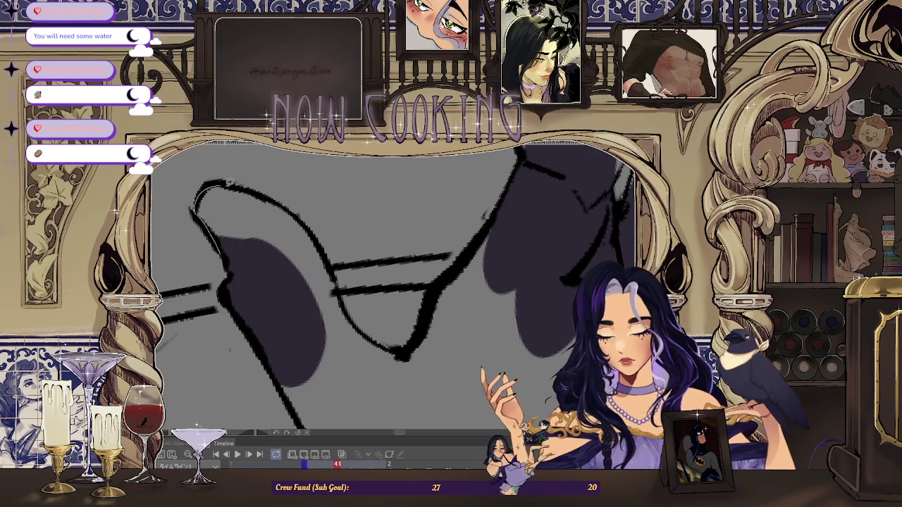
mouse_move(318, 238)
left_mouse_down()
mouse_move(272, 238)
mouse_move(307, 272)
left_mouse_up()
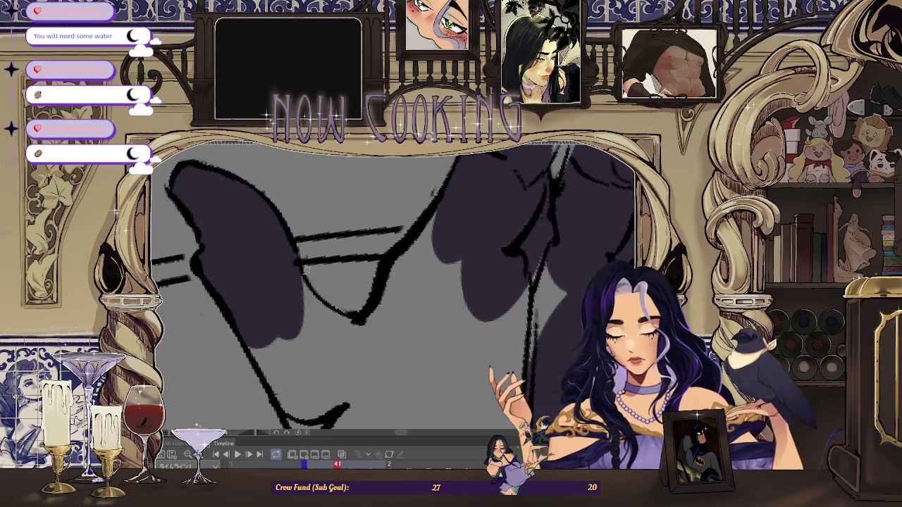
left_click_drag(310, 342, 354, 321)
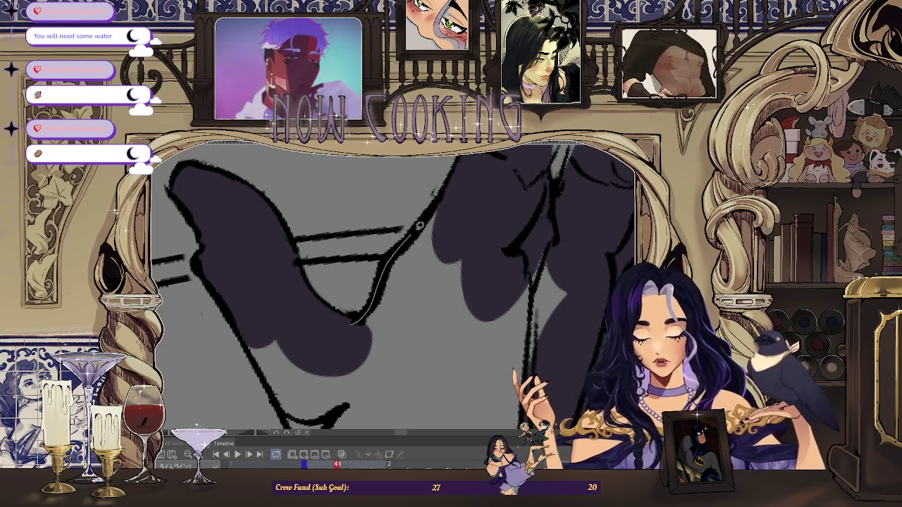
Rotate to the hanging sleeve fabric and darken it with shadow fill.
left_click_drag(445, 384, 353, 272)
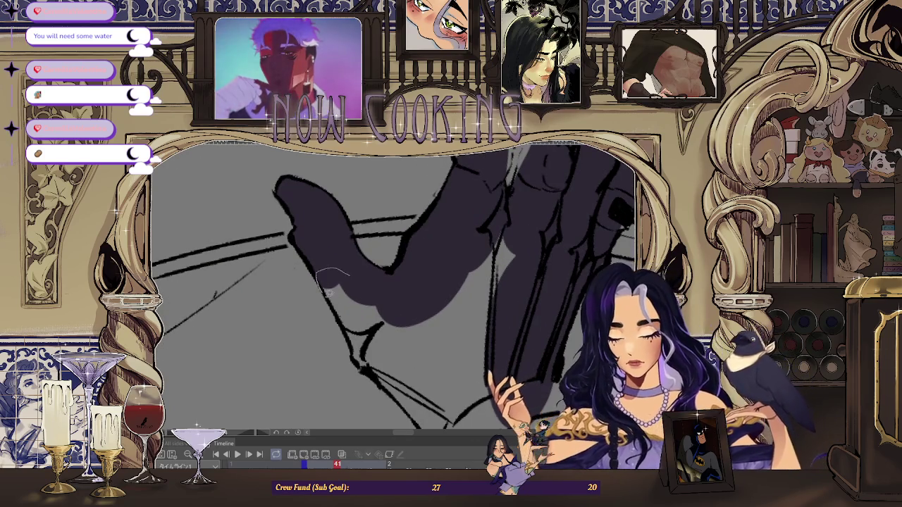
left_click_drag(351, 341, 310, 263)
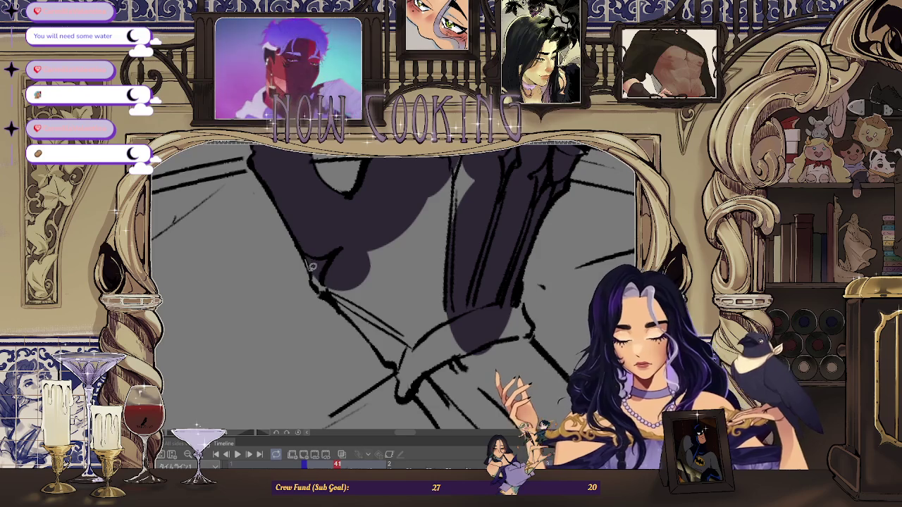
mouse_move(452, 252)
left_mouse_down()
mouse_move(437, 239)
mouse_move(487, 307)
mouse_move(403, 208)
mouse_move(410, 193)
left_mouse_up()
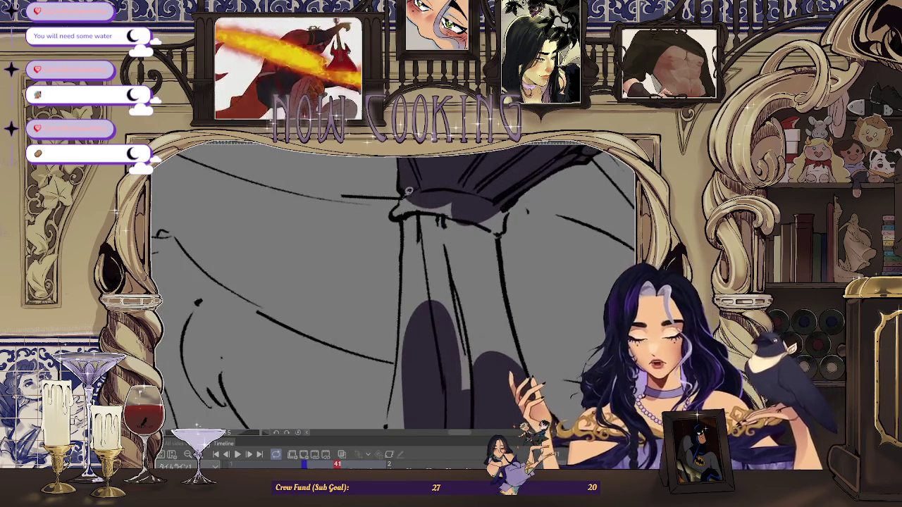
left_click_drag(463, 187, 420, 190)
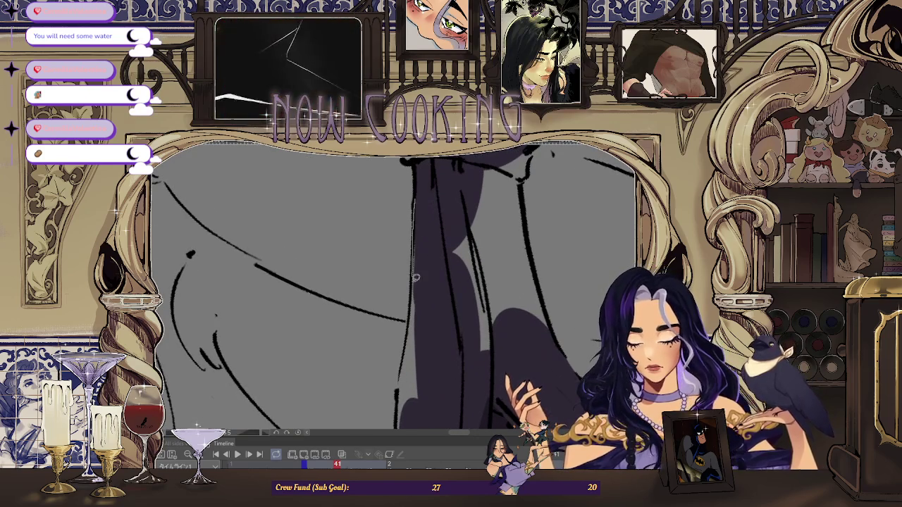
mouse_move(437, 327)
left_mouse_down()
mouse_move(437, 218)
mouse_move(426, 249)
left_mouse_up()
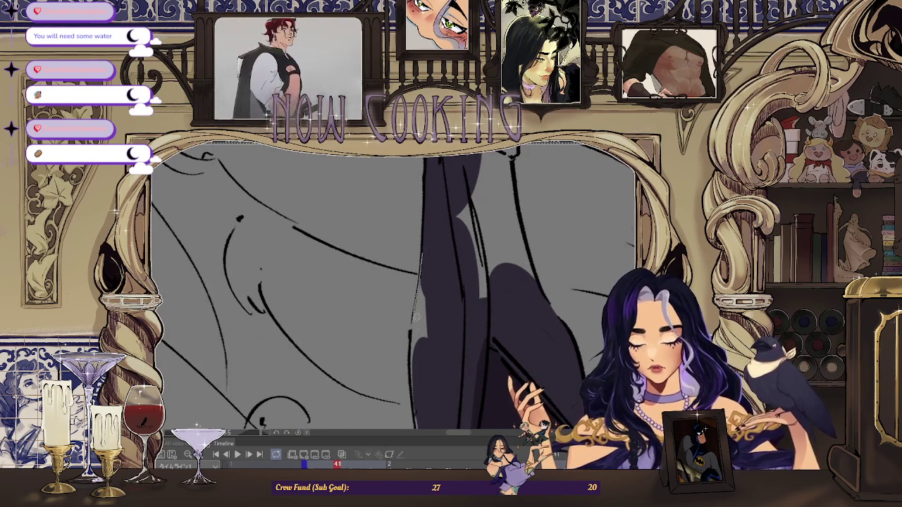
left_click_drag(442, 346, 416, 271)
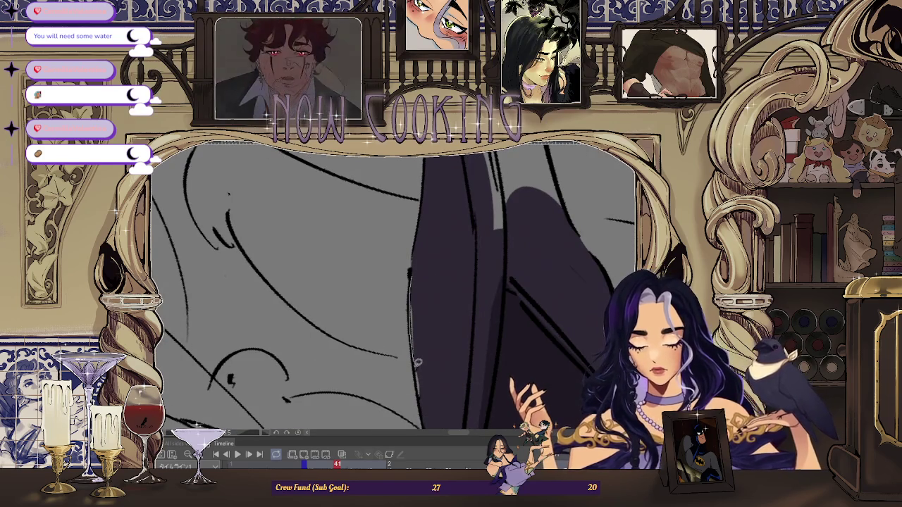
left_click_drag(430, 308, 470, 201)
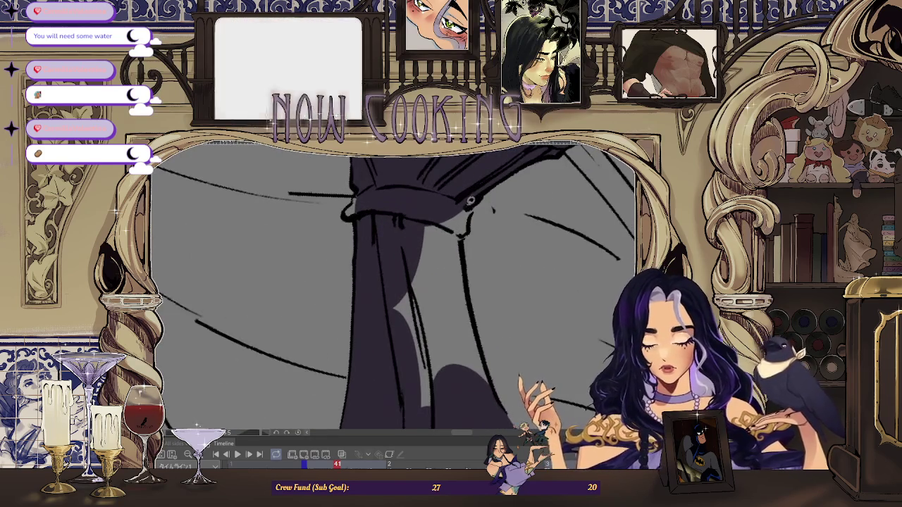
left_click_drag(386, 344, 467, 234)
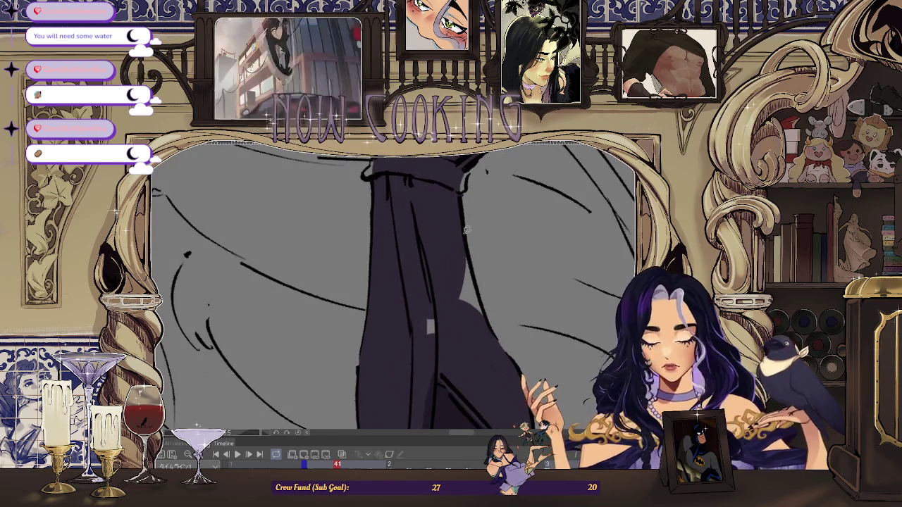
left_click_drag(431, 371, 470, 242)
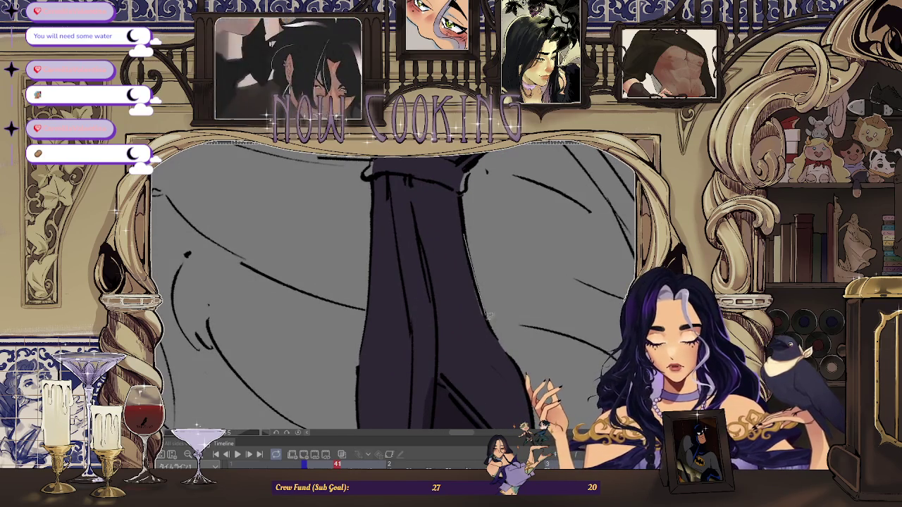
Zoom out over the shaded arm and torso and mirror the canvas horizontally.
left_click_drag(488, 307, 451, 233)
mouse_move(265, 147)
left_mouse_down()
mouse_move(392, 314)
mouse_move(398, 337)
left_mouse_up()
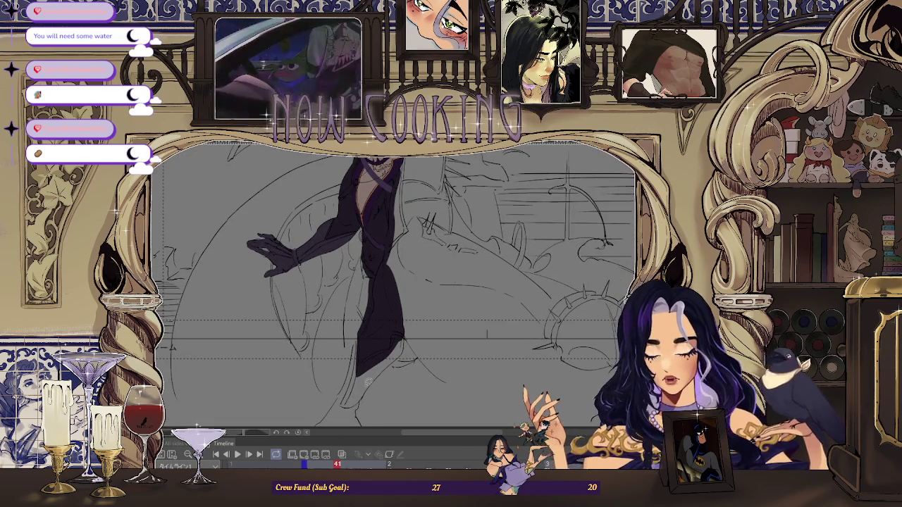
left_click_drag(368, 384, 397, 259)
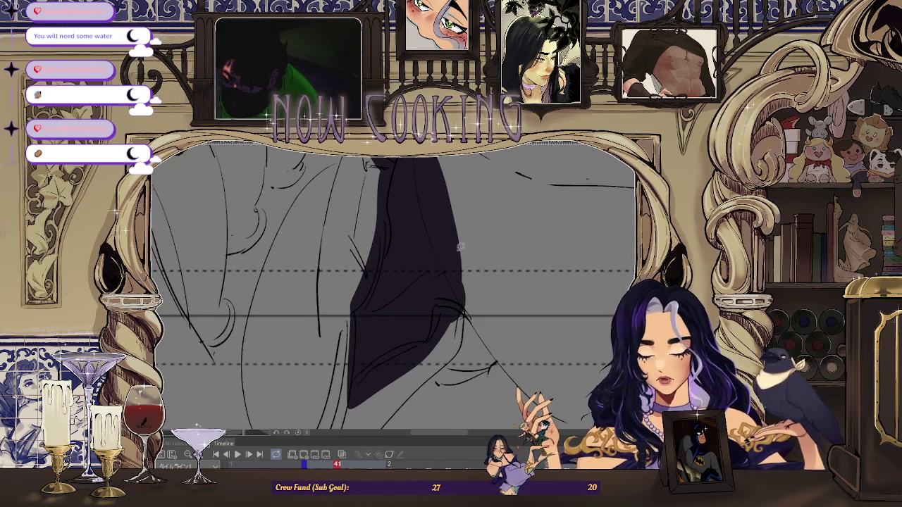
mouse_move(465, 246)
left_mouse_down()
mouse_move(413, 308)
mouse_move(435, 288)
left_mouse_up()
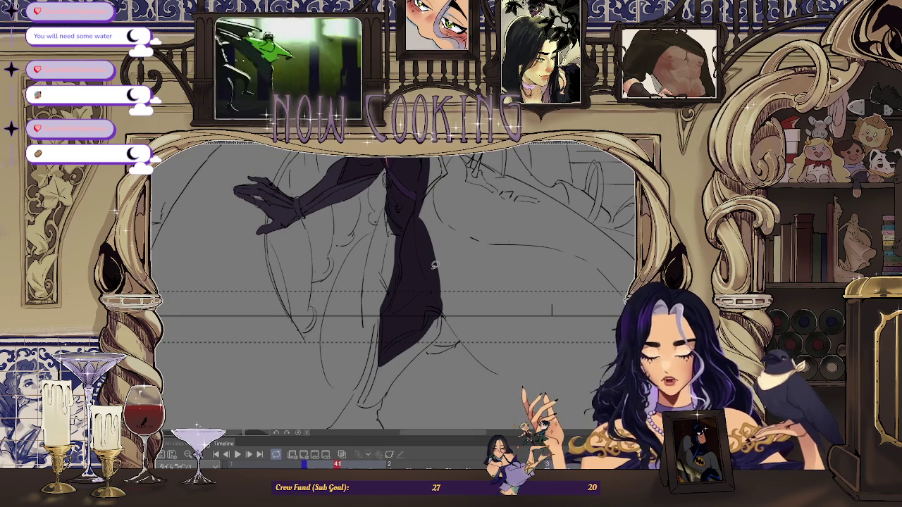
key("h")
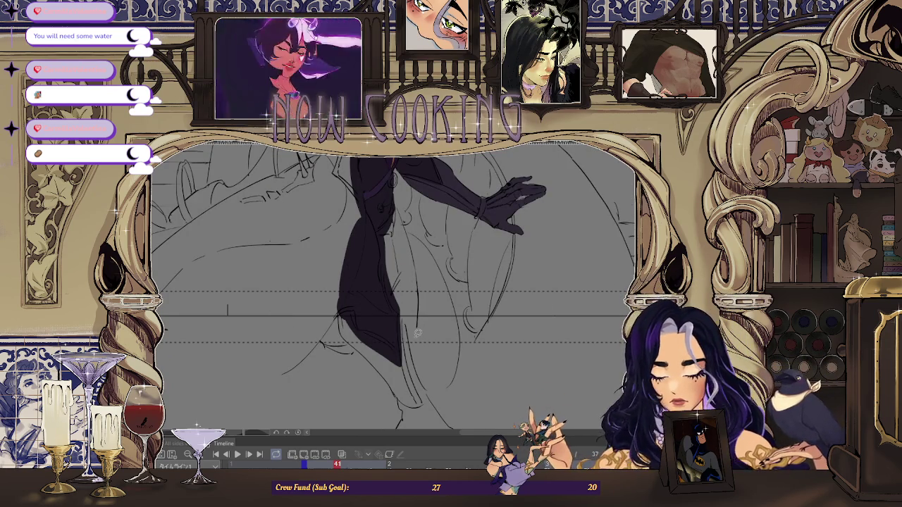
Toggle undo and redo to compare the shadow fills before and after.
scroll(416, 297, "down", 2)
scroll(398, 280, "up", 2)
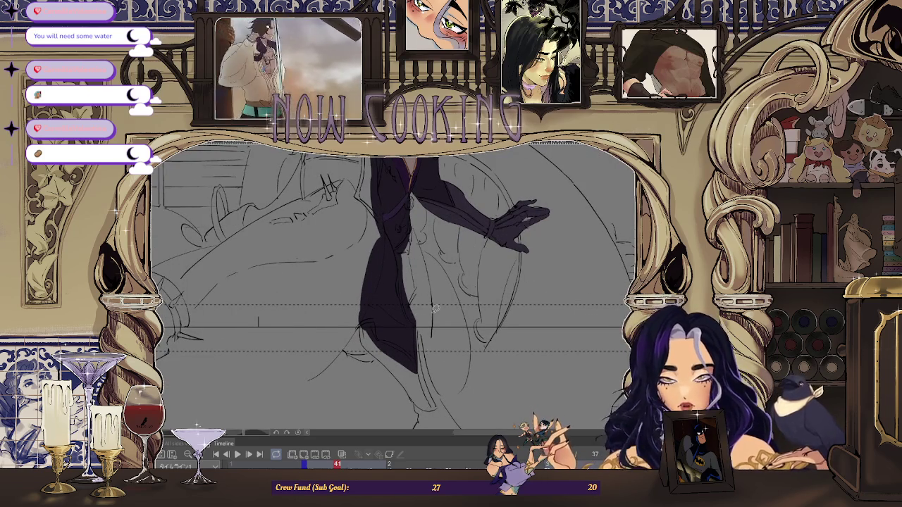
scroll(435, 317, "down", 1)
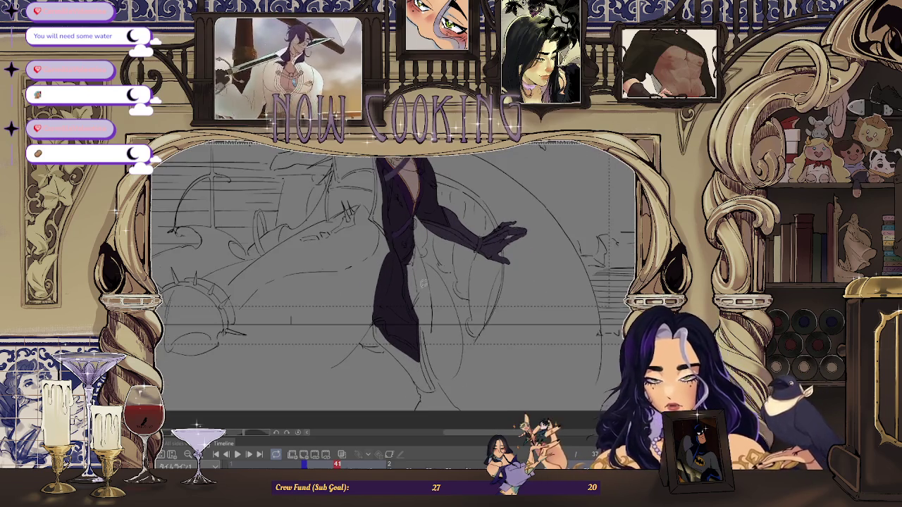
key("ctrl+z")
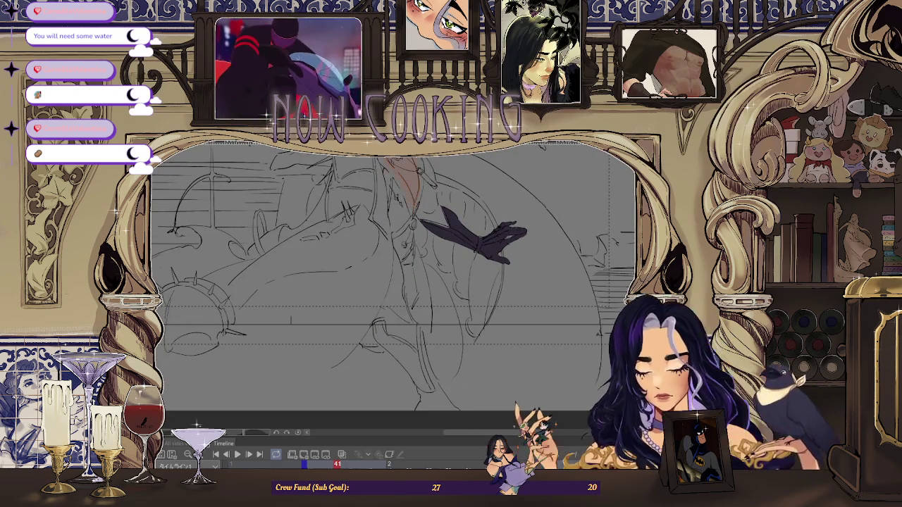
scroll(292, 372, "down", 2)
key("ctrl+z")
key("ctrl+y")
key("ctrl+z")
key("ctrl+y")
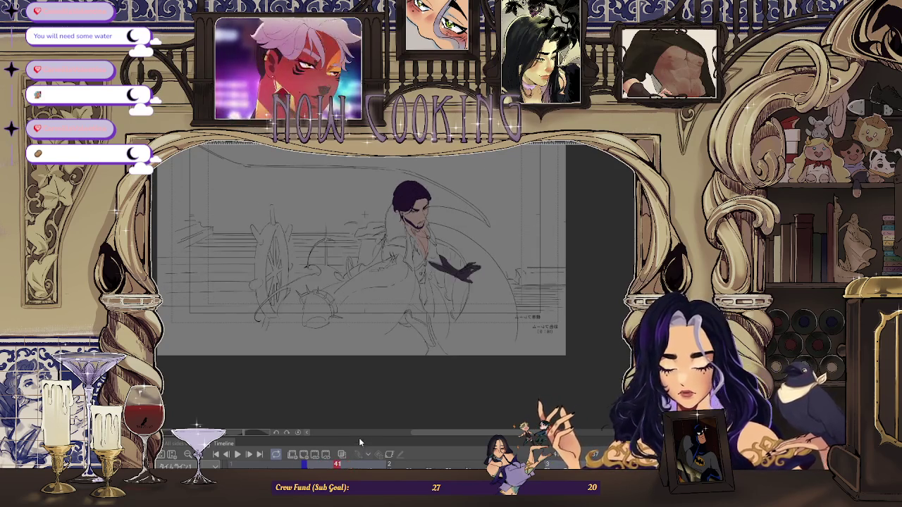
scroll(440, 305, "up", 3)
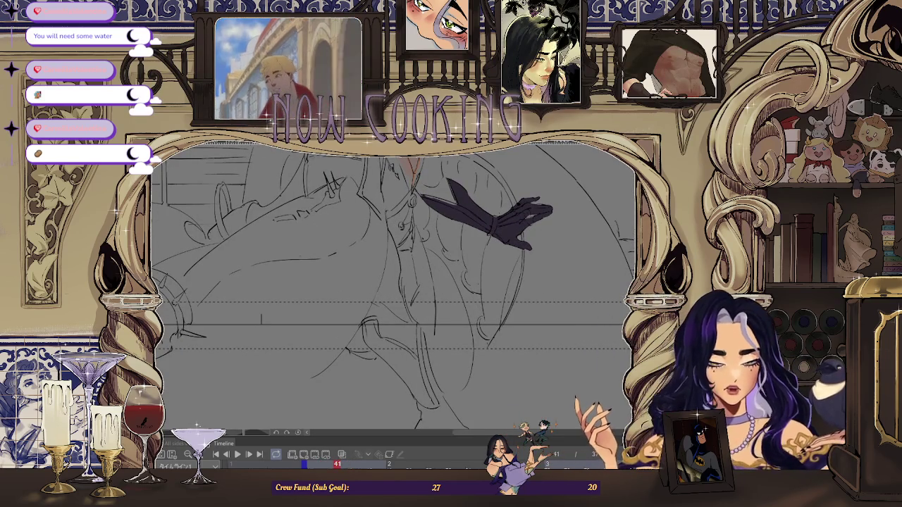
scroll(399, 268, "up", 1)
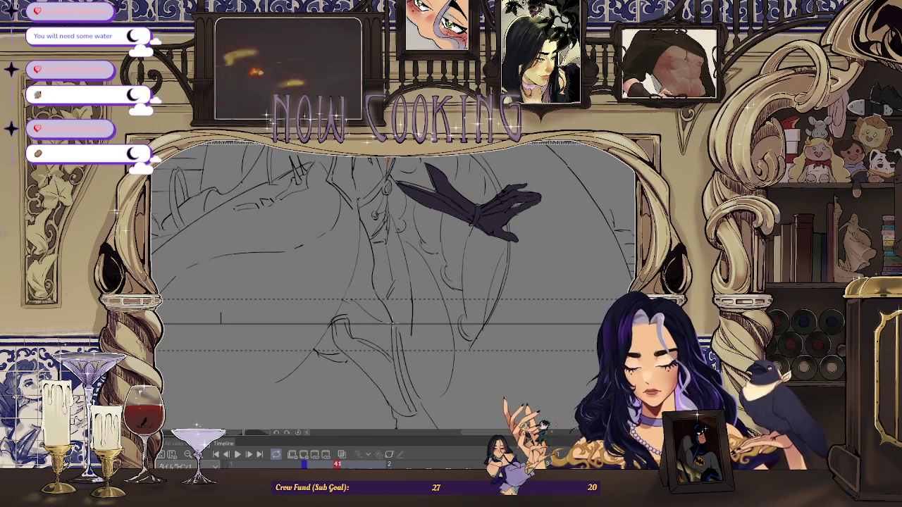
scroll(376, 293, "down", 2)
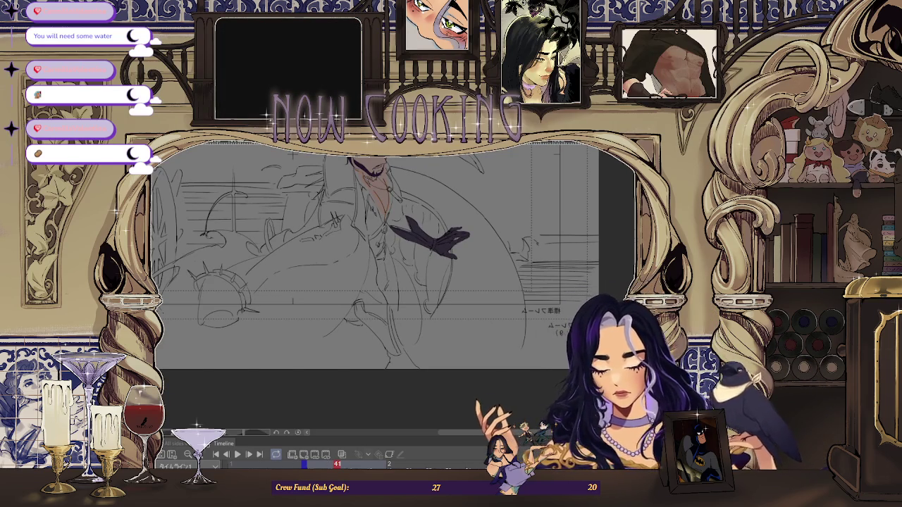
Lasso-fill the coat's front panel below the sleeve in dark purple.
left_click(374, 282)
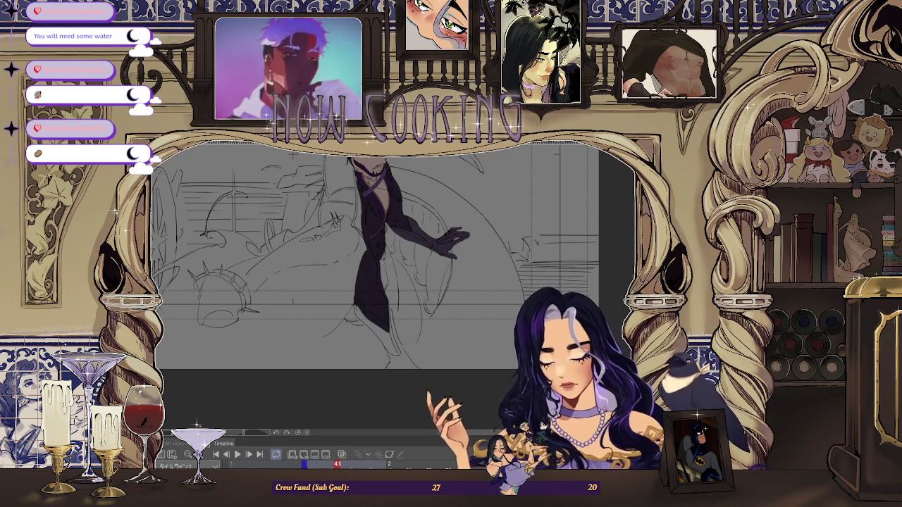
scroll(389, 238, "up", 3)
scroll(389, 237, "up", 3)
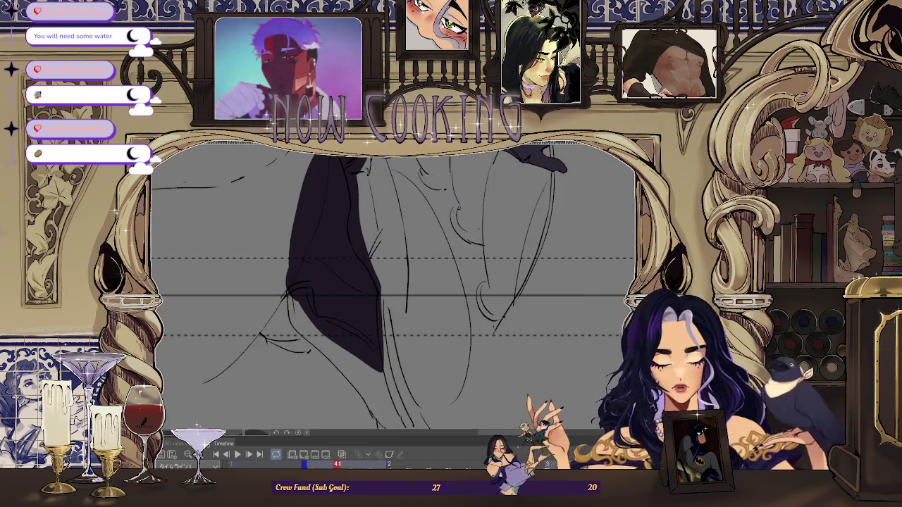
Zoom in and outline a shadow area on the coat.
scroll(311, 288, "up", 2)
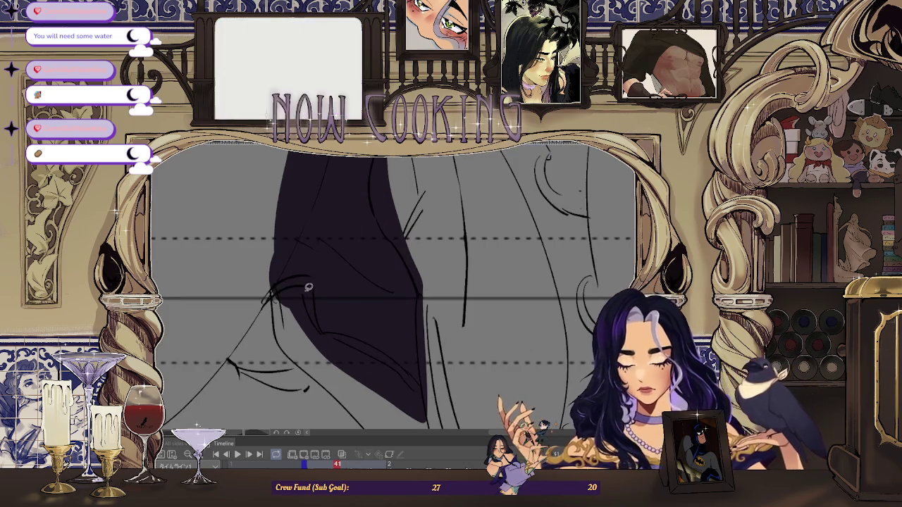
mouse_move(312, 300)
left_mouse_down()
mouse_move(271, 291)
mouse_move(297, 351)
mouse_move(311, 303)
left_mouse_up()
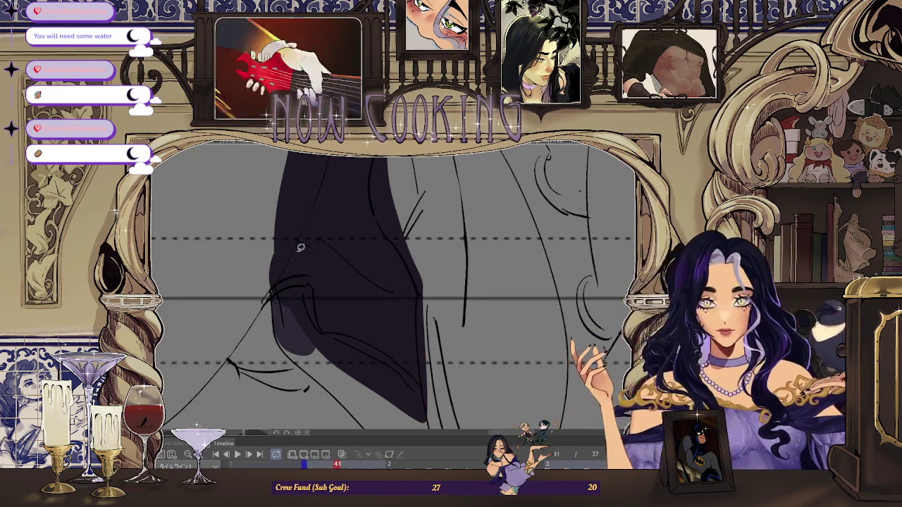
scroll(301, 247, "up", 2)
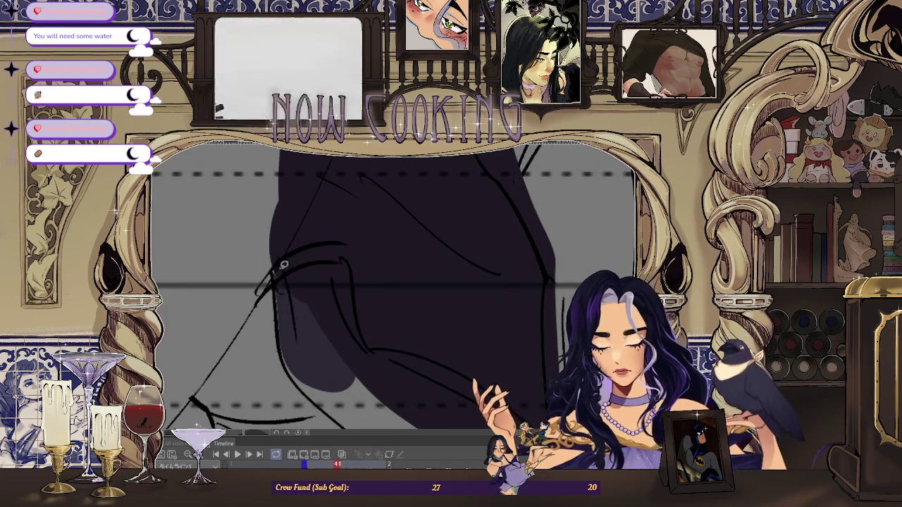
scroll(335, 353, "down", 3)
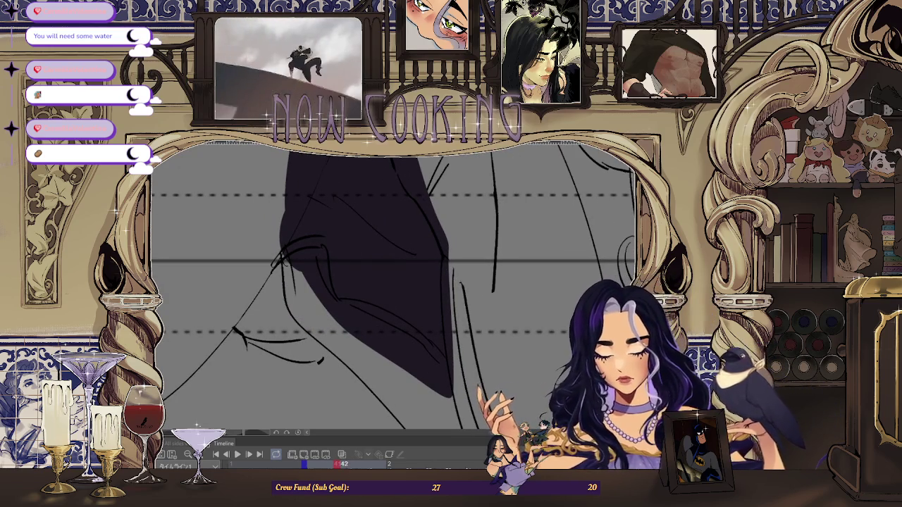
scroll(311, 245, "up", 2)
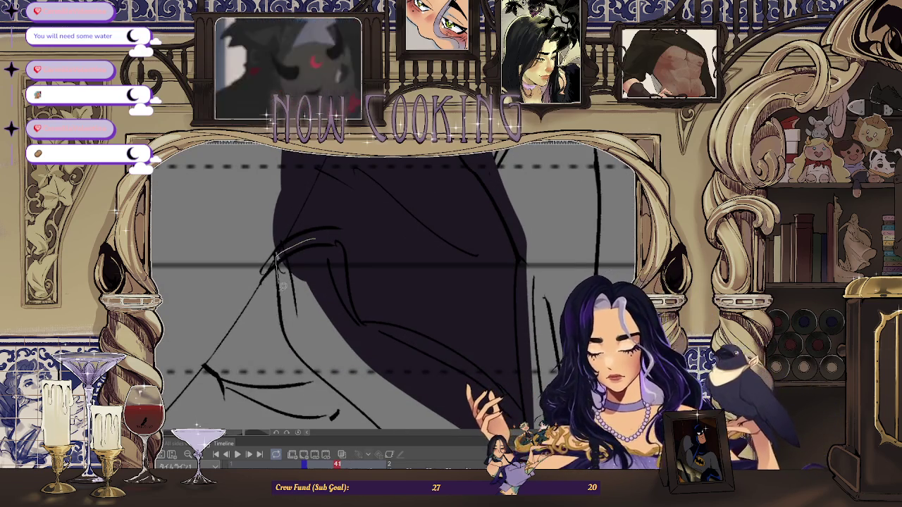
Mark out another shadow shape inside the coat's lower folds.
left_click_drag(303, 331, 324, 243)
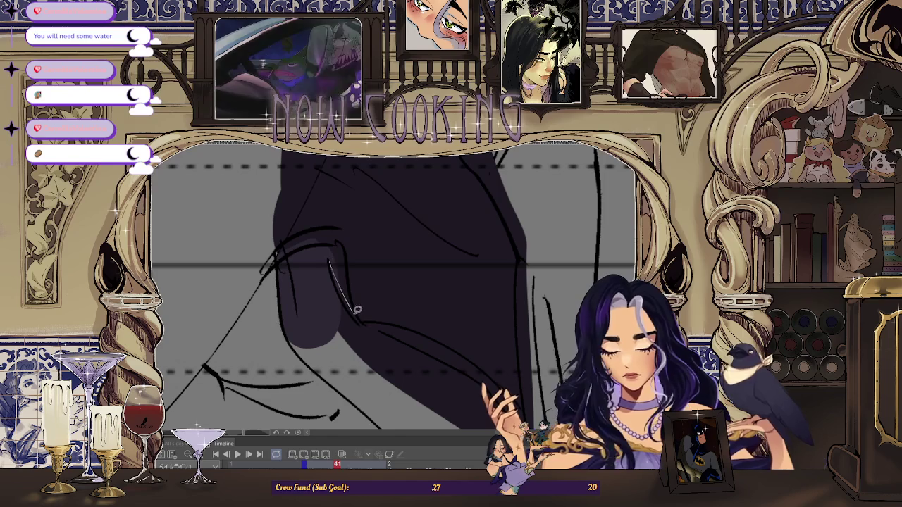
scroll(300, 290, "up", 2)
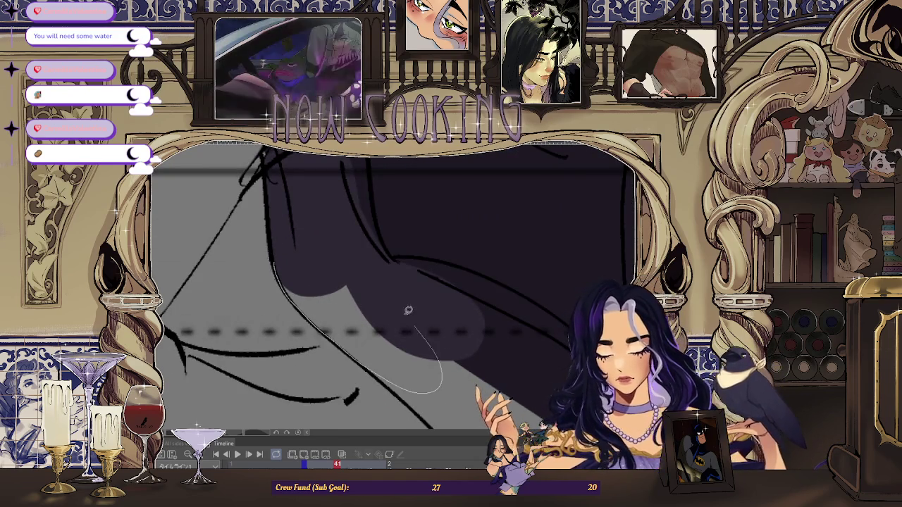
scroll(332, 212, "down", 2)
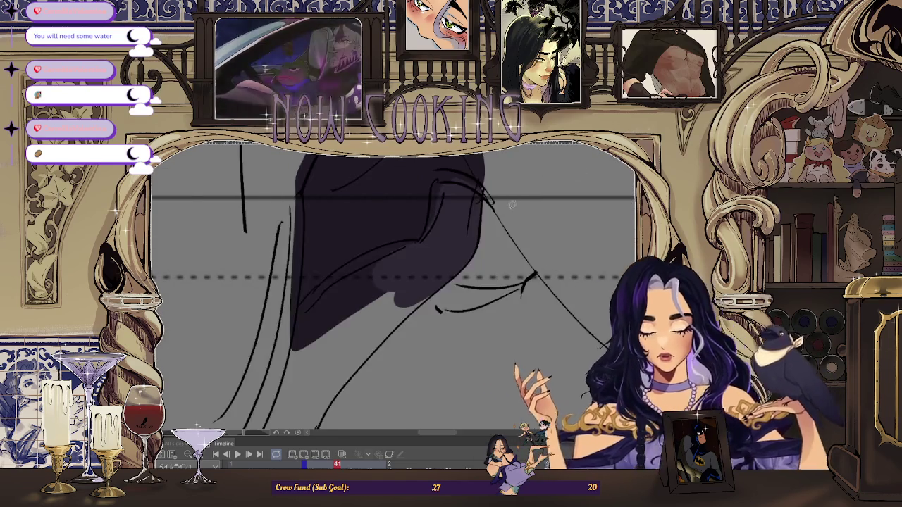
scroll(388, 214, "down", 2)
scroll(376, 287, "down", 1)
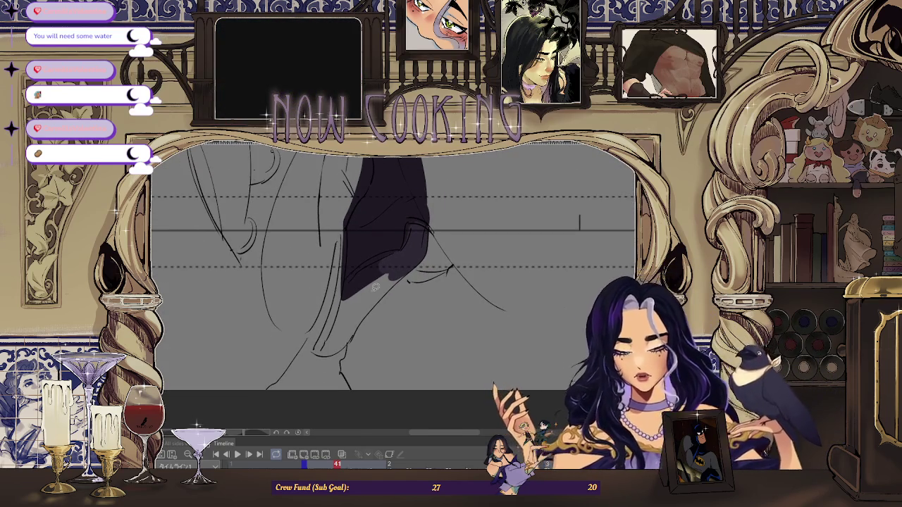
scroll(375, 287, "up", 2)
scroll(356, 225, "down", 1)
scroll(371, 242, "up", 2)
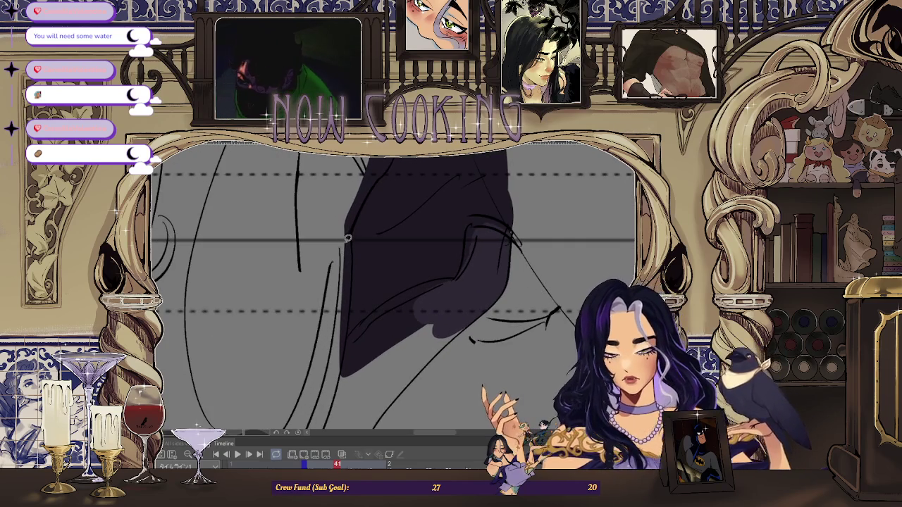
scroll(352, 249, "down", 1)
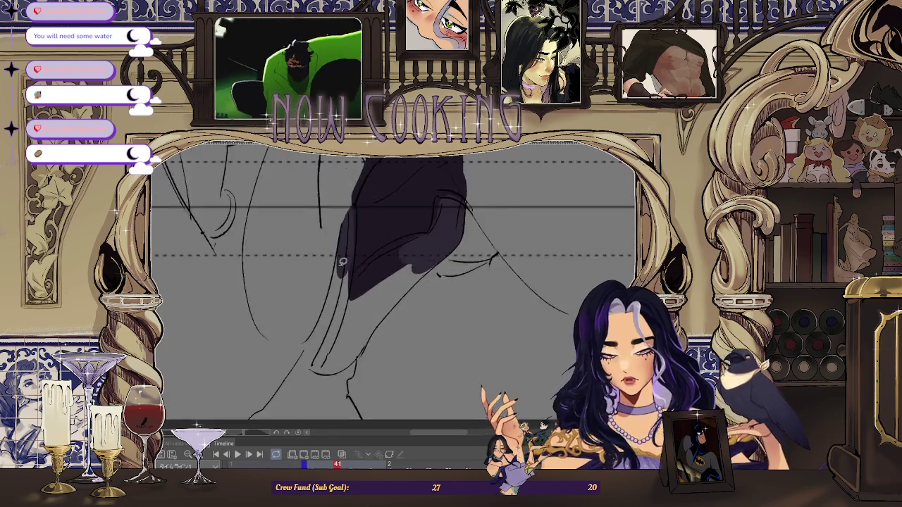
scroll(346, 214, "up", 1)
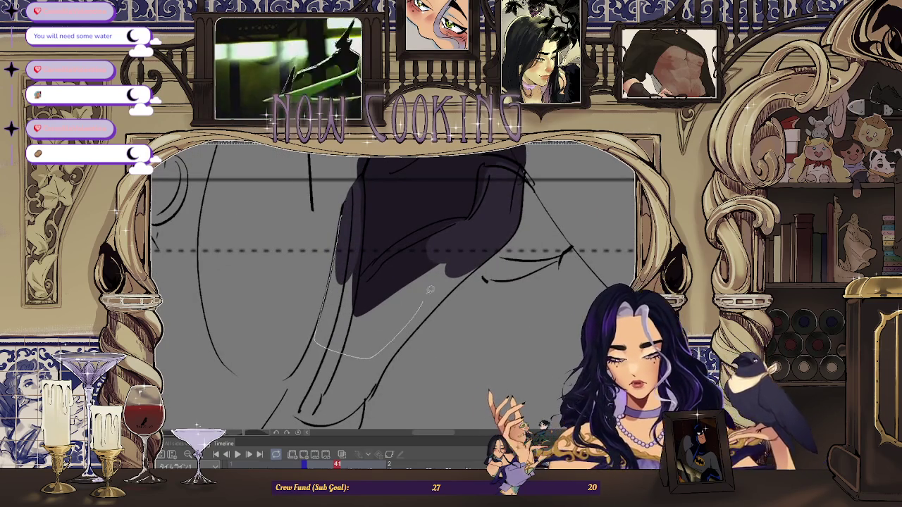
Fill two outlined coat folds dark purple, then zoom out to frame 43.
left_click_drag(357, 242, 357, 243)
scroll(368, 280, "up", 1)
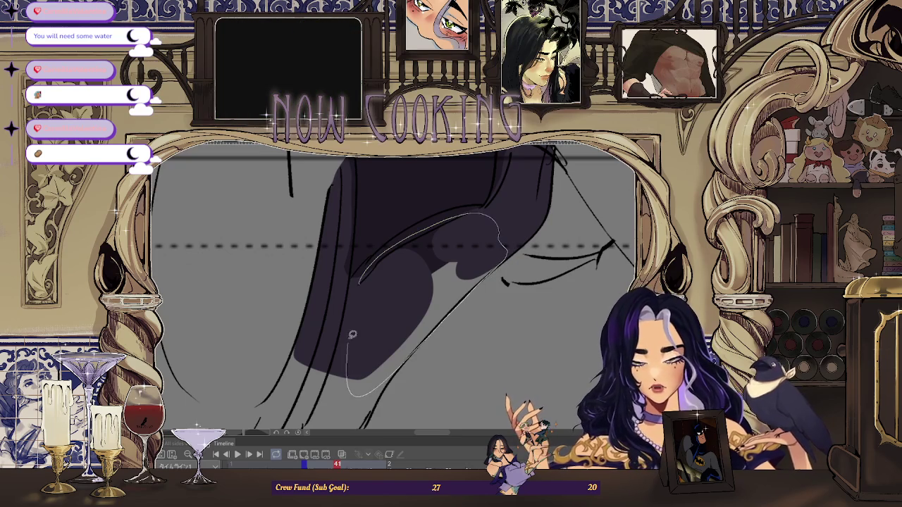
left_click_drag(351, 347, 351, 347)
scroll(377, 268, "down", 2)
scroll(374, 261, "down", 1)
scroll(368, 248, "down", 1)
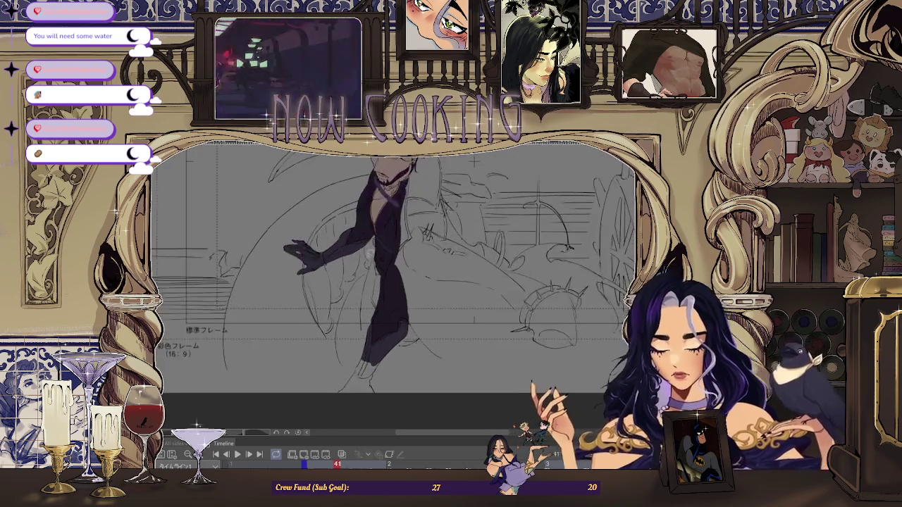
scroll(367, 248, "up", 1)
scroll(380, 296, "up", 1)
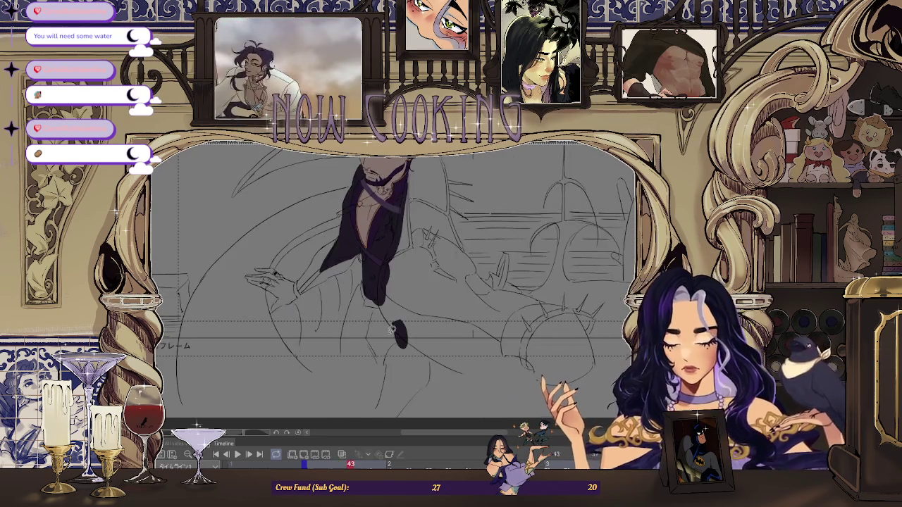
Fill the outlined shoulder section of the sleeve with dark purple.
scroll(315, 277, "up", 1)
scroll(316, 277, "up", 1)
scroll(381, 180, "up", 1)
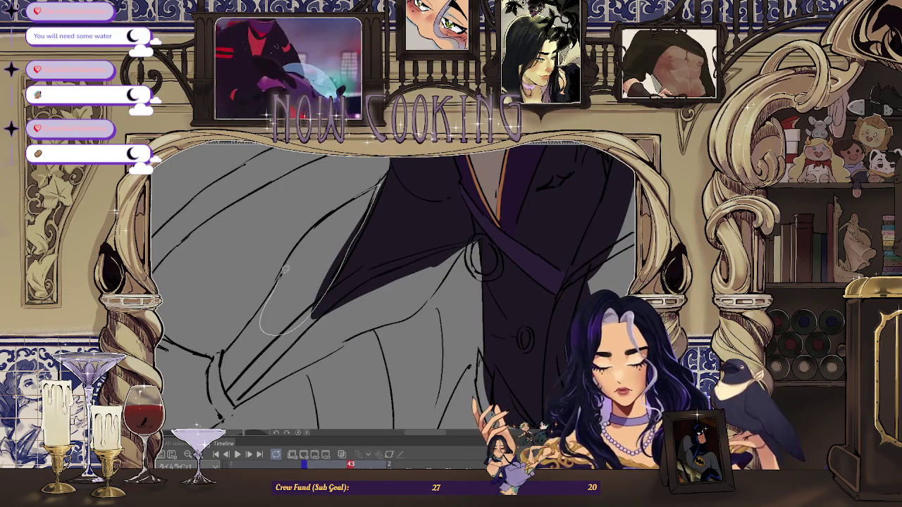
left_click_drag(315, 225, 316, 224)
scroll(324, 222, "up", 1)
scroll(333, 218, "up", 1)
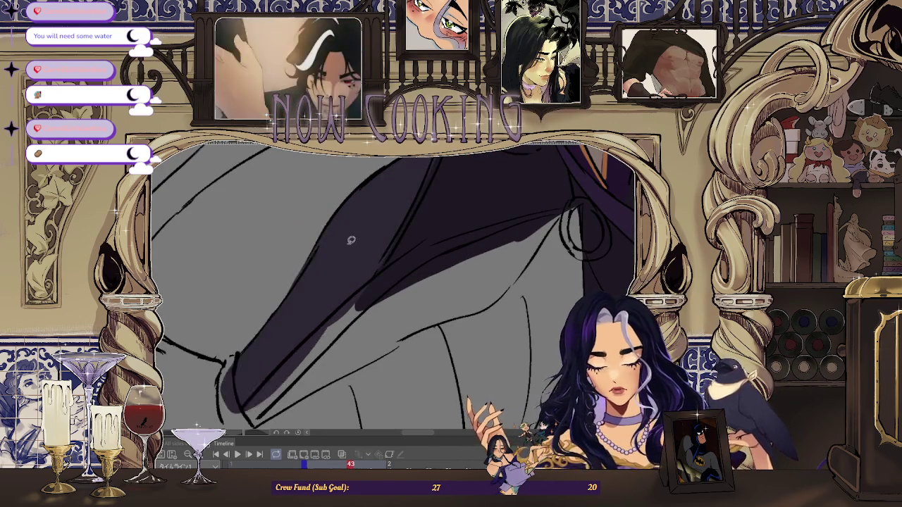
scroll(347, 273, "down", 2)
scroll(323, 282, "up", 1)
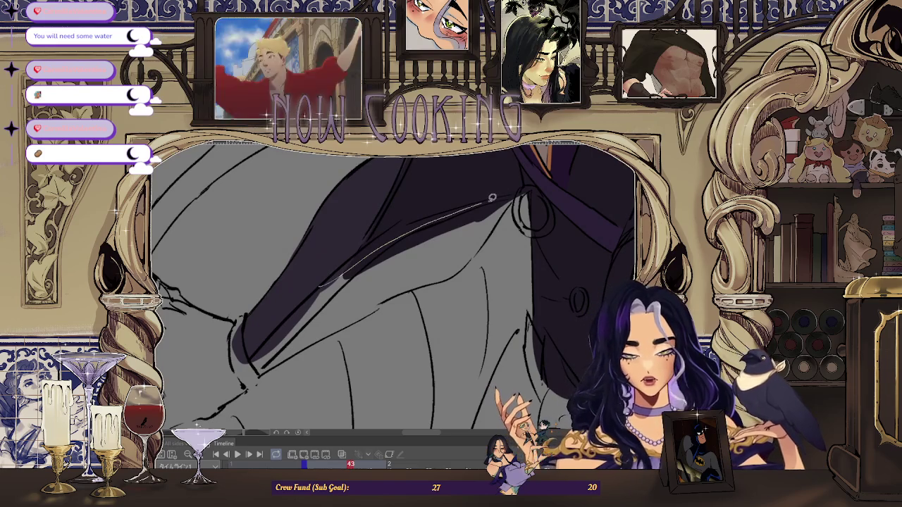
Fill the next sleeve section down toward the cuff with shadow.
left_click(392, 291)
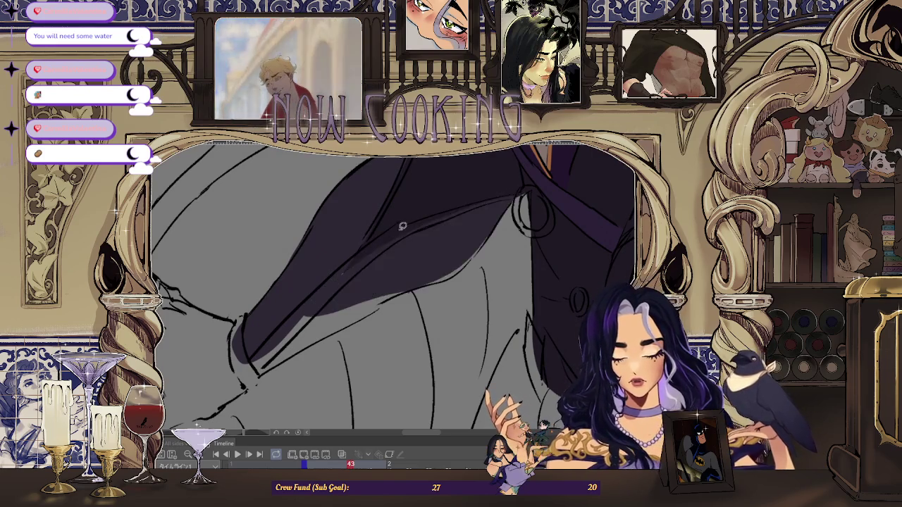
scroll(388, 290, "down", 2)
scroll(364, 261, "up", 2)
scroll(423, 247, "down", 1)
scroll(487, 231, "up", 1)
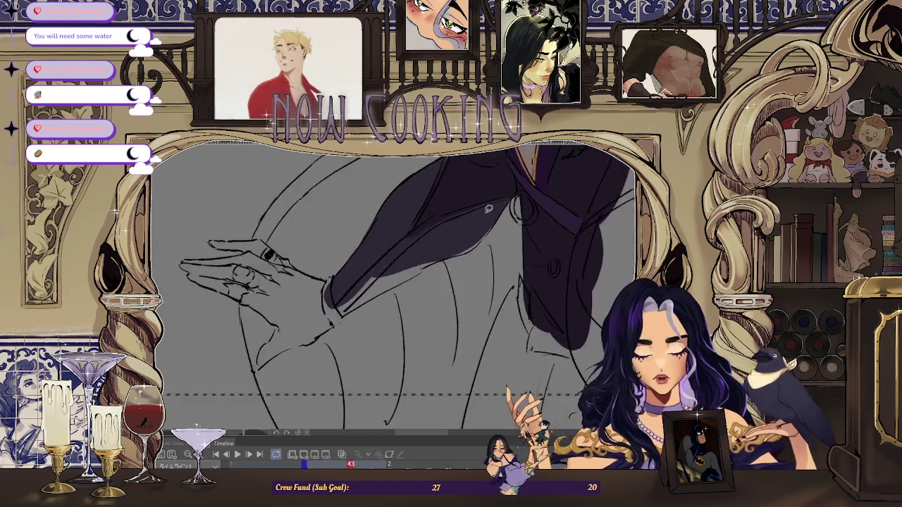
scroll(476, 254, "up", 1)
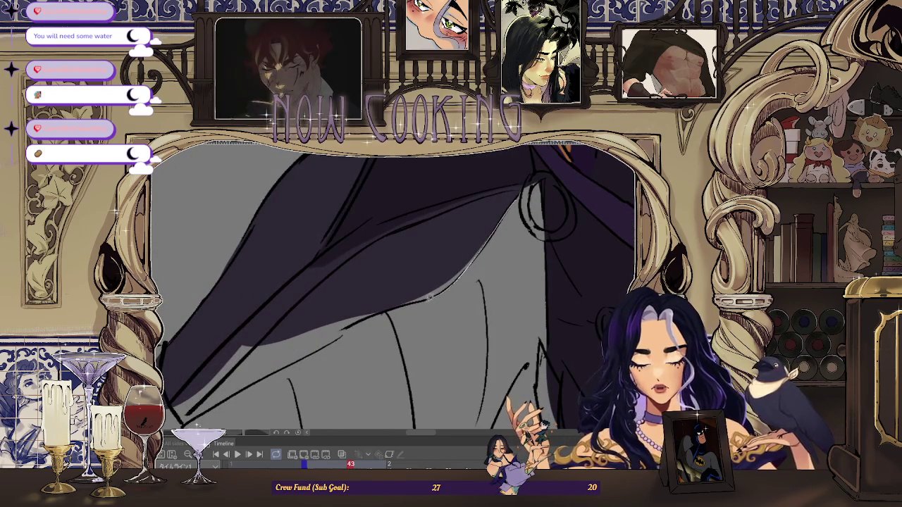
scroll(432, 296, "down", 2)
scroll(310, 349, "up", 2)
Undo a bad upper-sleeve fill, re-outline and fill it, then level the canvas.
left_click_drag(313, 348, 404, 236)
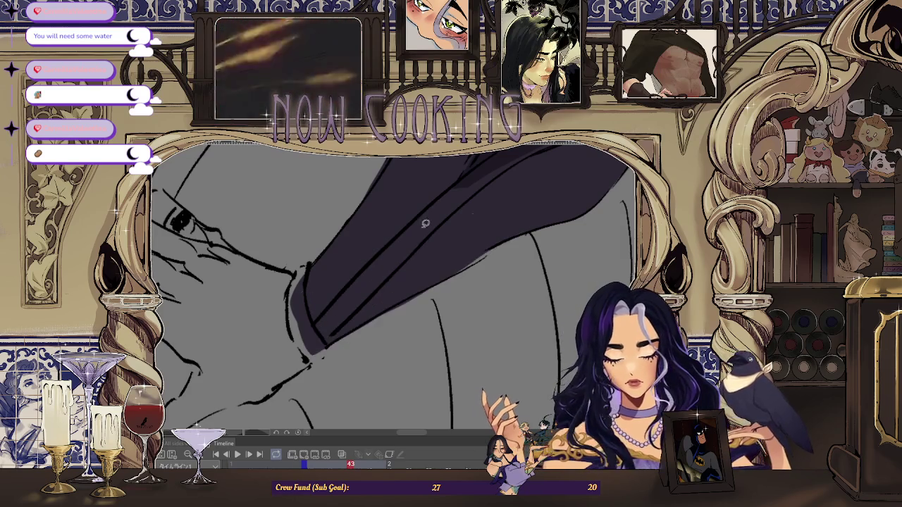
key("ctrl+z")
left_click_drag(318, 351, 303, 328)
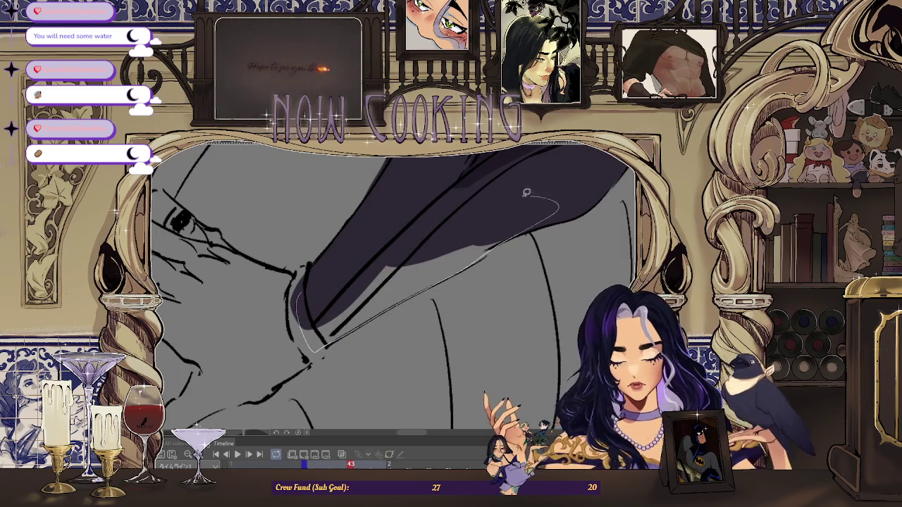
left_click_drag(543, 193, 502, 230)
scroll(543, 215, "down", 5)
scroll(442, 289, "up", 5)
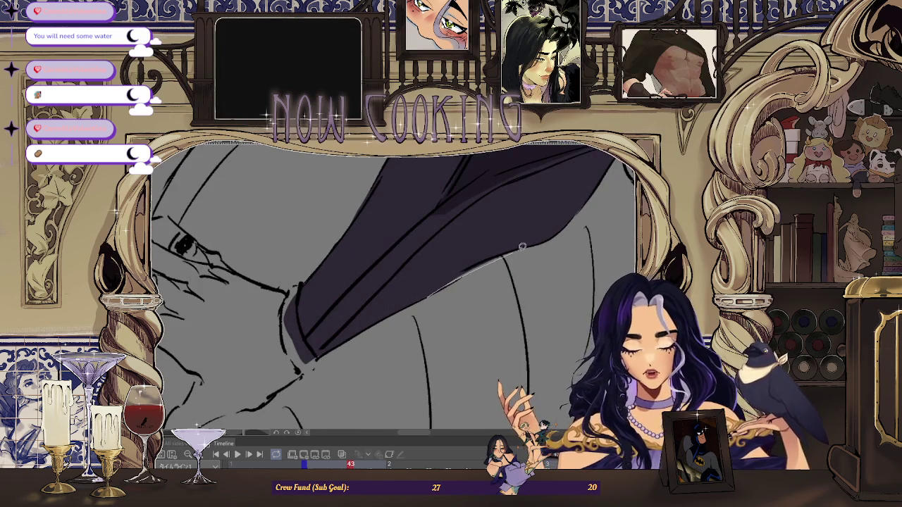
left_click_drag(508, 251, 508, 151)
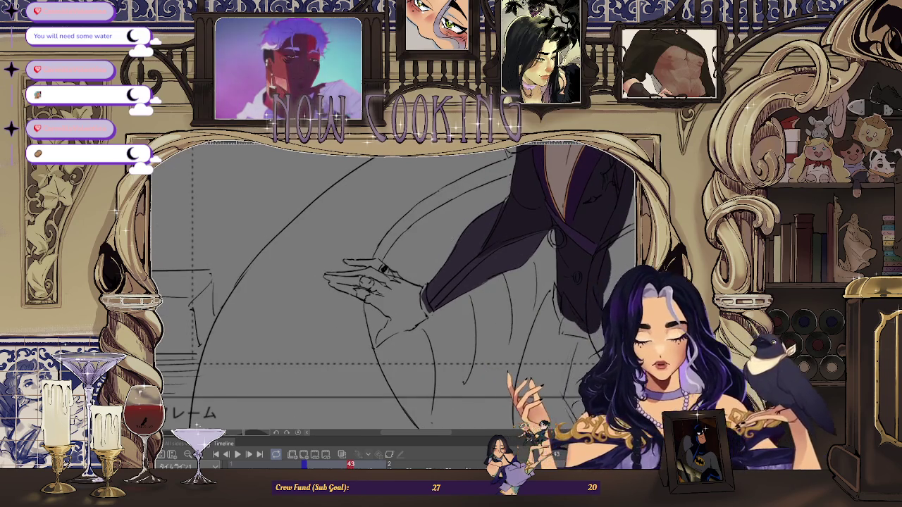
Zoom in and lasso-fill the hand's shadow shape on frame 43 with dark purple.
scroll(341, 305, "up", 3)
scroll(341, 306, "up", 1)
scroll(341, 306, "up", 1)
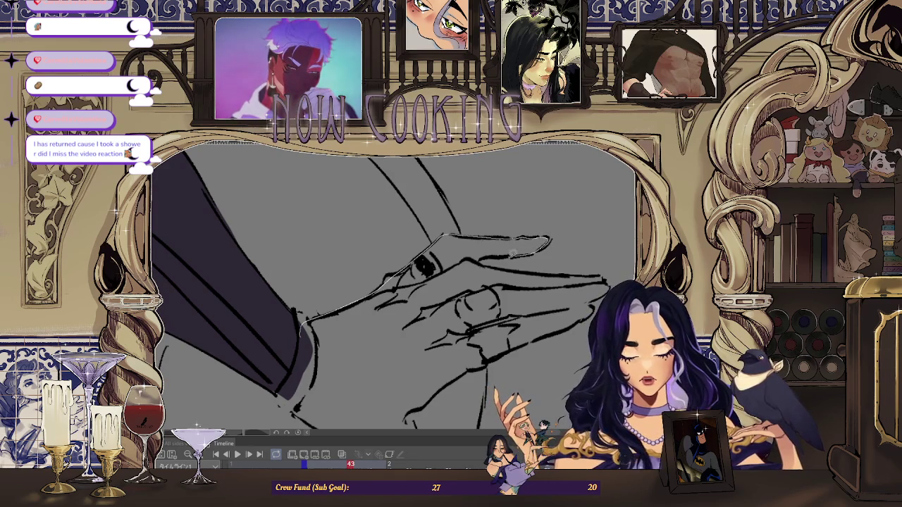
left_click(477, 261)
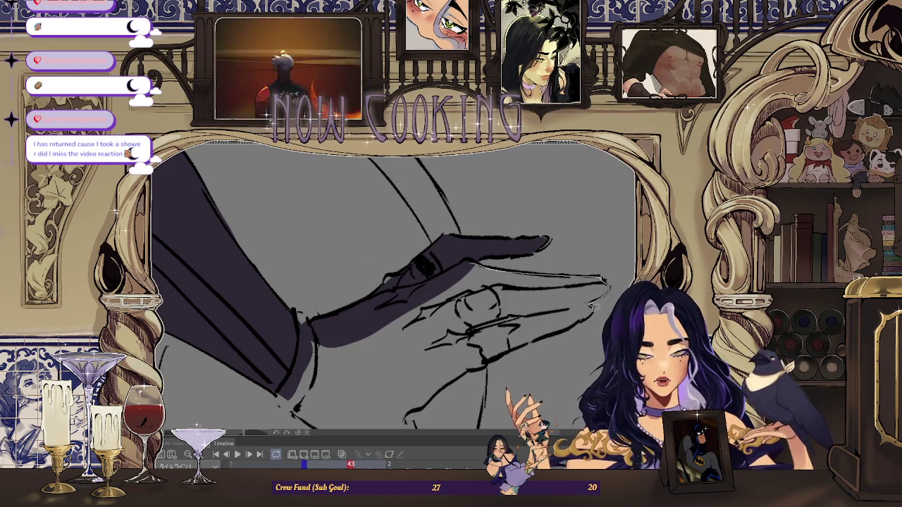
left_click_drag(446, 272, 442, 274)
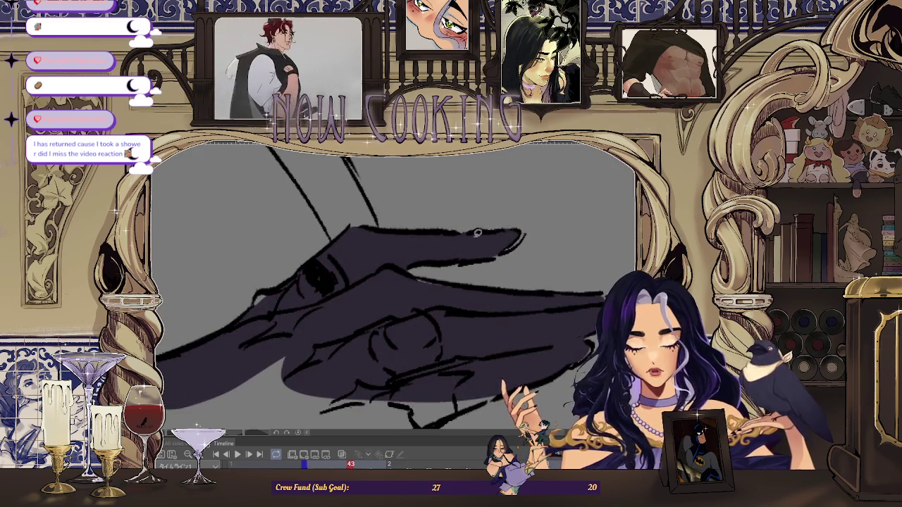
Rotate the canvas along the arm and fill a shadow shape on the sleeve.
left_click_drag(463, 237, 453, 268)
left_click_drag(508, 282, 594, 280)
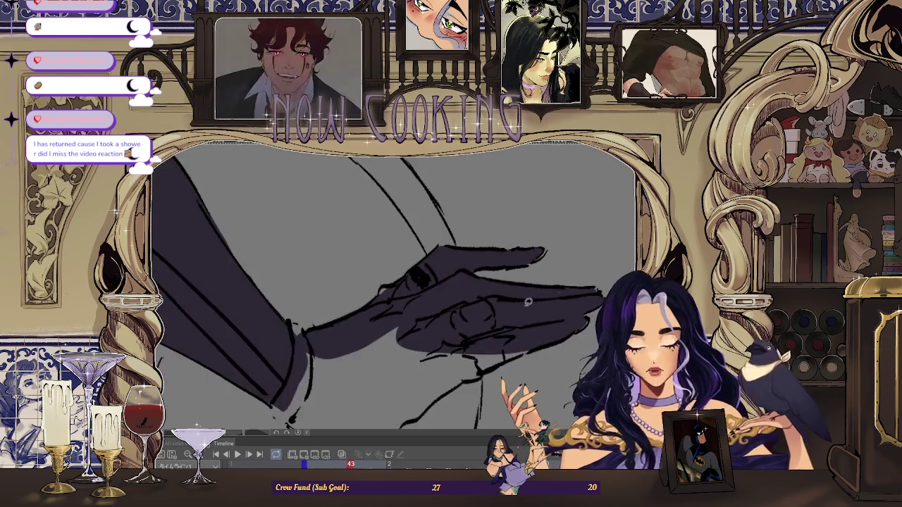
mouse_move(473, 232)
left_mouse_down()
mouse_move(550, 275)
mouse_move(535, 258)
left_mouse_up()
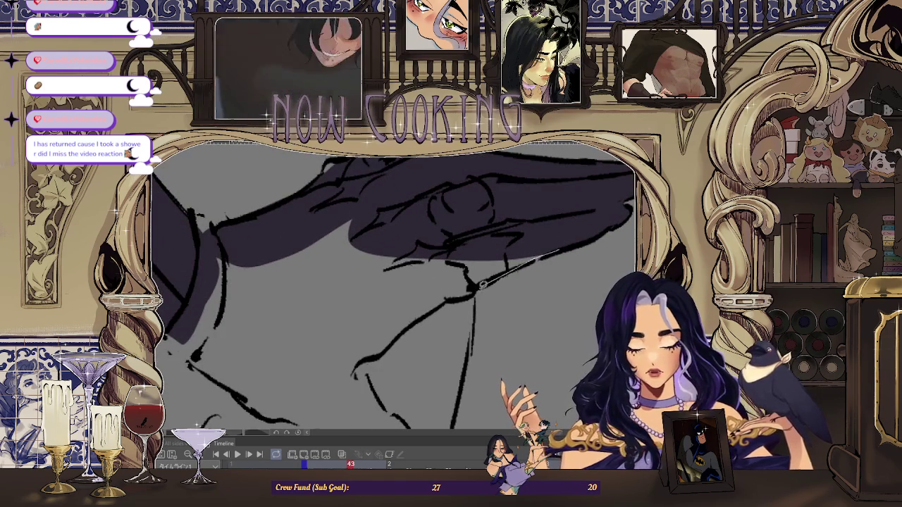
left_click_drag(420, 299, 485, 278)
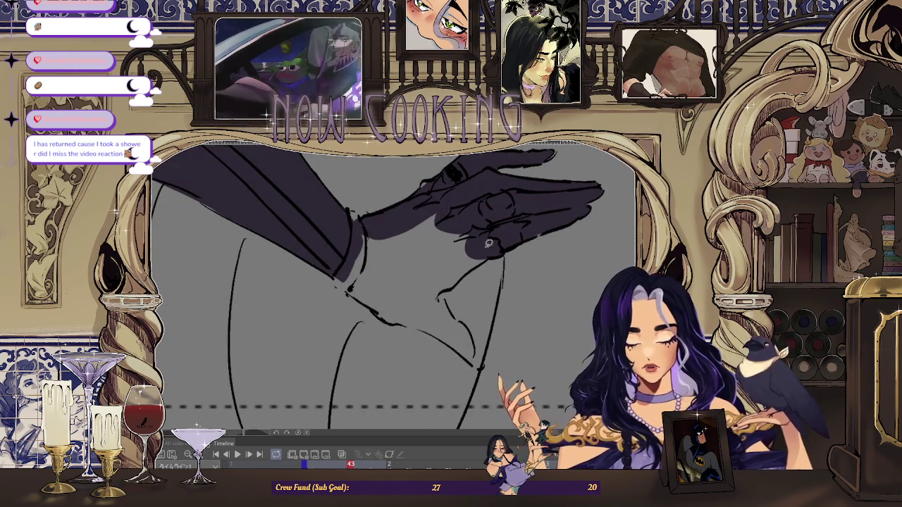
left_click_drag(497, 217, 436, 270)
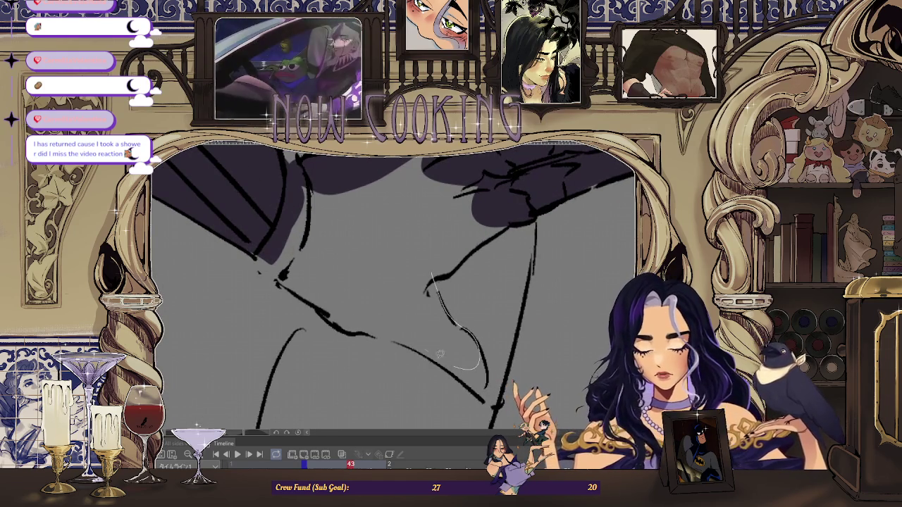
left_click_drag(455, 362, 431, 239)
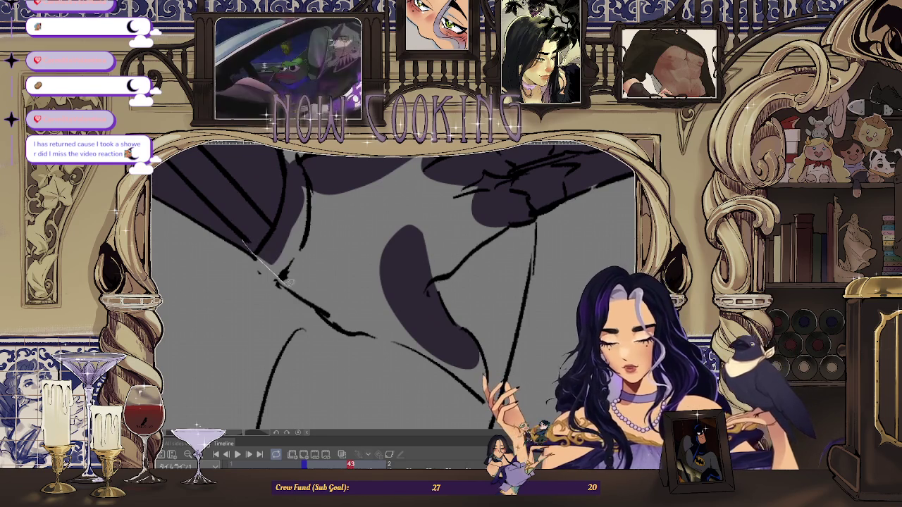
Fill more shadow down the sleeve's lower edge and upper sleeve, then reframe the hand.
left_click_drag(247, 243, 361, 330)
left_click_drag(387, 268, 403, 316)
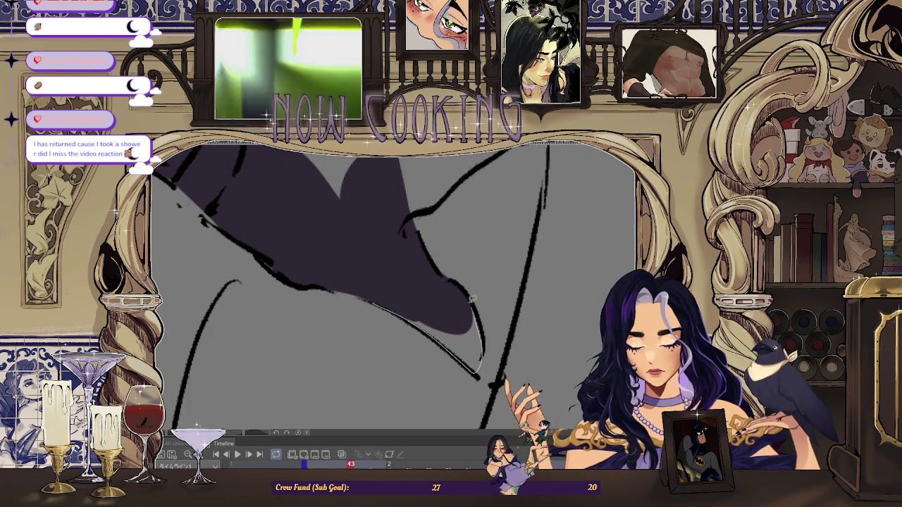
left_click_drag(474, 301, 426, 271)
left_click_drag(463, 342, 429, 273)
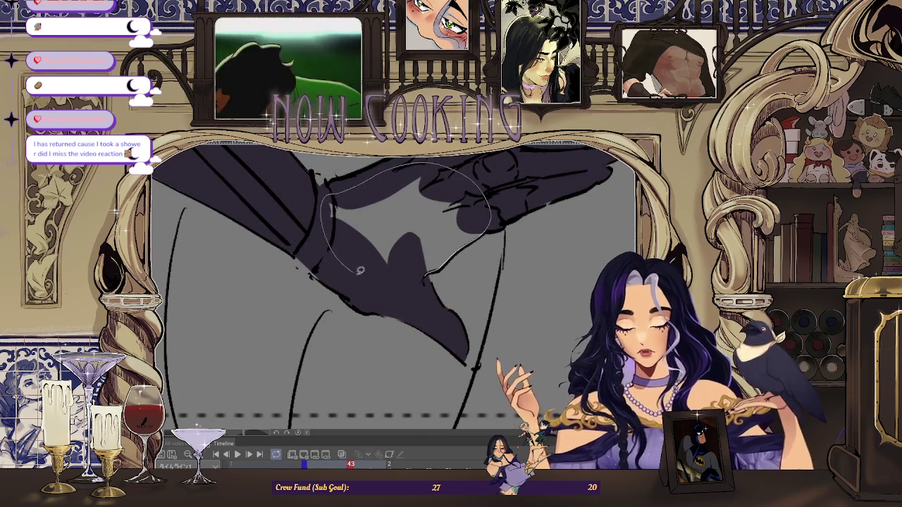
left_click_drag(492, 222, 479, 235)
scroll(434, 267, "up", 2)
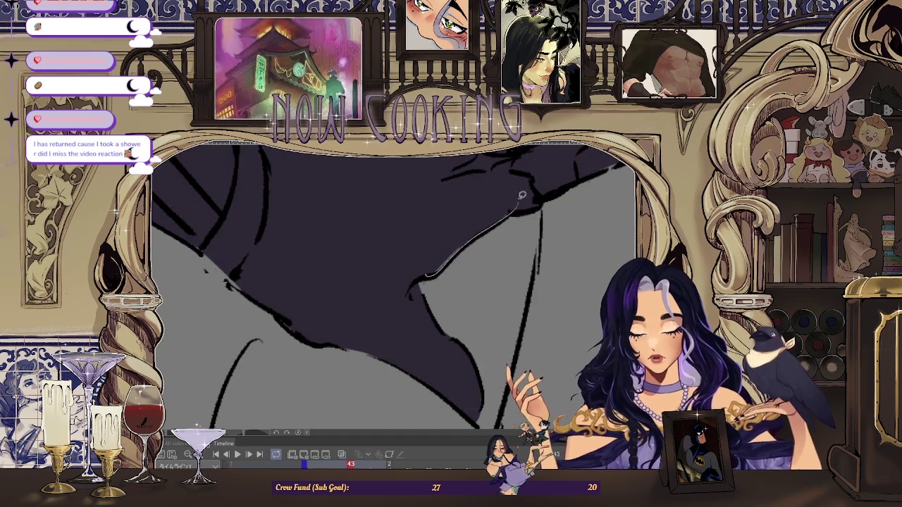
scroll(522, 200, "down", 3)
mouse_move(423, 267)
left_mouse_down()
mouse_move(319, 278)
mouse_move(328, 304)
left_mouse_up()
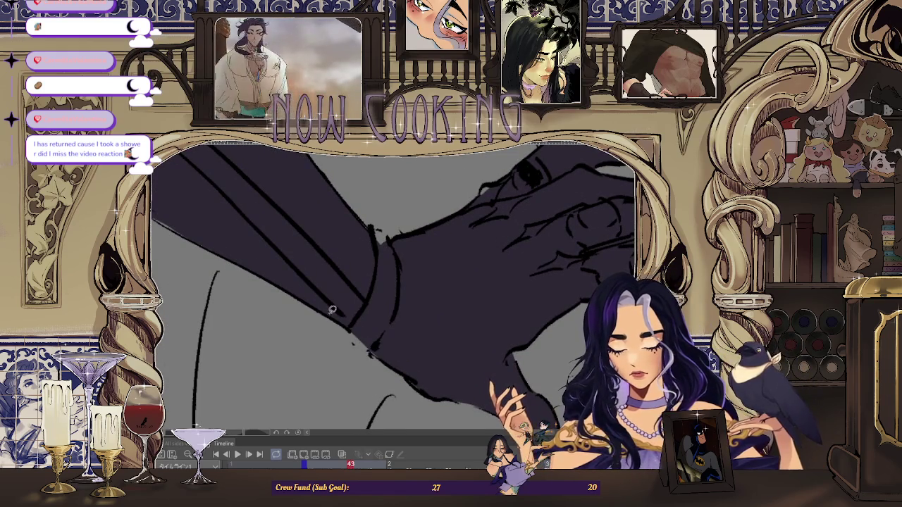
mouse_move(371, 327)
left_mouse_down()
mouse_move(504, 214)
mouse_move(363, 306)
left_mouse_up()
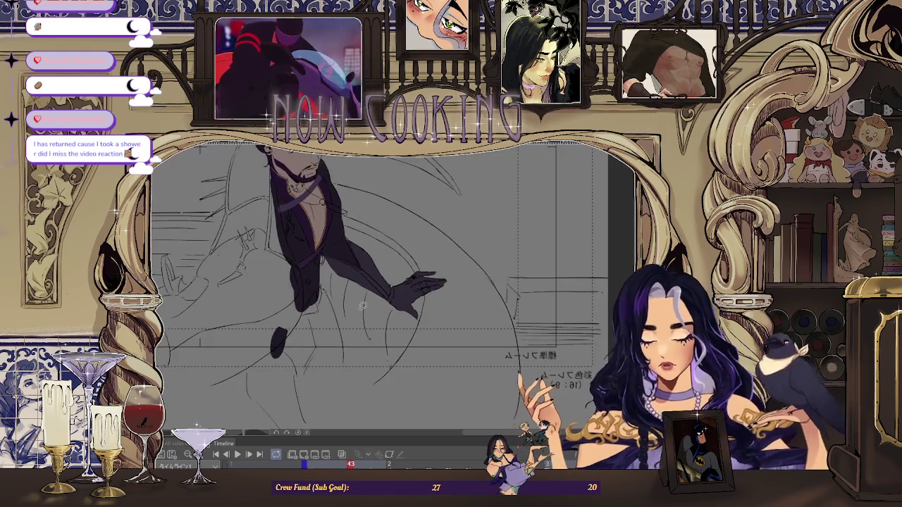
Lasso-fill the robe sleeve fold on frame 45 in dark purple, then reframe hand and robe.
scroll(342, 248, "up", 3)
scroll(345, 240, "up", 2)
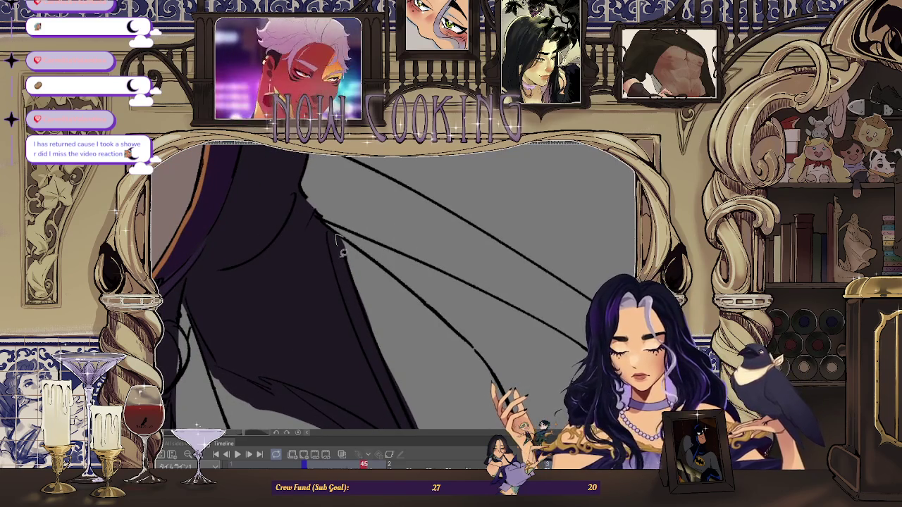
left_click_drag(383, 272, 338, 236)
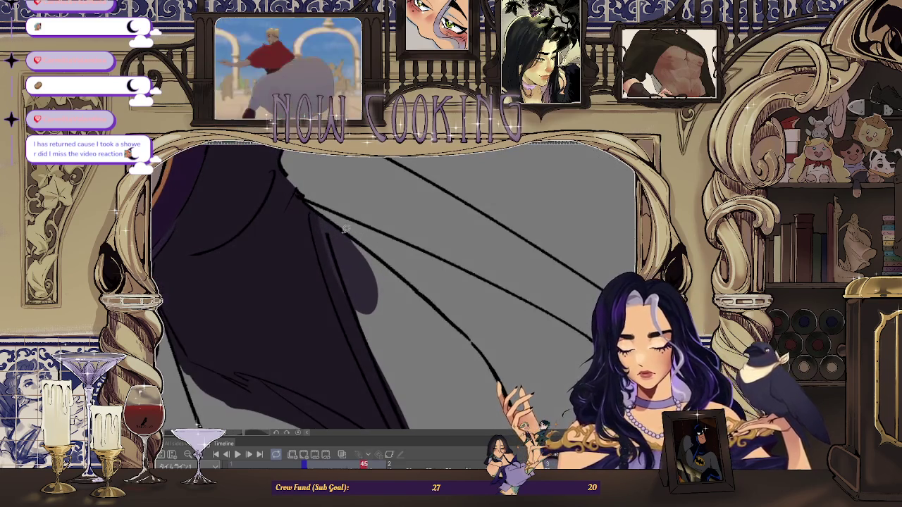
left_click_drag(424, 334, 355, 287)
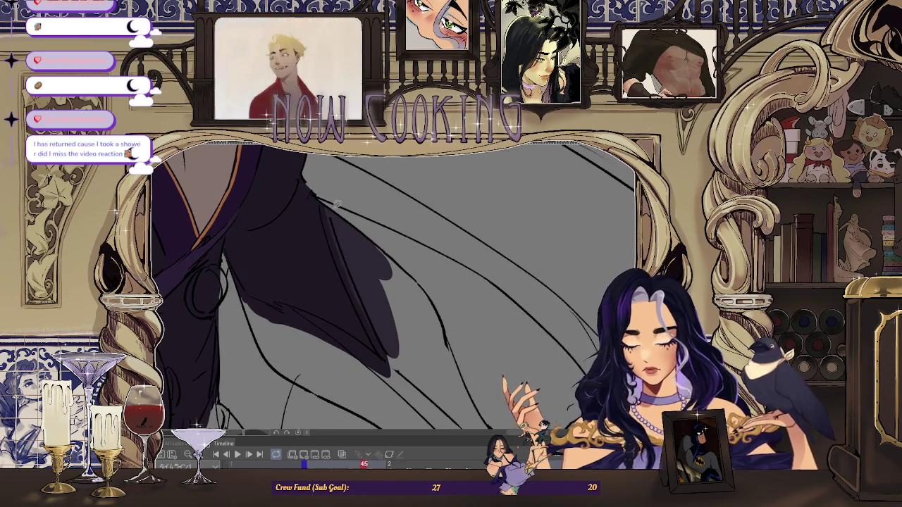
left_click_drag(355, 287, 361, 228)
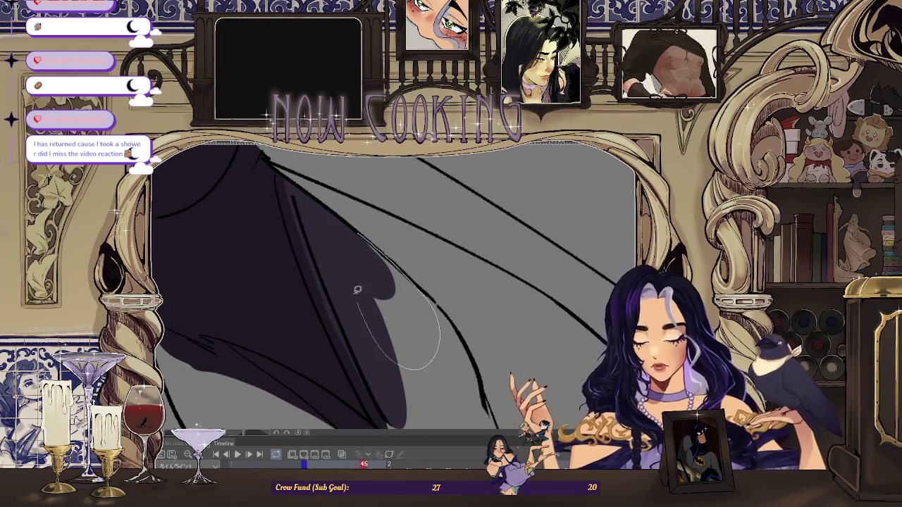
left_click_drag(368, 314, 487, 203)
mouse_move(394, 296)
left_mouse_down()
mouse_move(451, 253)
mouse_move(476, 248)
mouse_move(387, 298)
mouse_move(533, 221)
left_mouse_up()
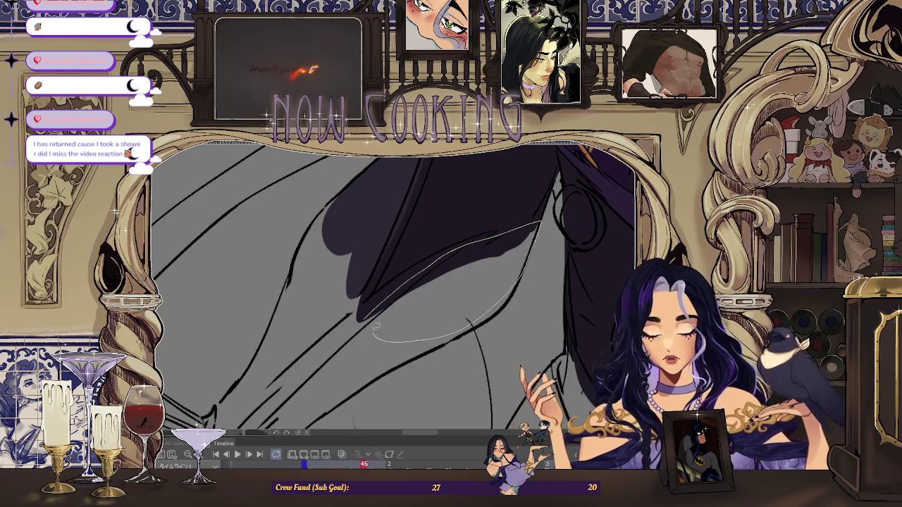
left_click_drag(381, 334, 458, 254)
scroll(469, 232, "up", 2)
scroll(462, 228, "up", 3)
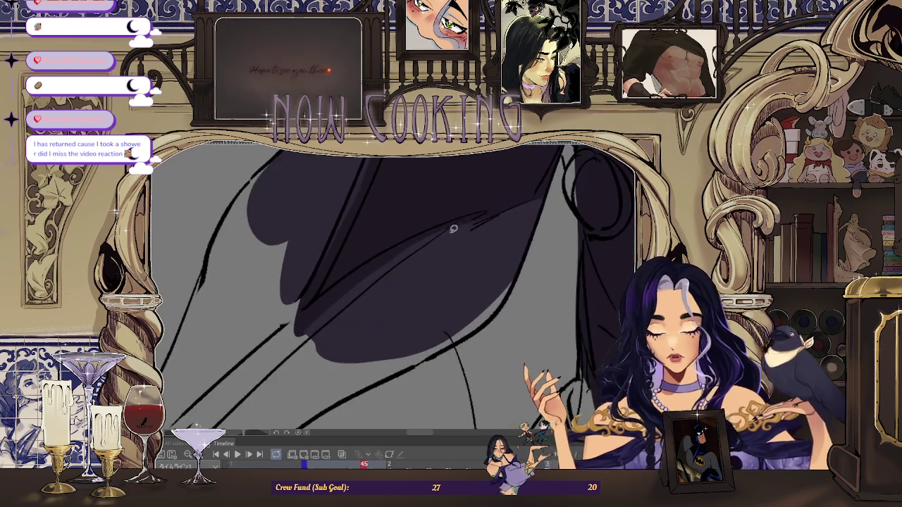
scroll(539, 213, "down", 3)
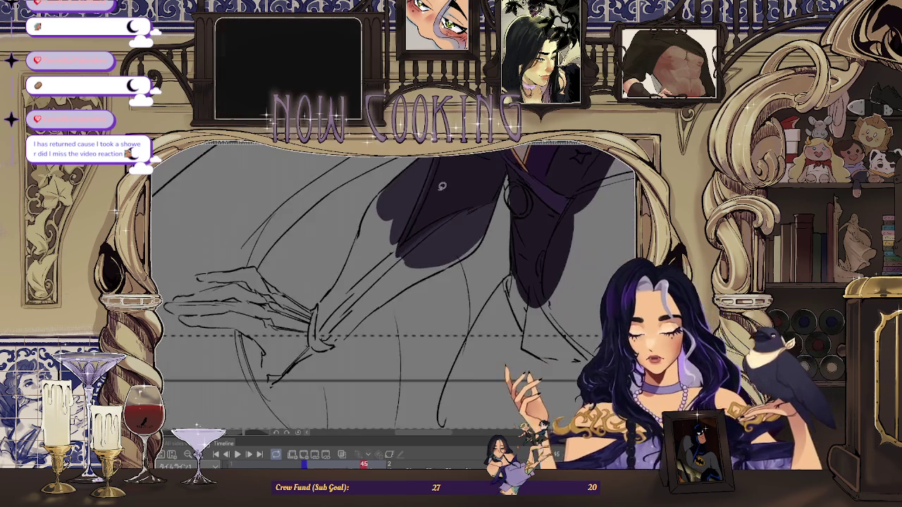
Fill the lower robe shadow with dark purple and touch up its edge.
scroll(428, 176, "up", 3)
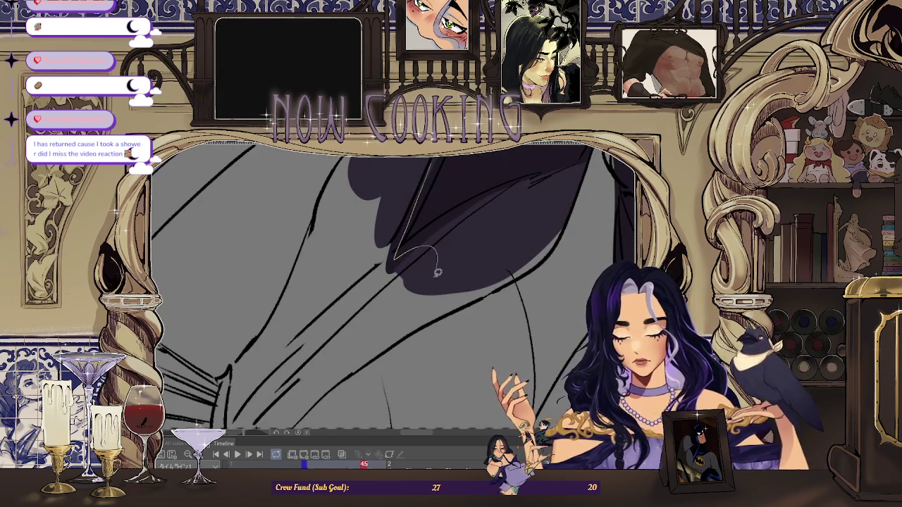
scroll(405, 211, "down", 2)
scroll(413, 254, "down", 2)
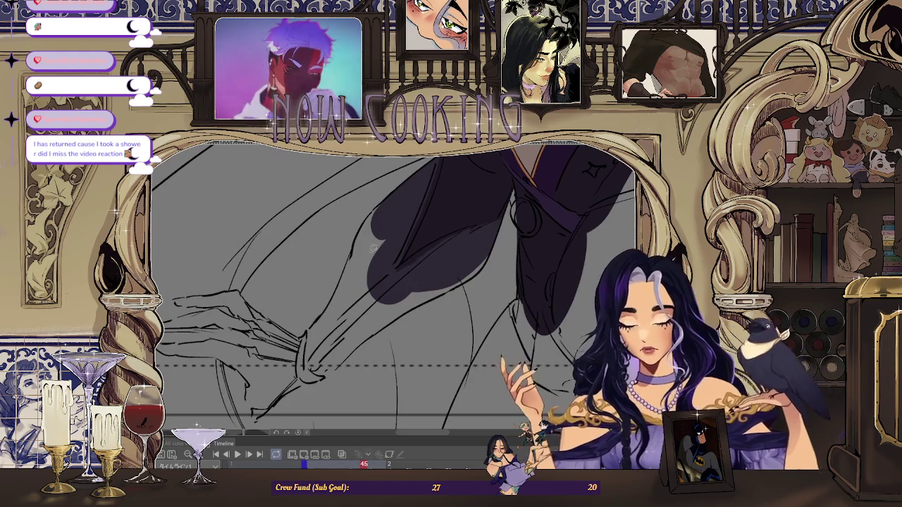
scroll(318, 326, "up", 2)
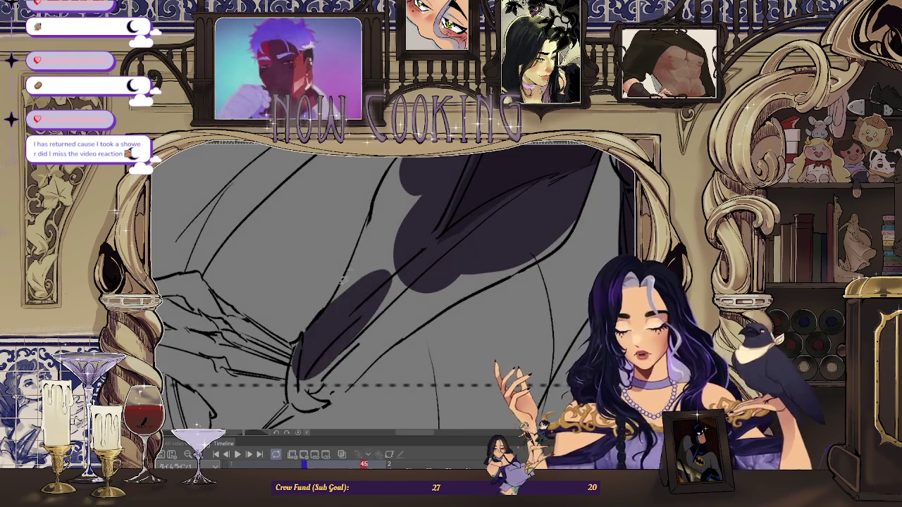
scroll(350, 280, "up", 2)
scroll(388, 217, "up", 2)
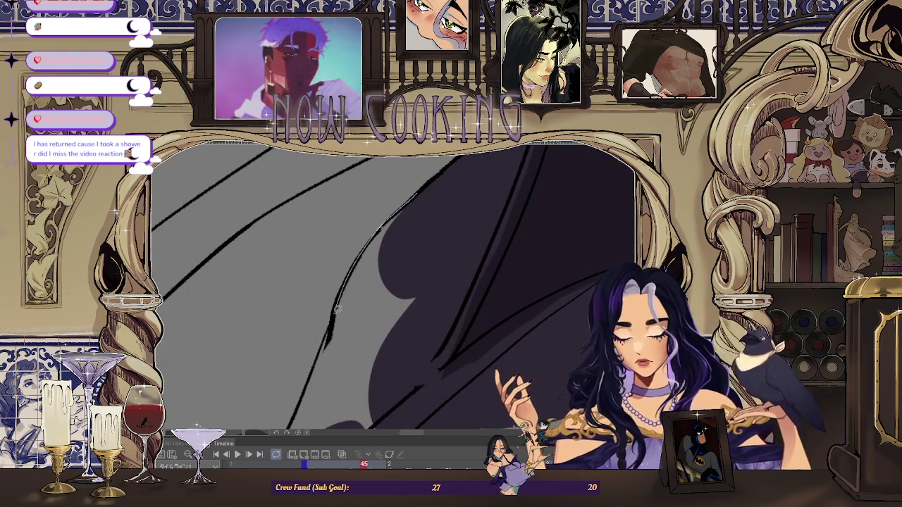
scroll(431, 298, "down", 2)
scroll(409, 228, "up", 2)
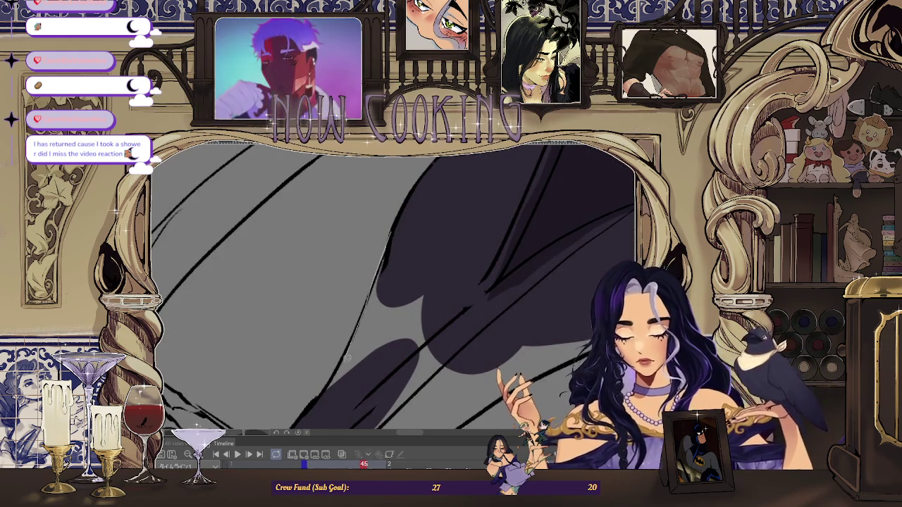
left_click_drag(434, 320, 433, 317)
scroll(431, 268, "down", 3)
left_click_drag(385, 294, 391, 271)
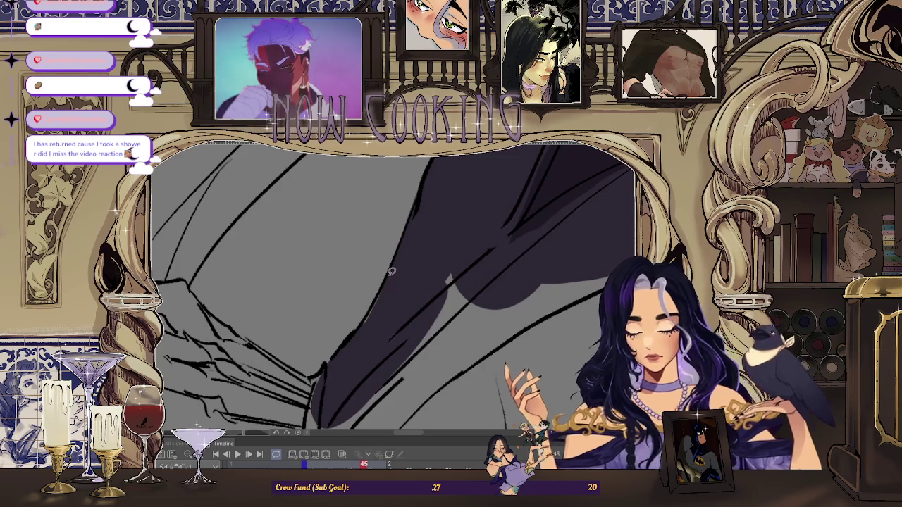
scroll(368, 313, "down", 1)
scroll(438, 239, "down", 1)
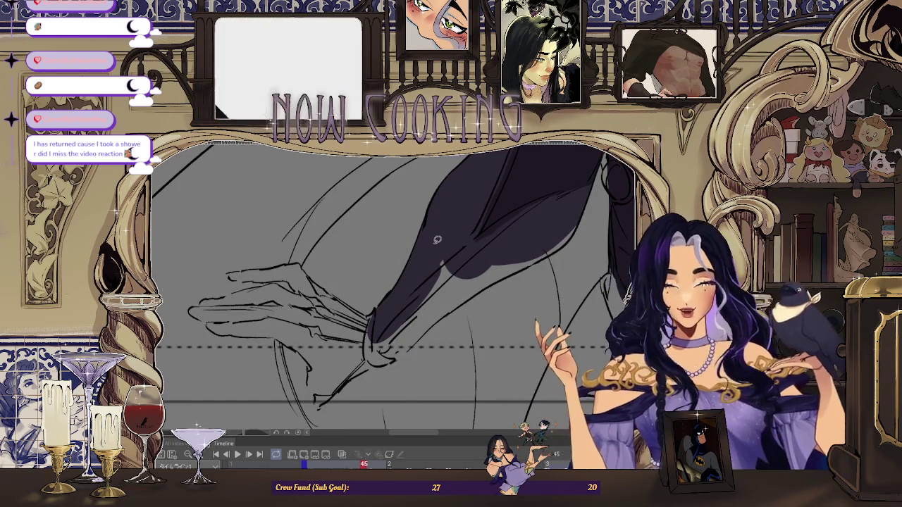
Pan and rotate the canvas along the sleeve to bring the cuff into view.
left_click_drag(302, 232, 349, 309)
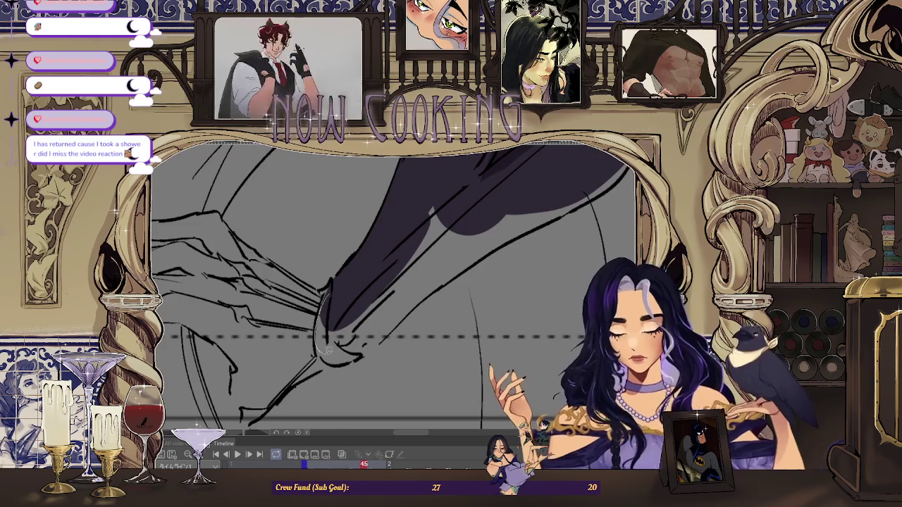
mouse_move(376, 264)
left_mouse_down()
mouse_move(401, 301)
mouse_move(342, 328)
mouse_move(404, 291)
left_mouse_up()
left_click_drag(505, 180, 404, 278)
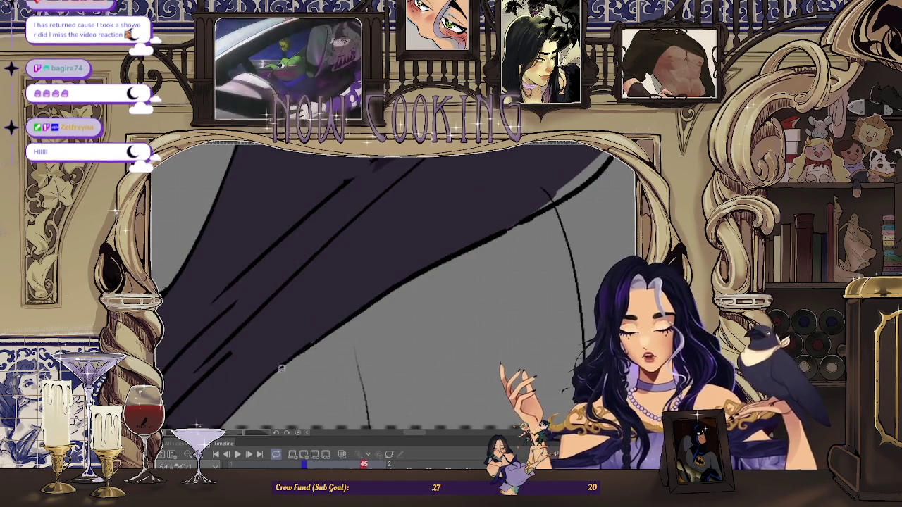
left_click_drag(427, 268, 400, 300)
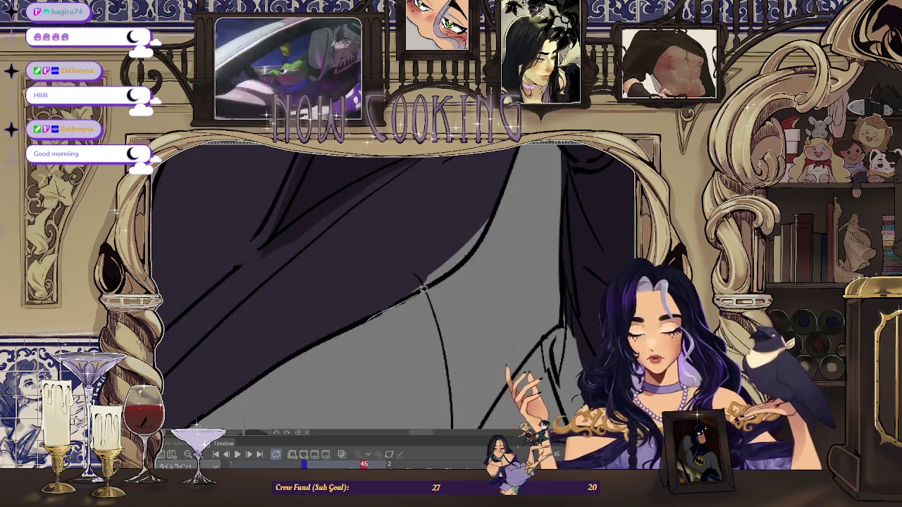
mouse_move(499, 199)
left_mouse_down()
mouse_move(301, 287)
mouse_move(295, 305)
left_mouse_up()
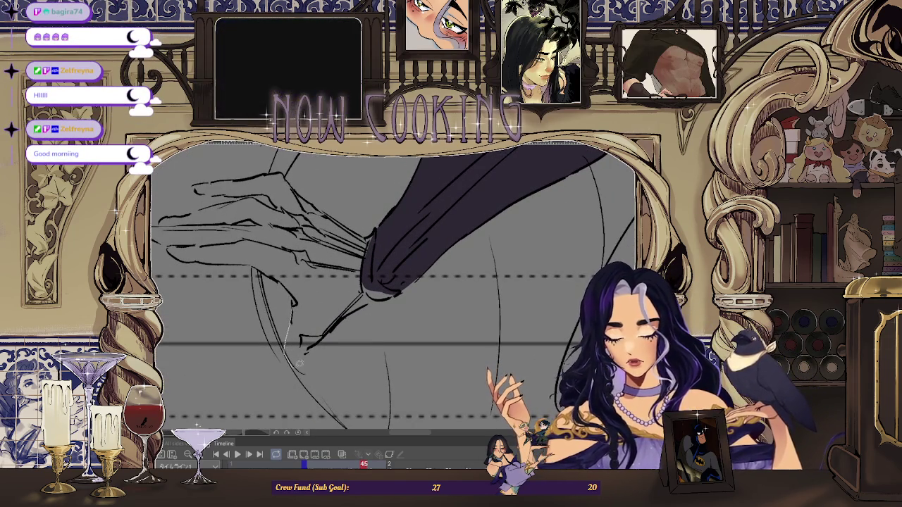
left_click_drag(377, 275, 362, 315)
key("h")
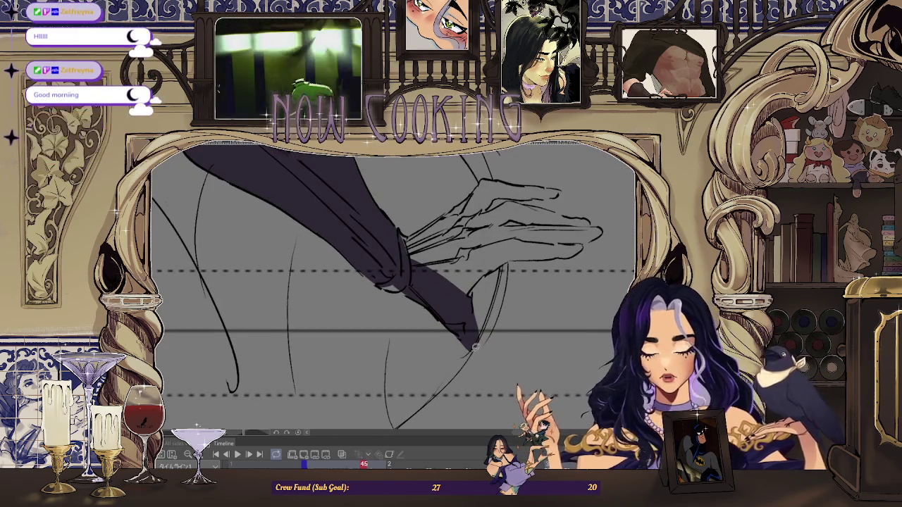
scroll(485, 338, "up", 3)
scroll(481, 319, "down", 3)
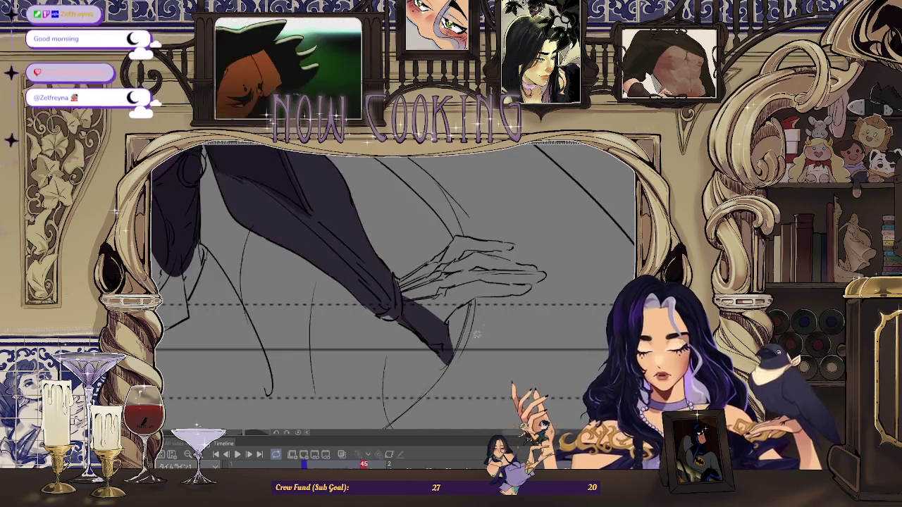
left_click_drag(481, 320, 437, 331)
scroll(420, 342, "up", 3)
scroll(423, 234, "down", 2)
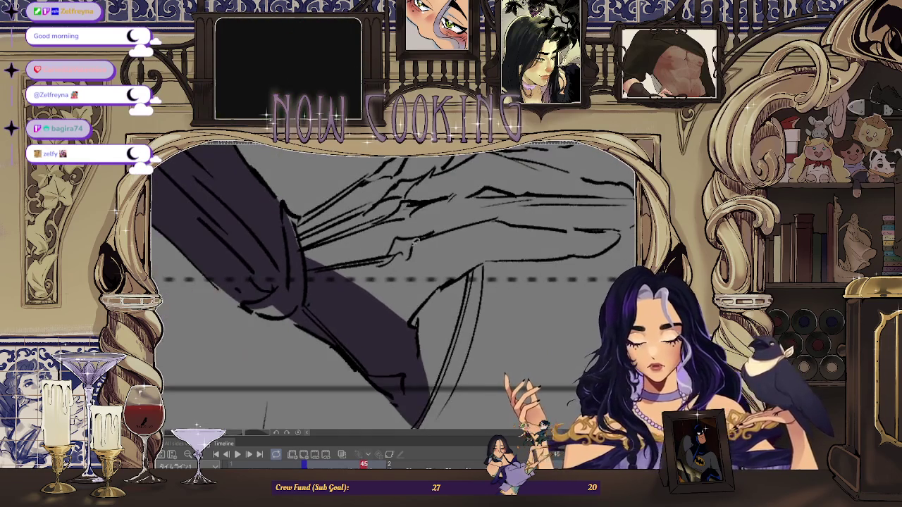
scroll(430, 275, "up", 2)
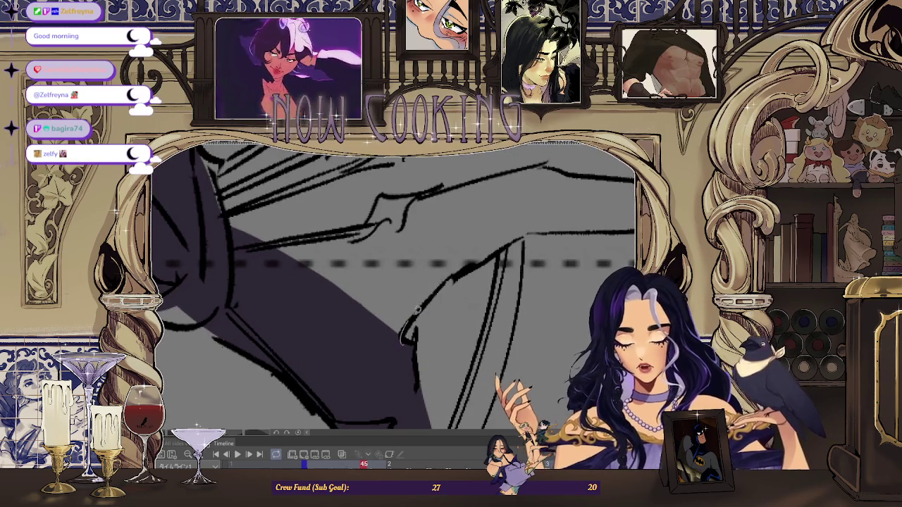
scroll(445, 177, "down", 2)
left_click_drag(360, 363, 332, 338)
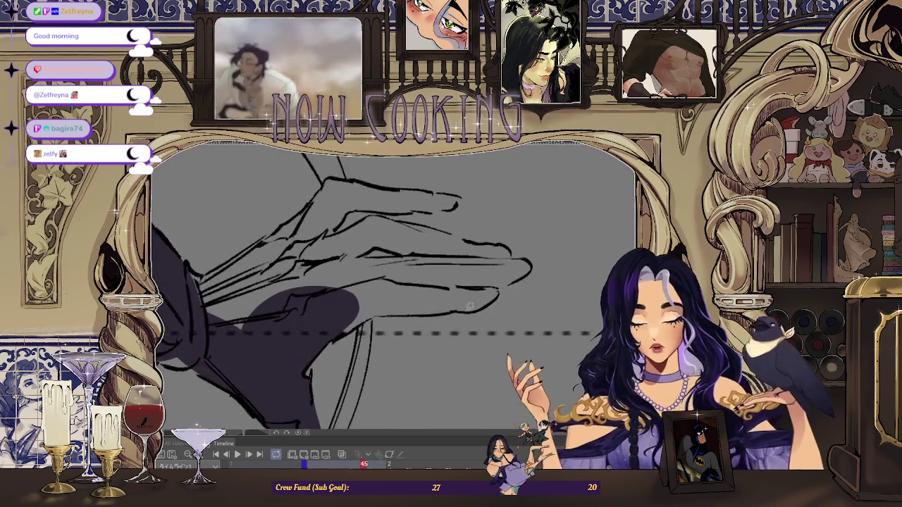
scroll(323, 337, "up", 2)
scroll(322, 329, "down", 2)
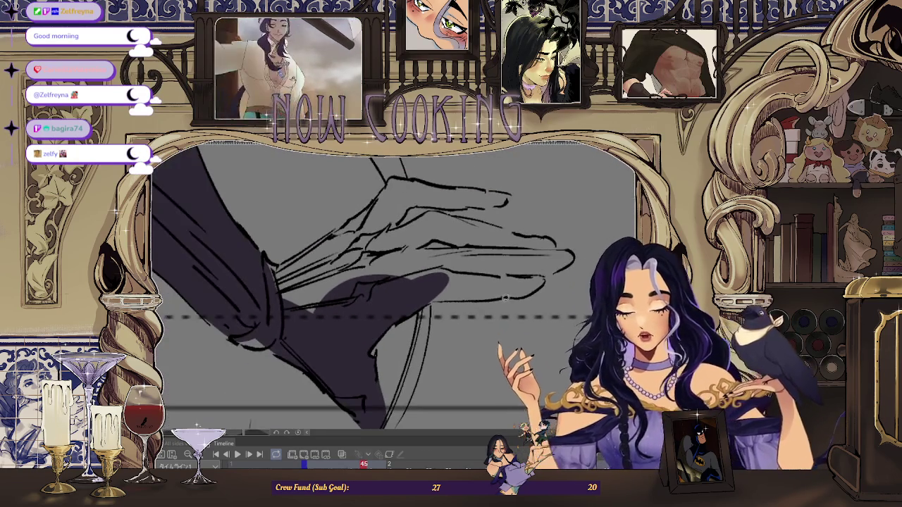
scroll(296, 252, "up", 1)
scroll(292, 255, "up", 1)
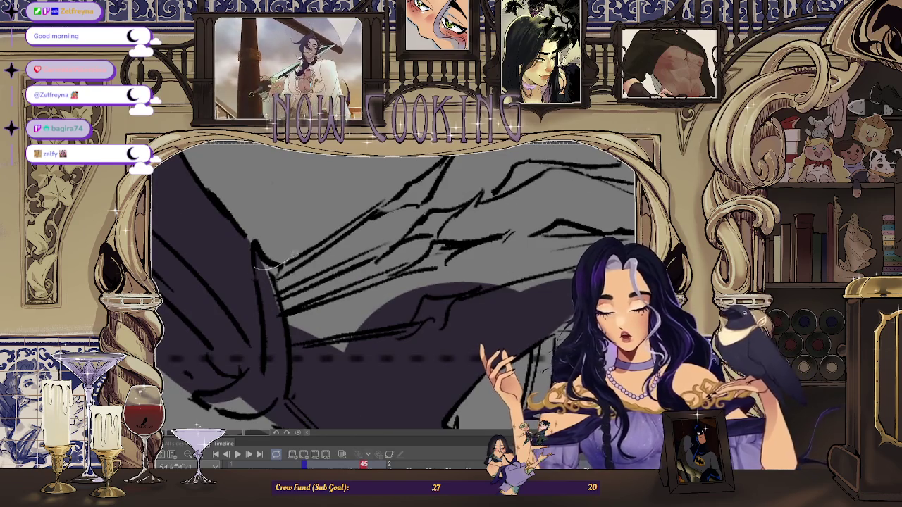
left_click_drag(252, 328, 331, 272)
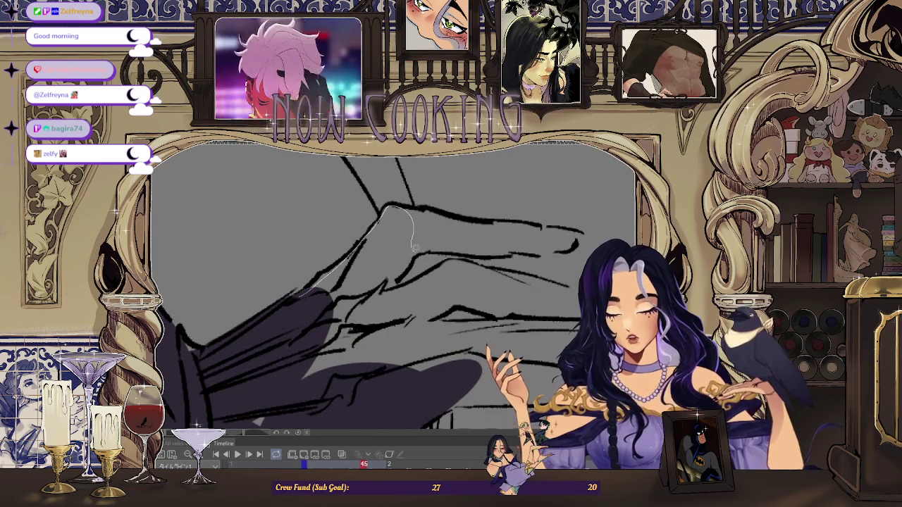
left_click_drag(367, 327, 343, 289)
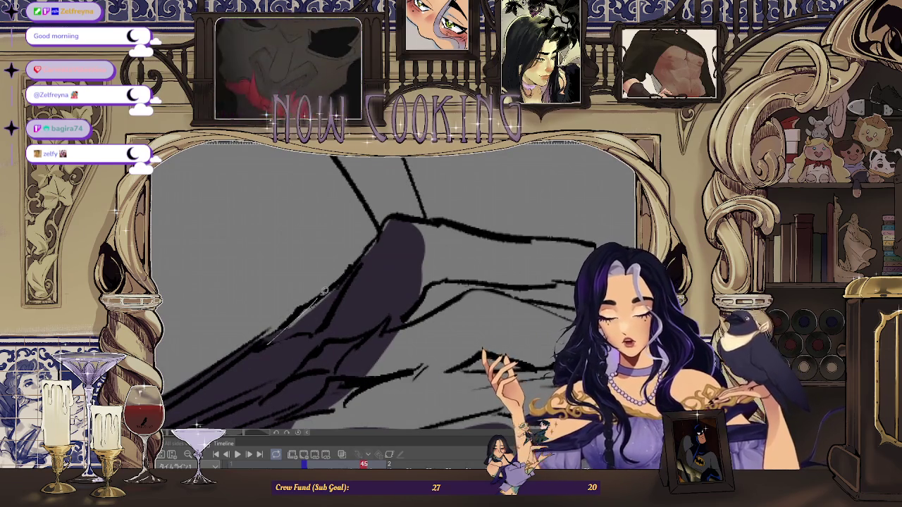
scroll(398, 276, "down", 2)
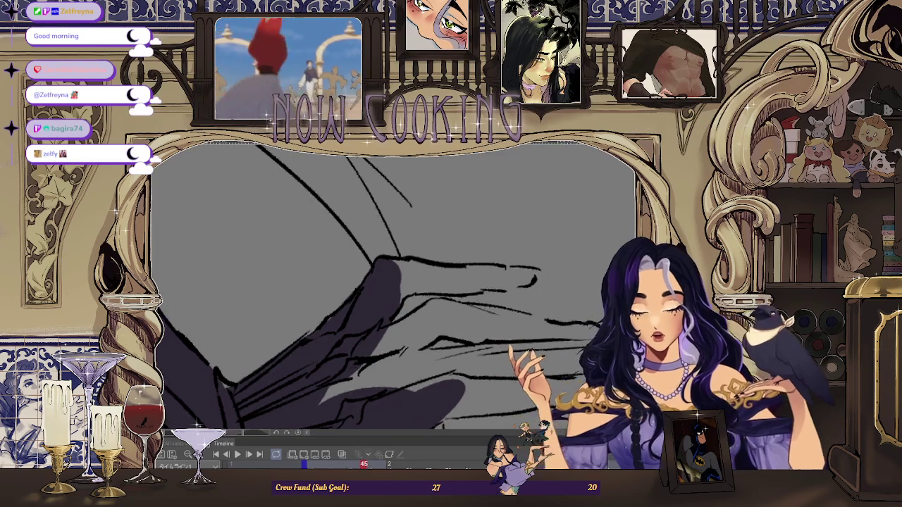
mouse_move(399, 277)
left_mouse_down()
mouse_move(400, 262)
mouse_move(370, 365)
mouse_move(475, 237)
left_mouse_up()
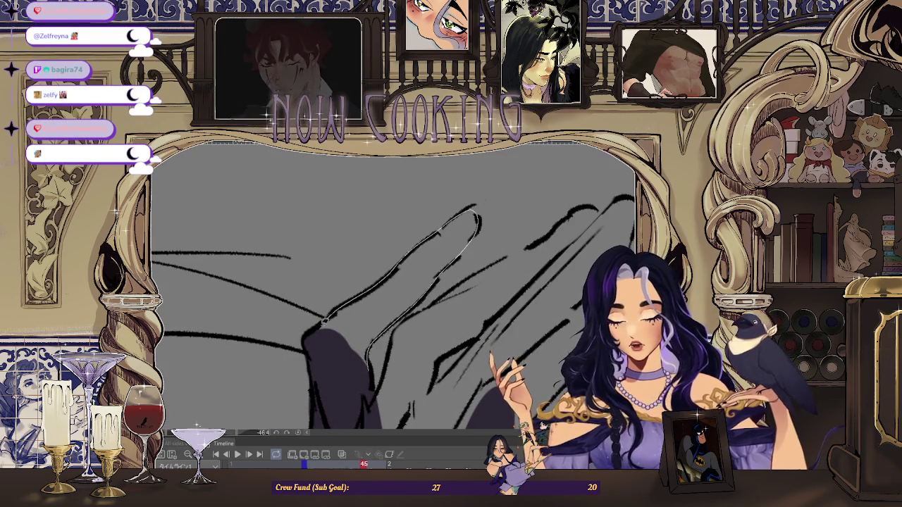
Rotate the hand to a comfortable angle and fill several finger sections with dark purple.
mouse_move(365, 378)
left_mouse_down()
mouse_move(386, 343)
mouse_move(497, 239)
mouse_move(547, 213)
left_mouse_up()
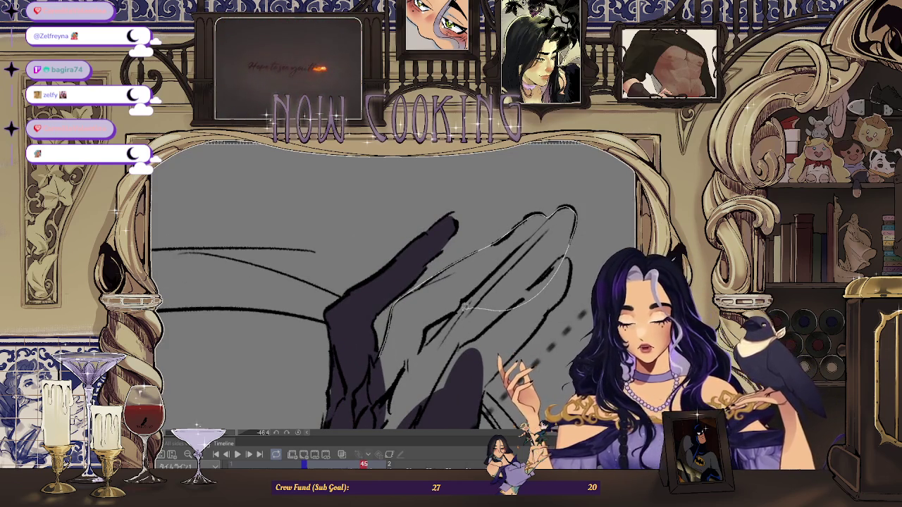
left_click_drag(393, 416, 360, 374)
left_click_drag(401, 336, 466, 230)
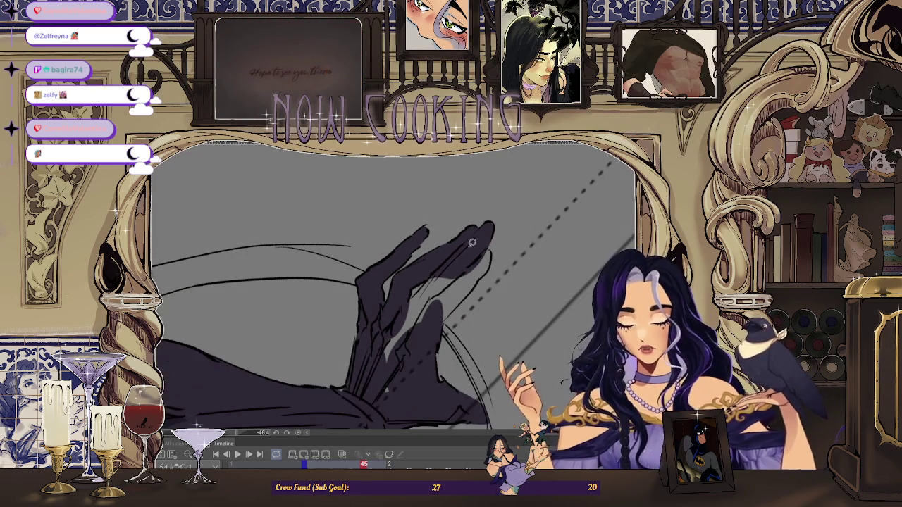
left_click_drag(449, 289, 347, 284)
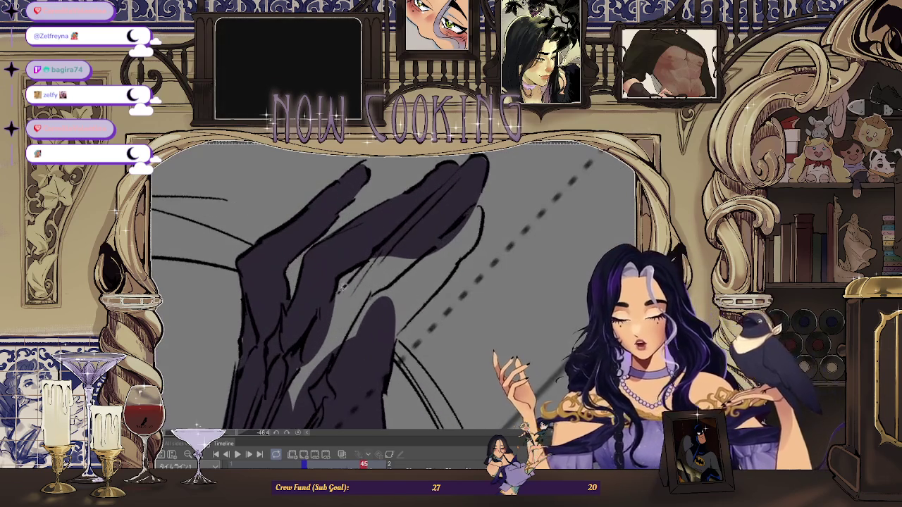
left_click_drag(308, 331, 309, 332)
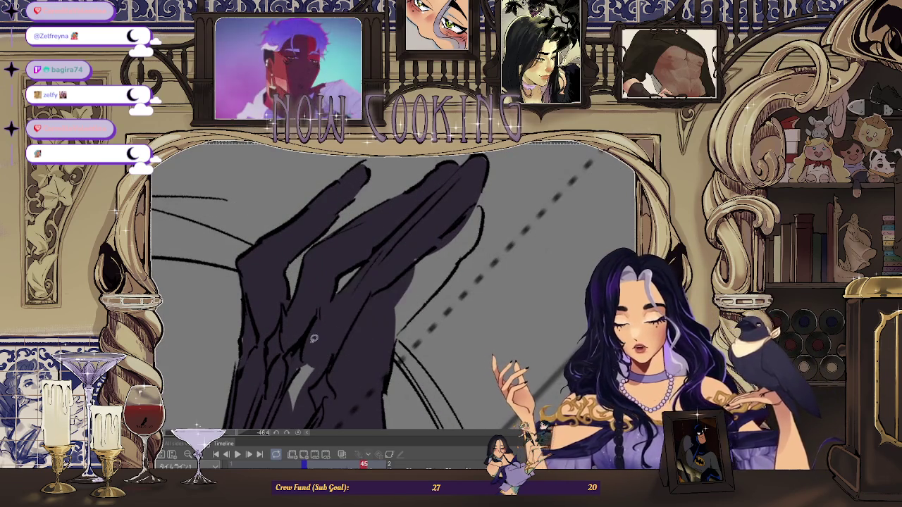
Fill the remaining finger gaps and hand edge, then advance to frame 47.
left_click_drag(409, 259, 497, 191)
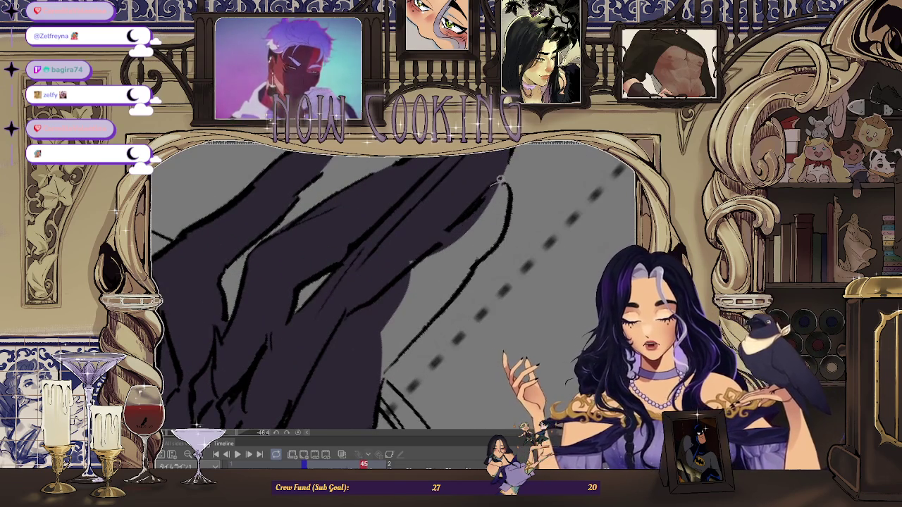
left_click_drag(498, 243, 465, 284)
mouse_move(421, 223)
left_mouse_down()
mouse_move(461, 242)
mouse_move(422, 294)
left_mouse_up()
mouse_move(330, 347)
left_mouse_down()
mouse_move(348, 284)
mouse_move(423, 262)
mouse_move(464, 268)
mouse_move(425, 301)
left_mouse_up()
key("Right")
key("Right")
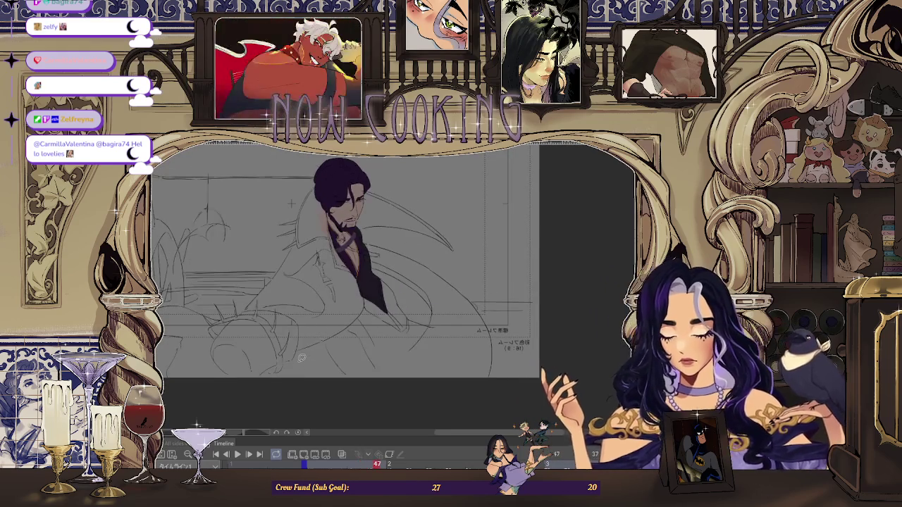
Compare frame 47 against frame 45, mirroring the canvas horizontally to check the drawing.
scroll(302, 358, "up", 3)
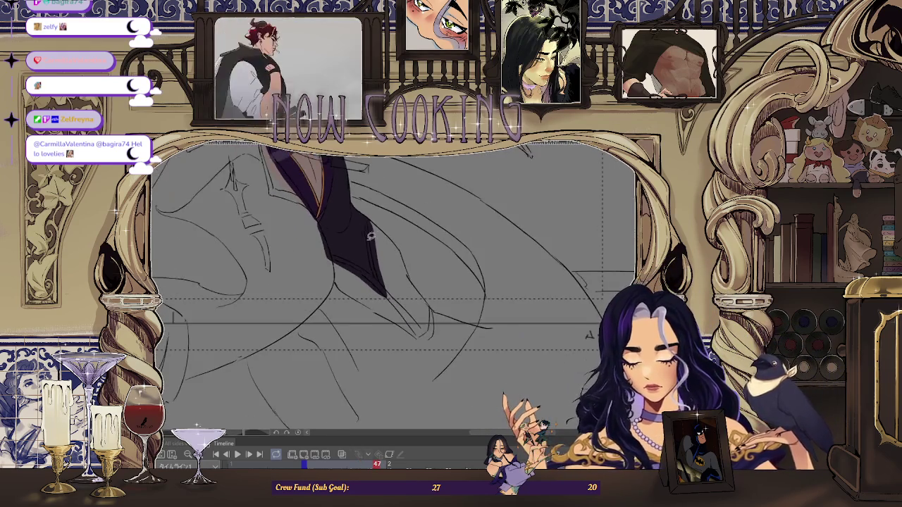
scroll(397, 262, "down", 2)
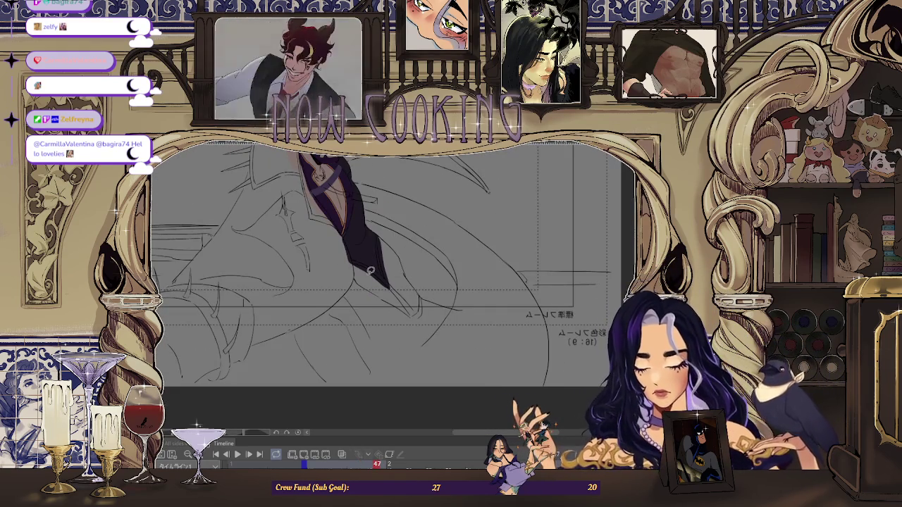
key("Left")
key("Left")
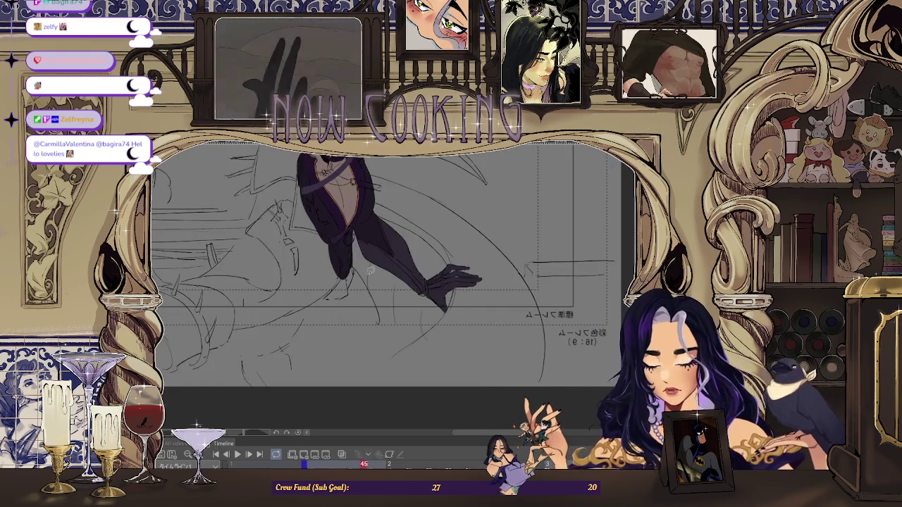
key("Right")
key("Right")
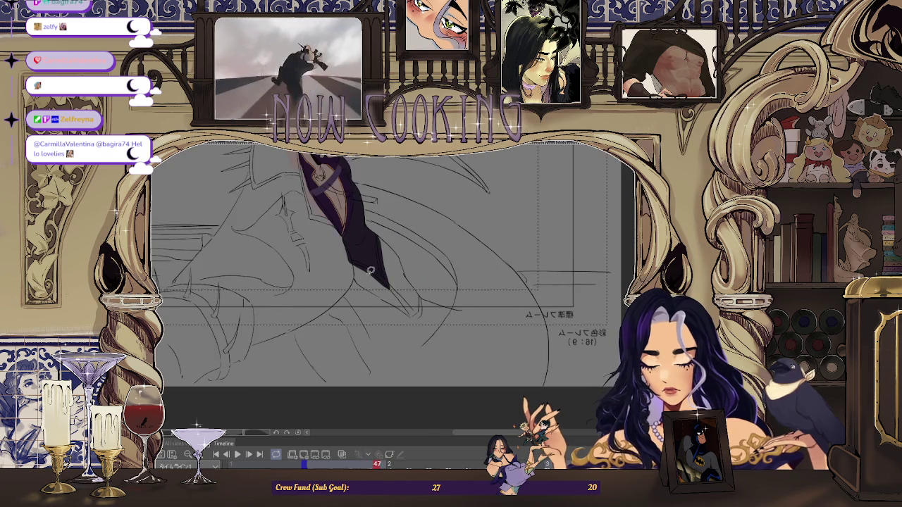
key("h")
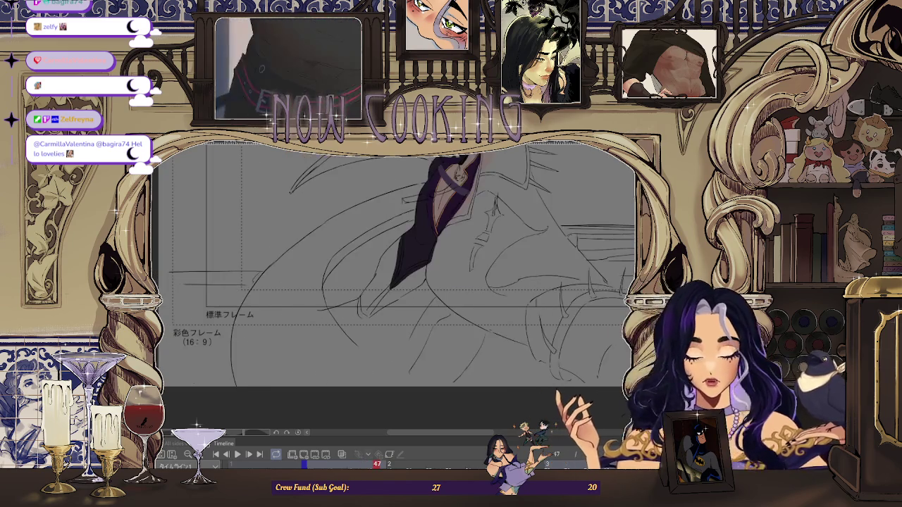
scroll(452, 303, "down", 1)
key("Left")
key("Left")
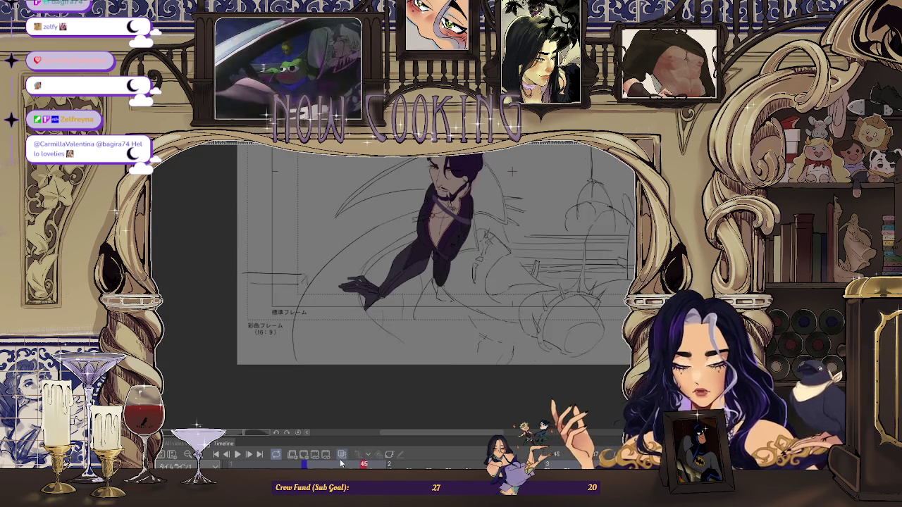
key("Right")
key("Right")
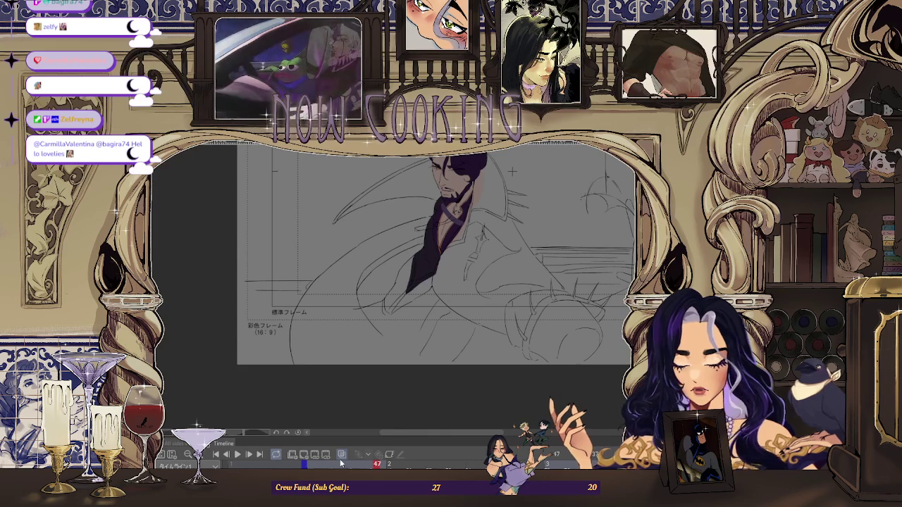
Zoom into the sleeve on frame 47.
scroll(395, 282, "up", 2)
scroll(395, 282, "up", 2)
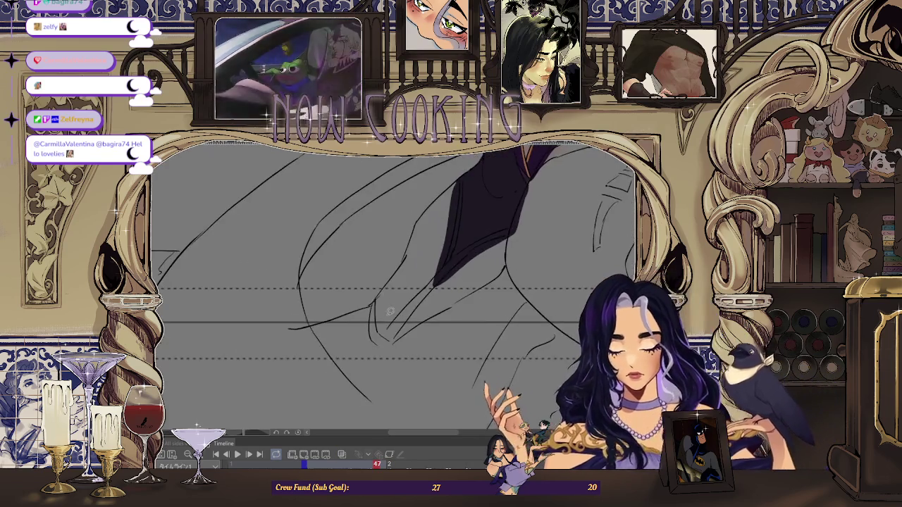
scroll(394, 282, "up", 1)
scroll(321, 325, "down", 1)
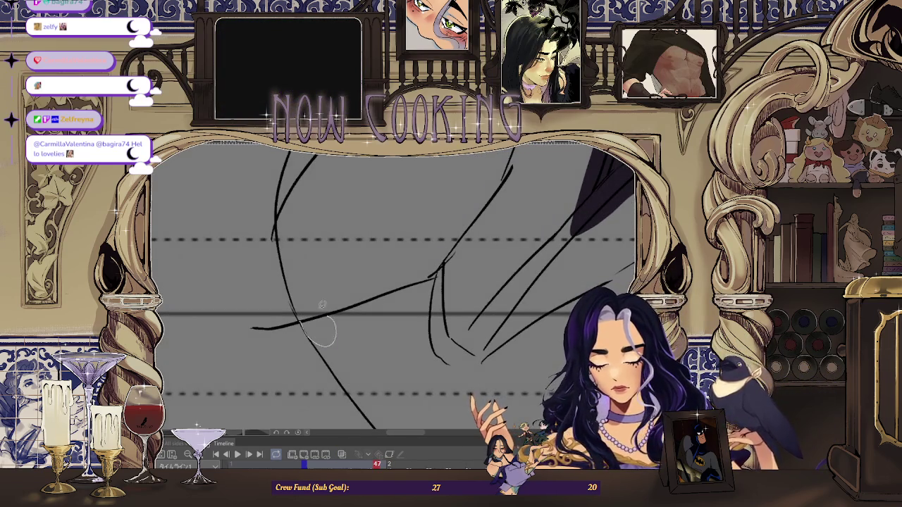
scroll(457, 326, "up", 2)
scroll(444, 317, "up", 1)
scroll(423, 300, "up", 1)
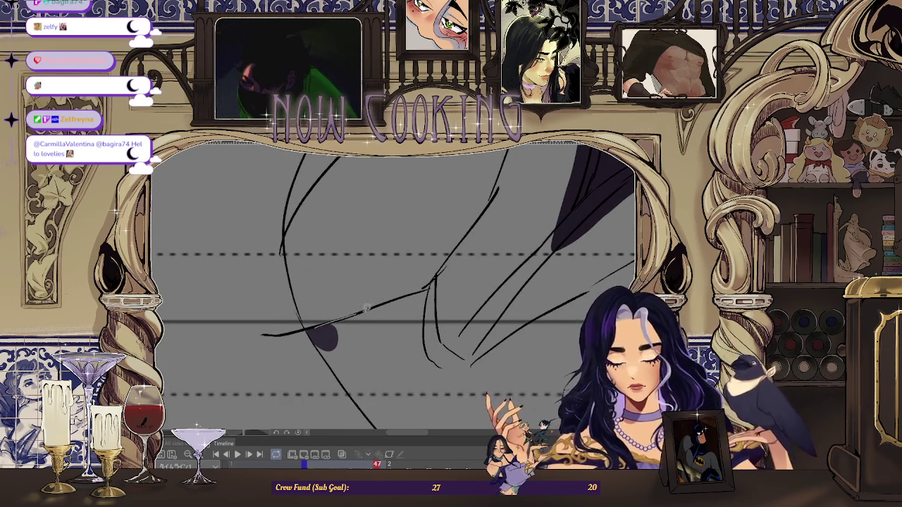
Fill shadow shapes under the sleeve lines and along the sleeve's side in dark purple.
left_click_drag(413, 291, 432, 285)
mouse_move(381, 371)
left_mouse_down()
mouse_move(331, 343)
mouse_move(485, 362)
left_mouse_up()
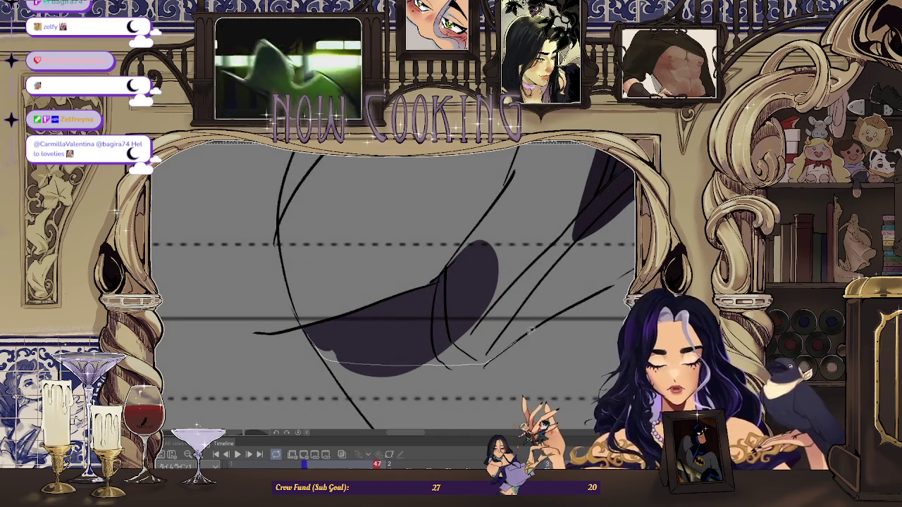
left_click_drag(523, 336, 525, 331)
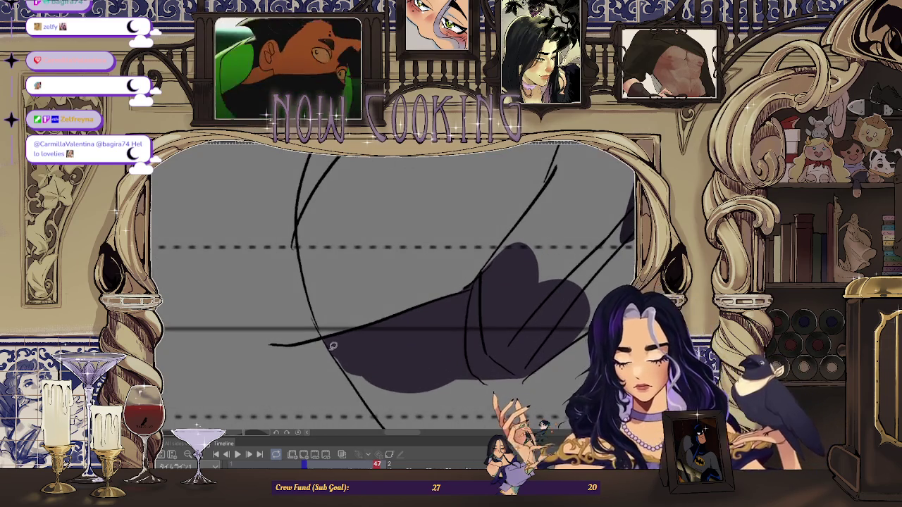
mouse_move(350, 370)
left_mouse_down()
mouse_move(494, 214)
mouse_move(455, 253)
left_mouse_up()
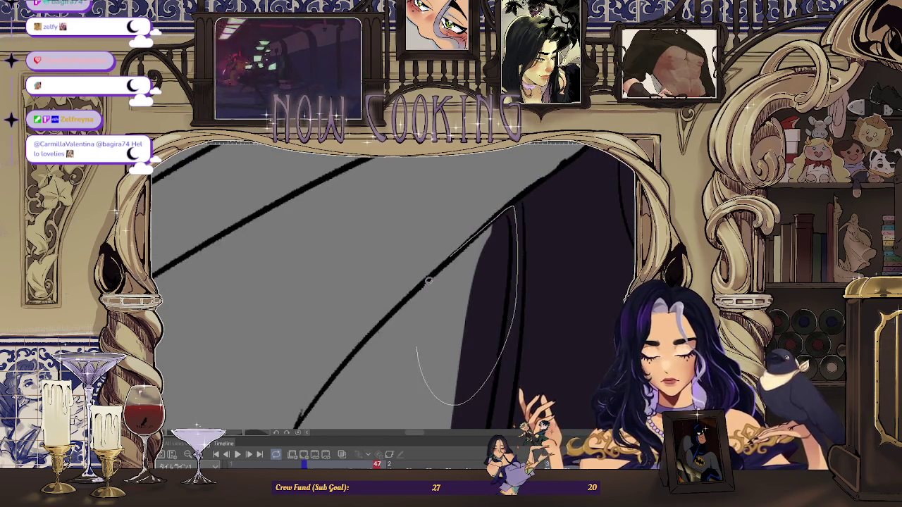
left_click_drag(420, 326, 480, 205)
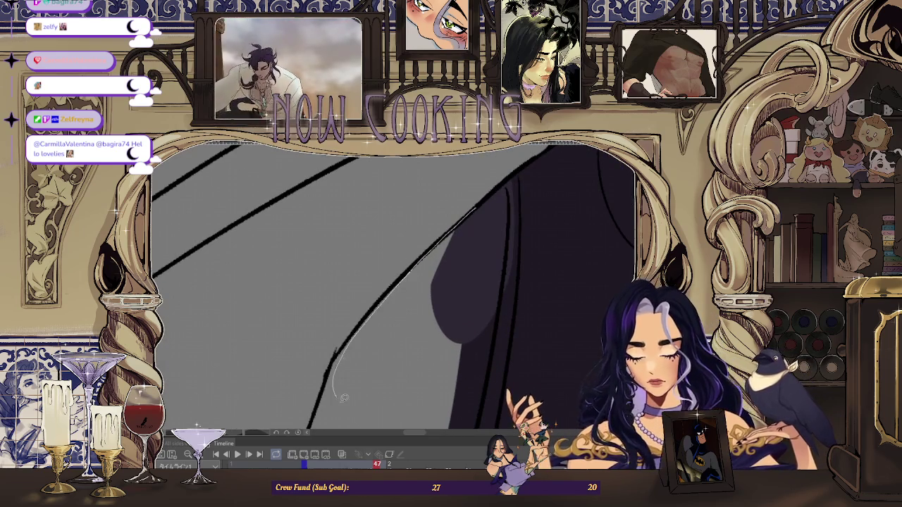
left_click_drag(337, 387, 477, 220)
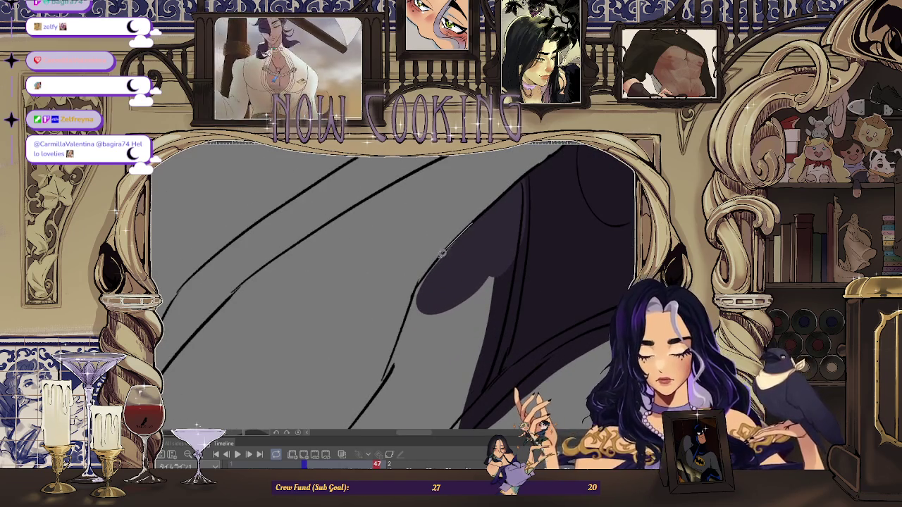
mouse_move(427, 395)
left_mouse_down()
mouse_move(452, 262)
mouse_move(489, 280)
mouse_move(518, 193)
mouse_move(484, 282)
mouse_move(423, 342)
mouse_move(509, 218)
mouse_move(380, 315)
left_mouse_up()
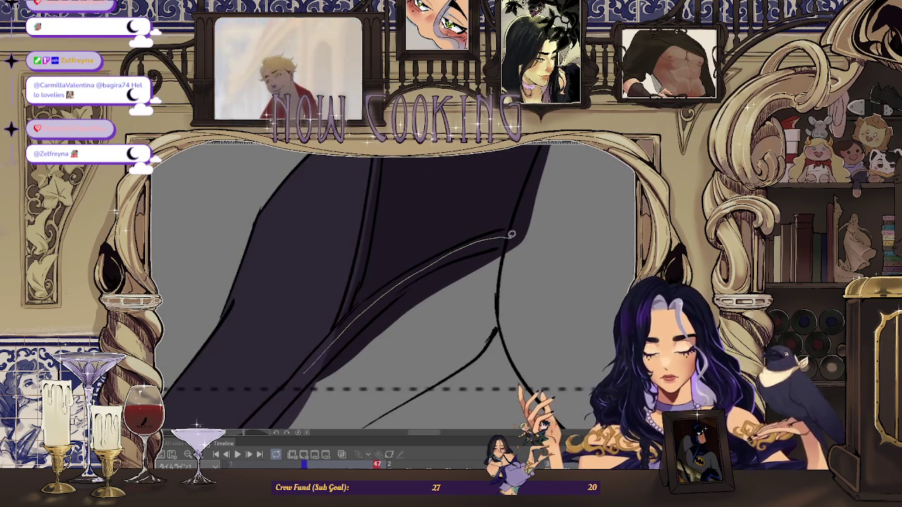
Fill the remaining gaps and thin slivers along the sleeve edge, then zoom out.
scroll(501, 322, "down", 3)
scroll(382, 354, "down", 3)
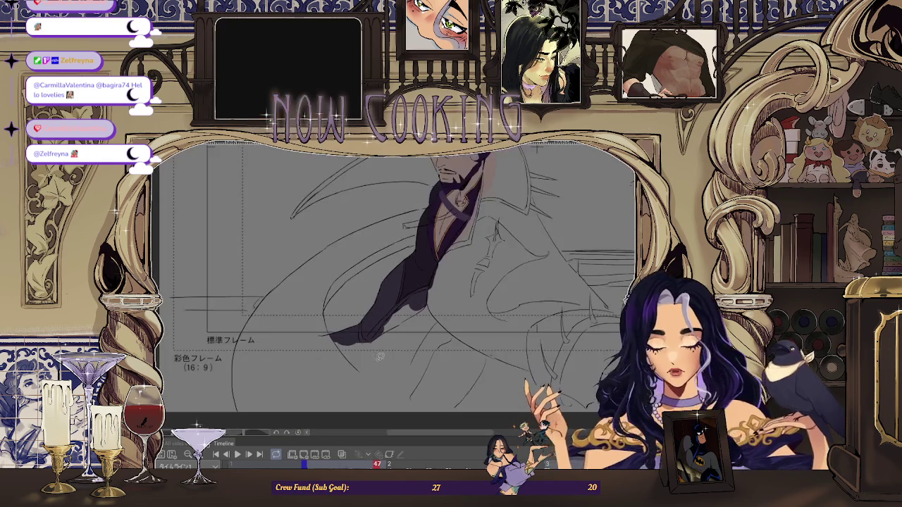
scroll(354, 361, "up", 3)
scroll(354, 361, "up", 3)
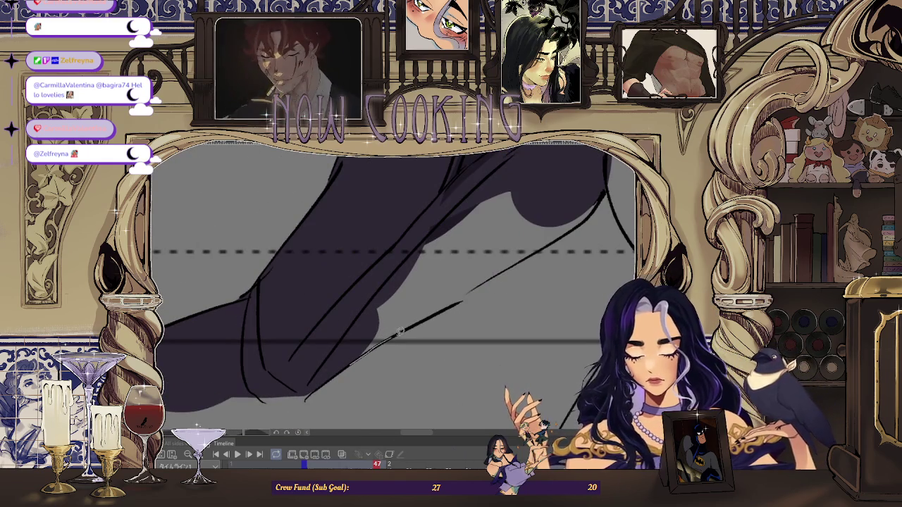
mouse_move(486, 282)
left_mouse_down()
mouse_move(320, 356)
mouse_move(332, 353)
left_mouse_up()
left_click_drag(385, 335, 527, 242)
left_click_drag(534, 196, 509, 248)
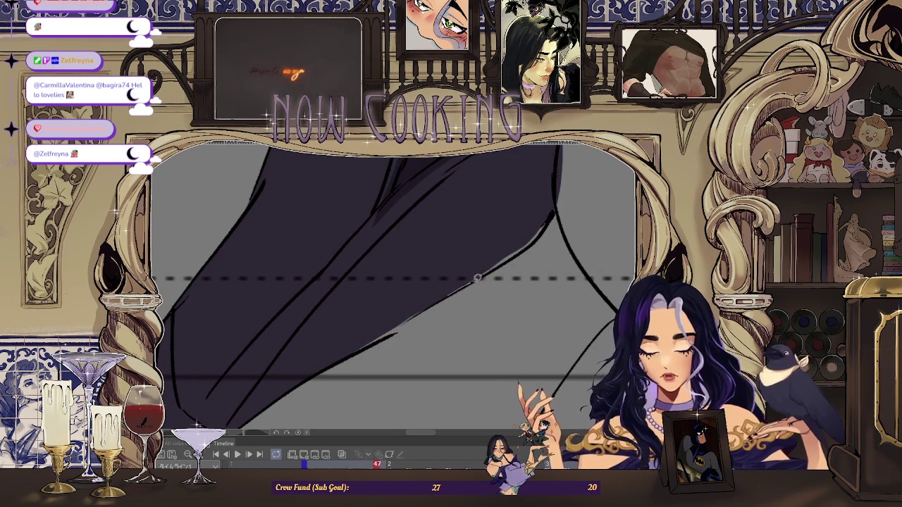
scroll(412, 303, "down", 1)
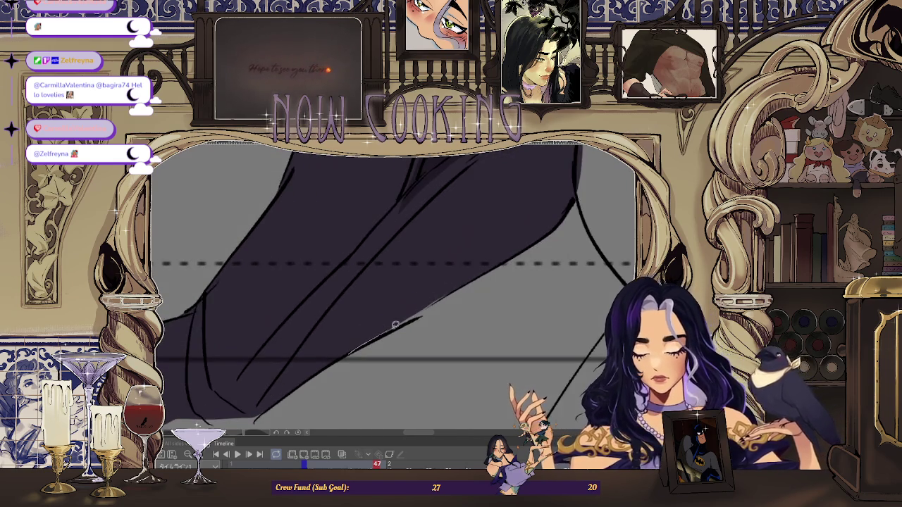
left_click_drag(447, 264, 447, 264)
scroll(447, 264, "down", 2)
scroll(401, 289, "down", 2)
scroll(367, 307, "down", 1)
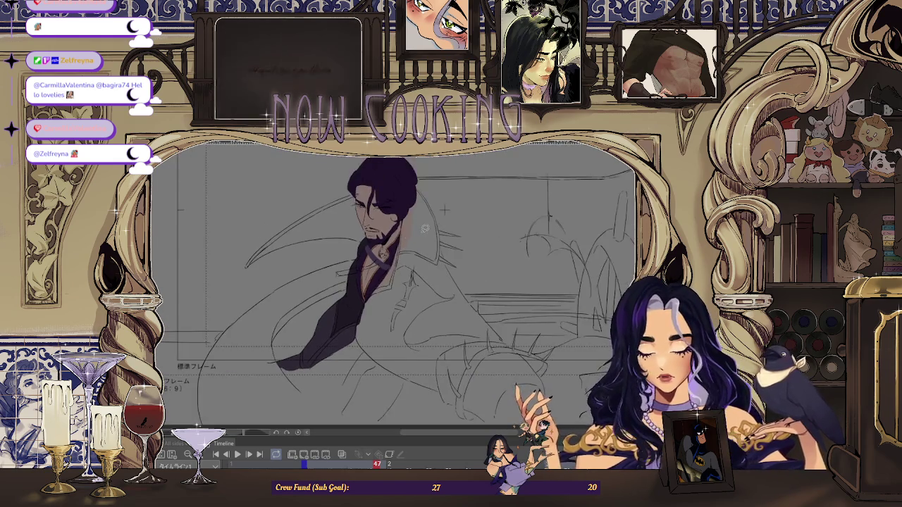
Play and step back and forth through frames 41–51 to review shading, ending on frame 49.
key("space")
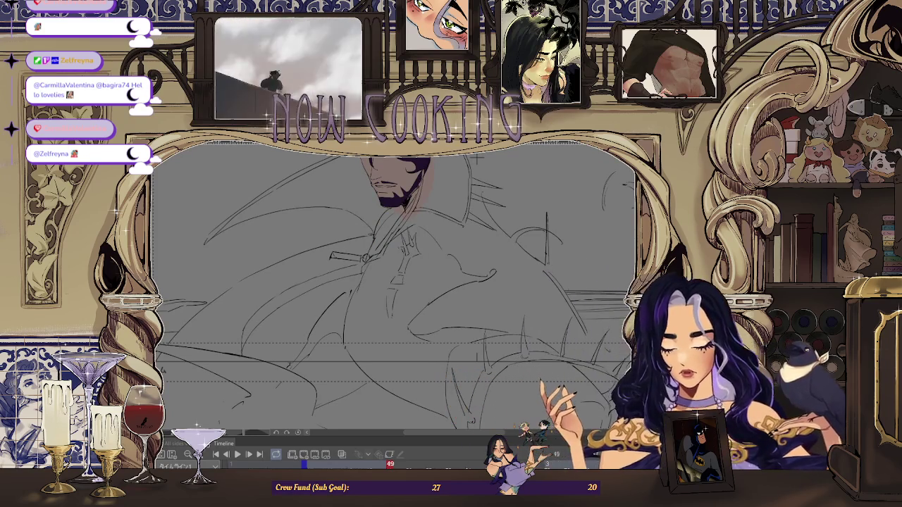
key("Right")
key("Left")
key("Left")
key("Left")
key("Left")
key("Right")
key("Right")
key("Left")
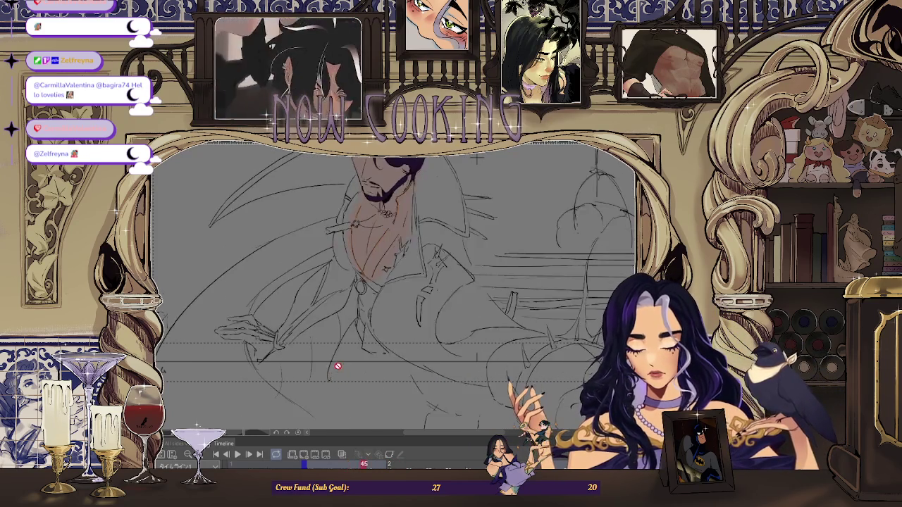
key("Left")
key("Right")
key("Right")
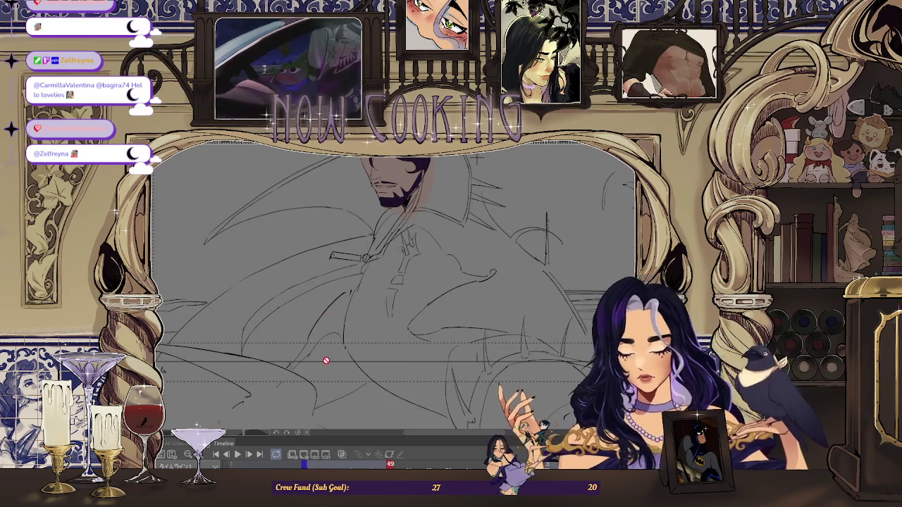
key("Right")
key("Right")
key("Left")
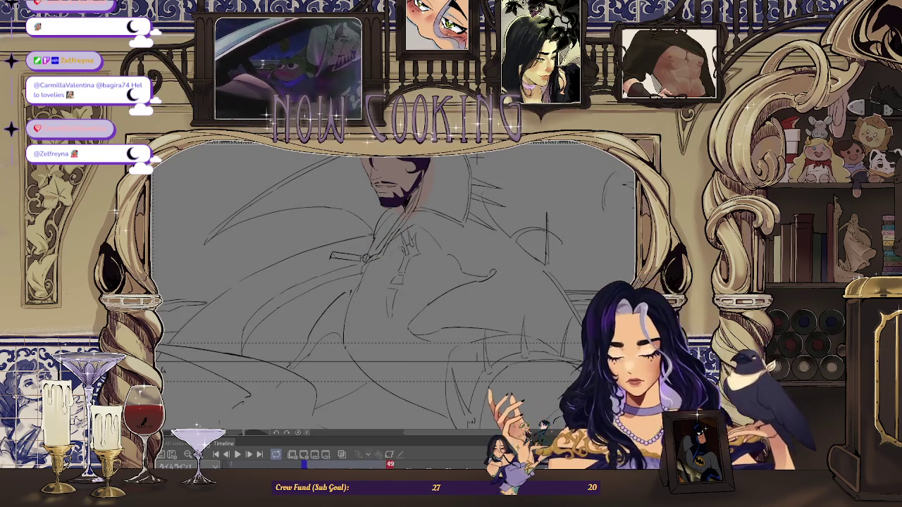
key("Left")
key("Left")
key("Left")
key("Left")
key("Left")
key("Left")
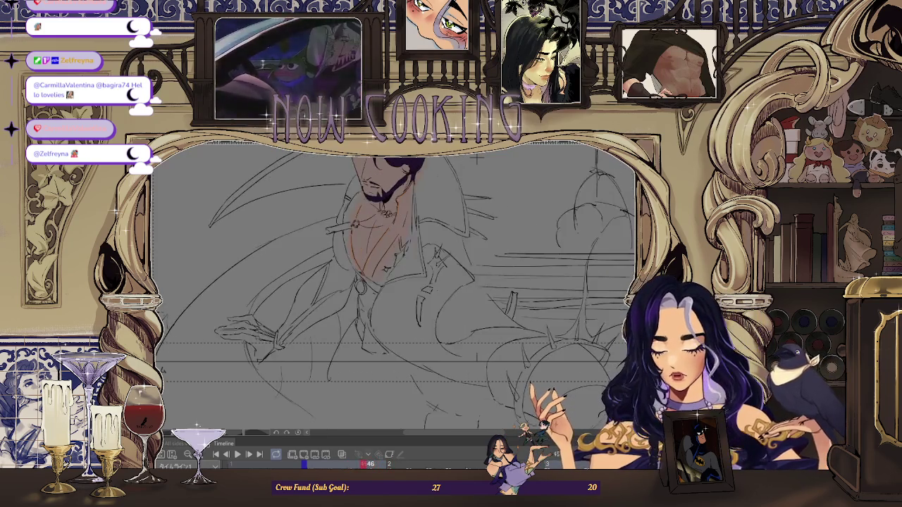
key("Left")
key("Left")
key("Right")
key("Right")
key("Right")
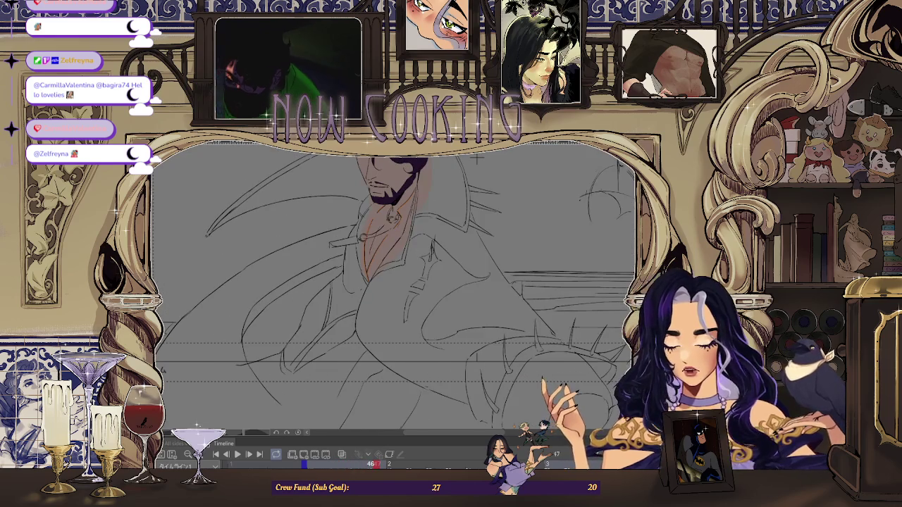
key("Left")
key("Right")
key("Right")
key("Right")
key("Left")
key("Right")
key("Right")
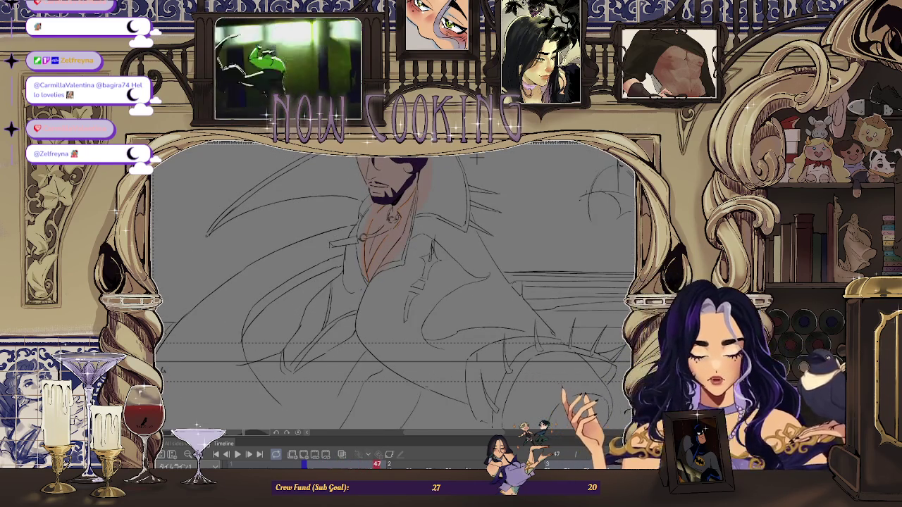
key("Left")
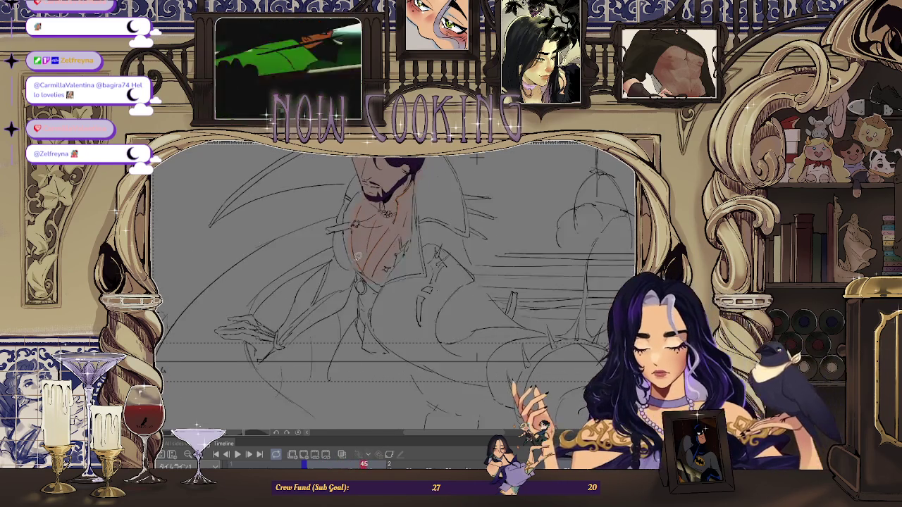
key("Left")
key("Left")
key("Left")
key("Right")
key("Right")
key("Right")
key("Right")
key("Right")
key("Right")
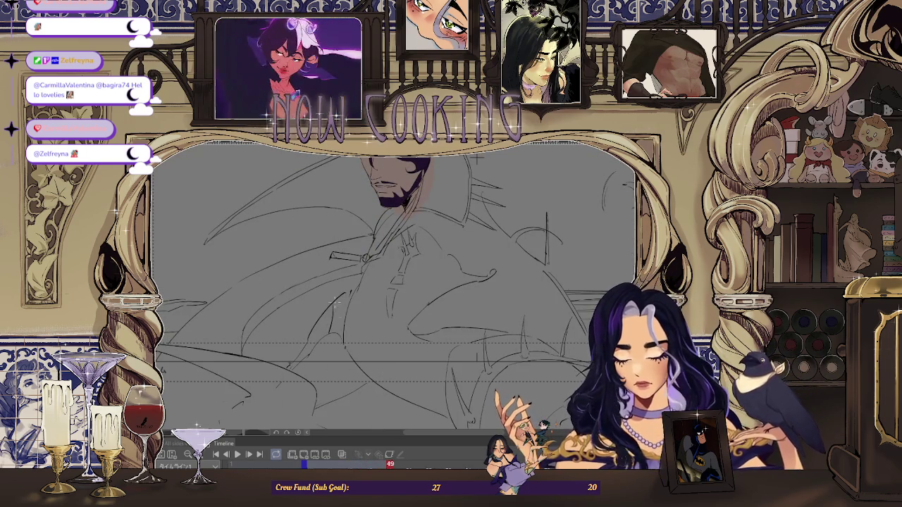
scroll(476, 156, "down", 2)
key("Left")
key("Left")
key("Right")
key("Right")
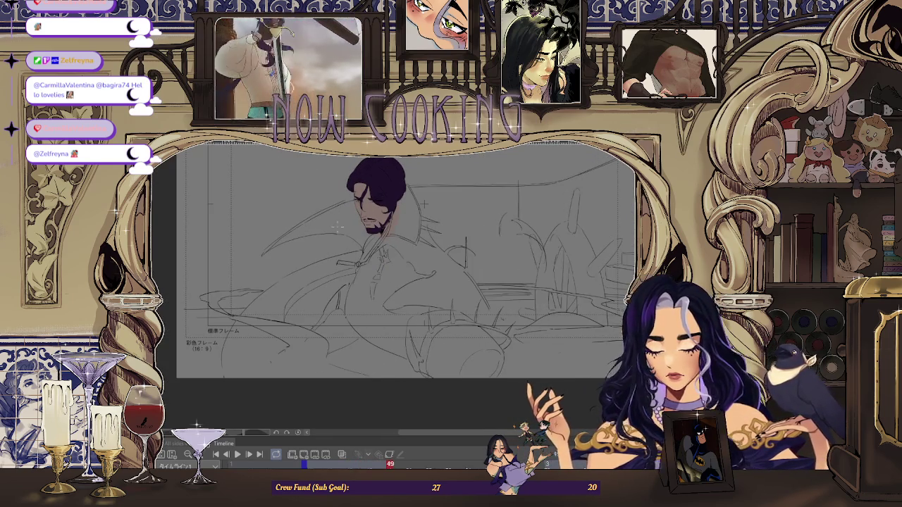
Zoom into the sleeve on frame 49 and draw a vertical stroke into its lineart.
scroll(345, 273, "up", 4)
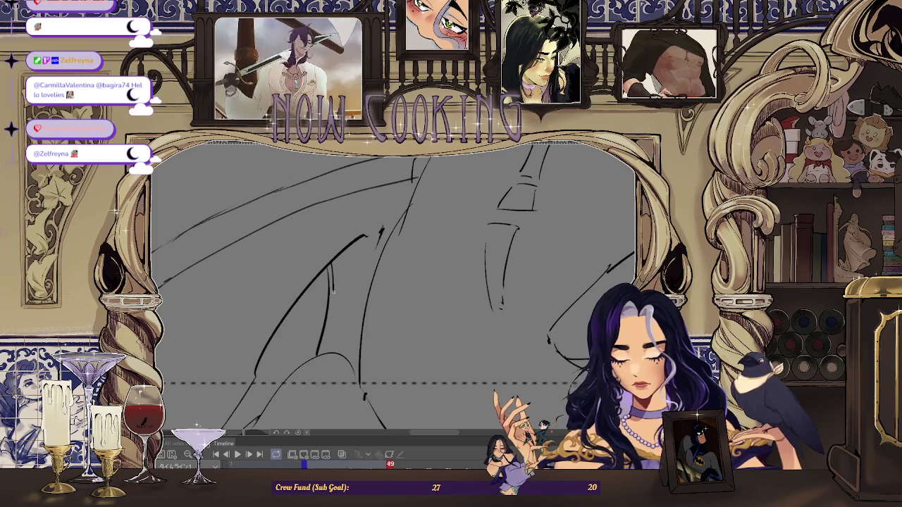
scroll(329, 257, "down", 3)
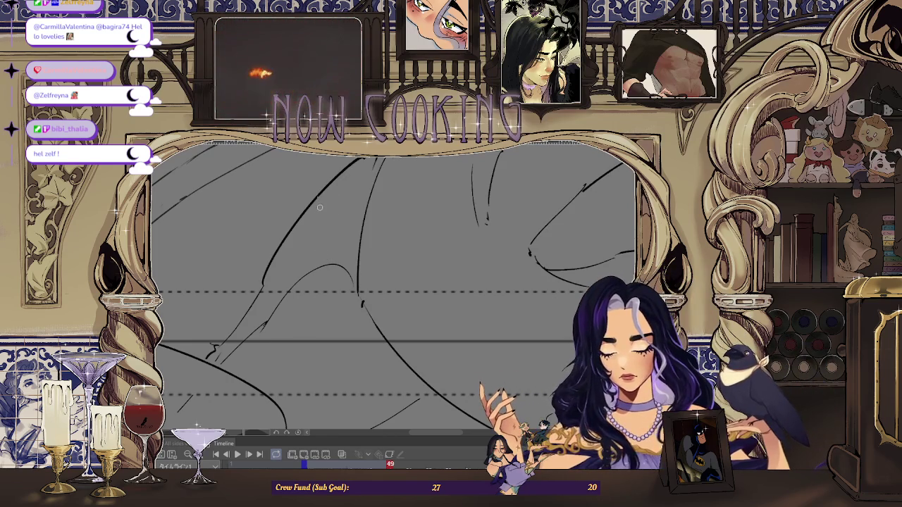
left_click_drag(315, 199, 324, 262)
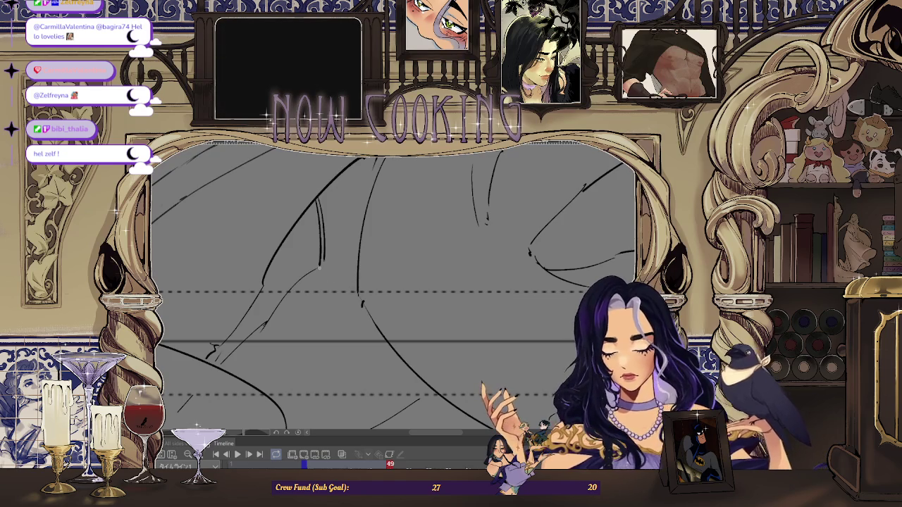
Fit the canvas, step from frame 49 through 51 to frame 53, and zoom in.
key("ctrl+0")
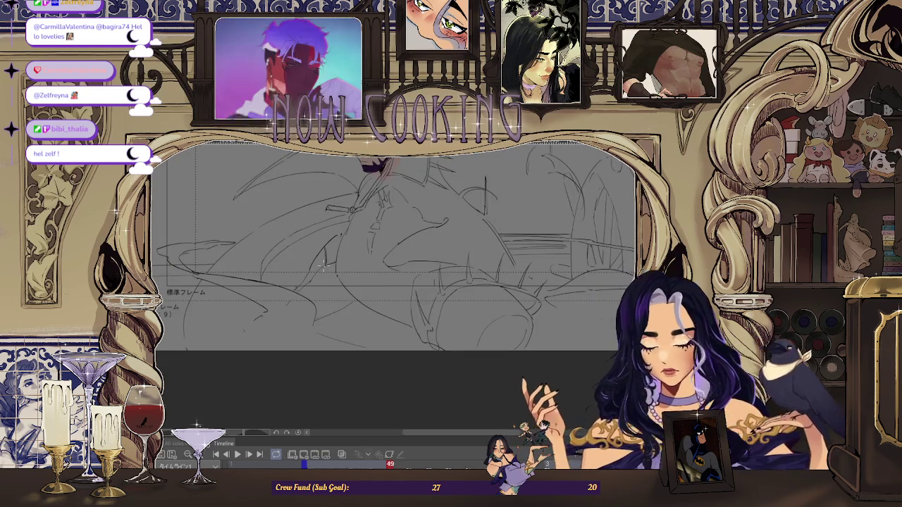
key("Right")
key("Right")
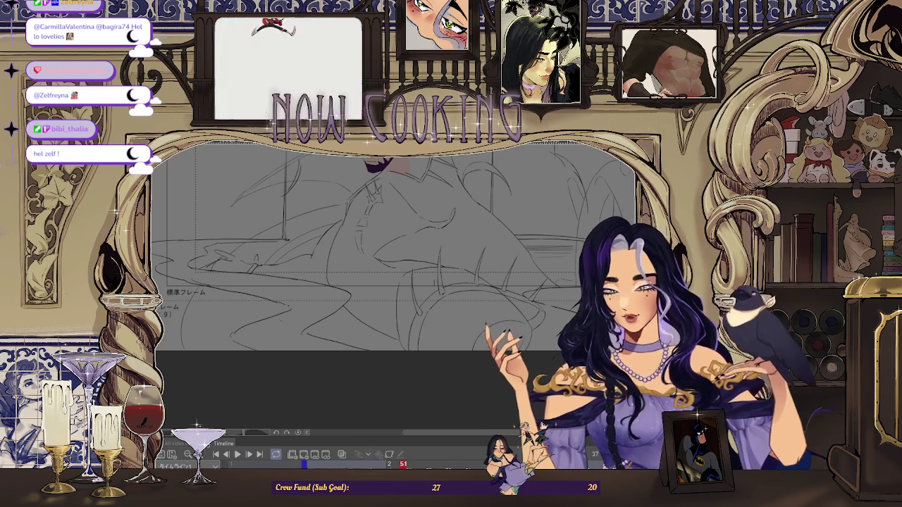
key("ctrl+minus")
key("Right")
key("Right")
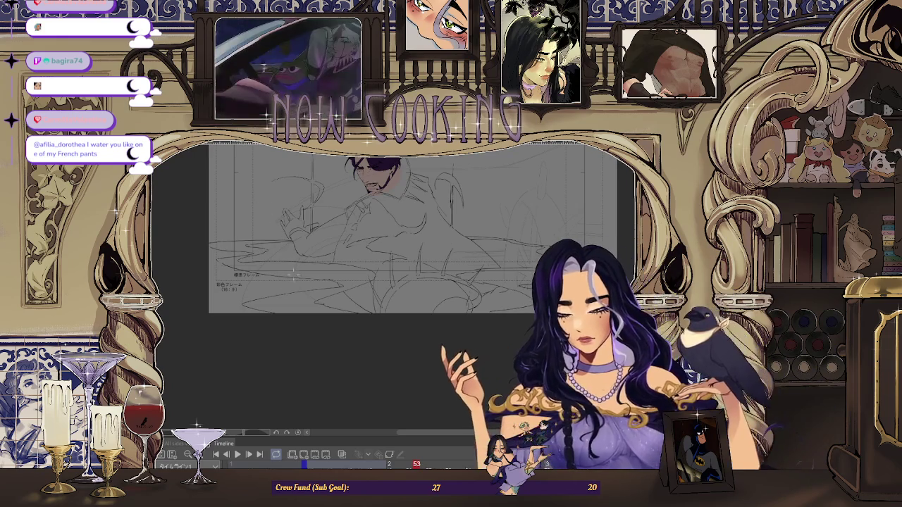
key("ctrl+plus")
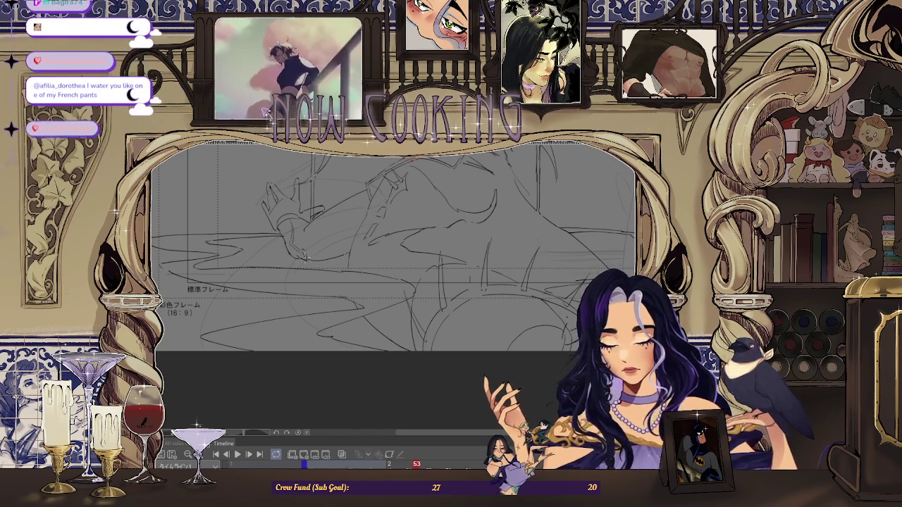
scroll(301, 249, "down", 2)
scroll(451, 256, "up", 2)
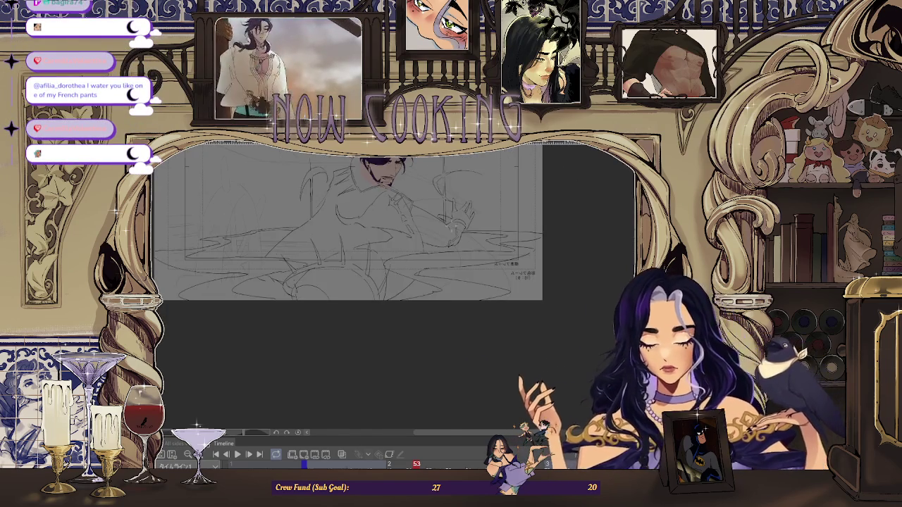
scroll(451, 256, "up", 2)
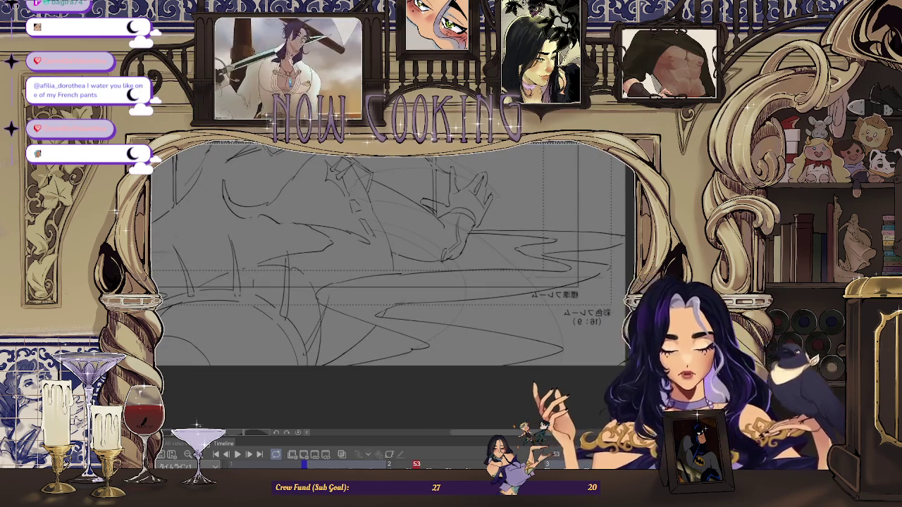
key("ctrl+Tab")
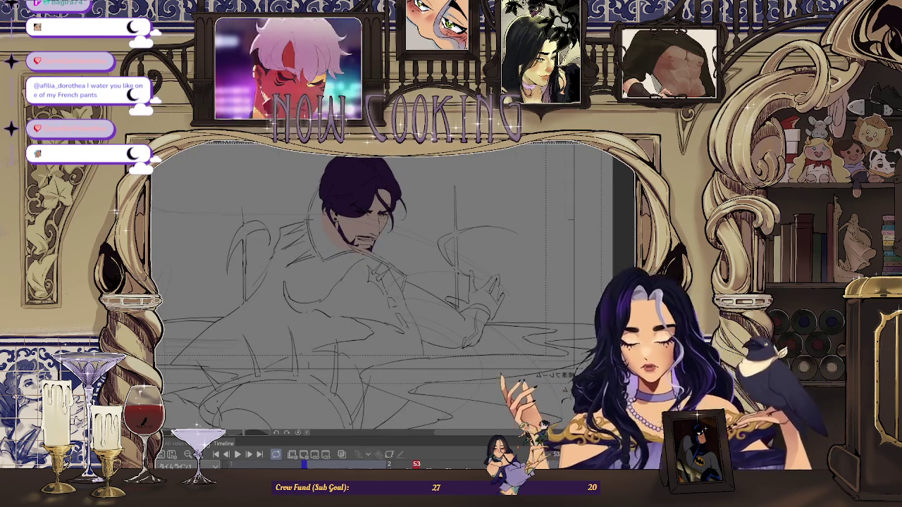
scroll(495, 304, "down", 1)
scroll(495, 305, "down", 1)
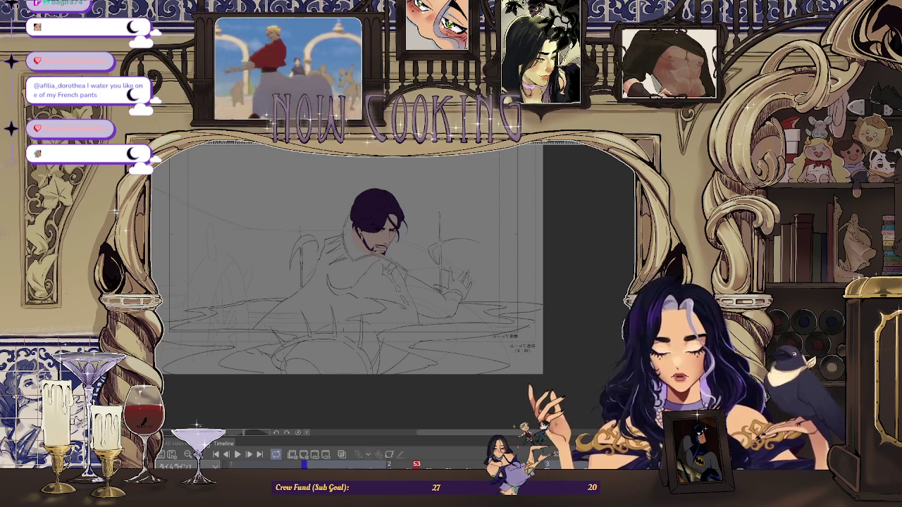
scroll(386, 272, "down", 2)
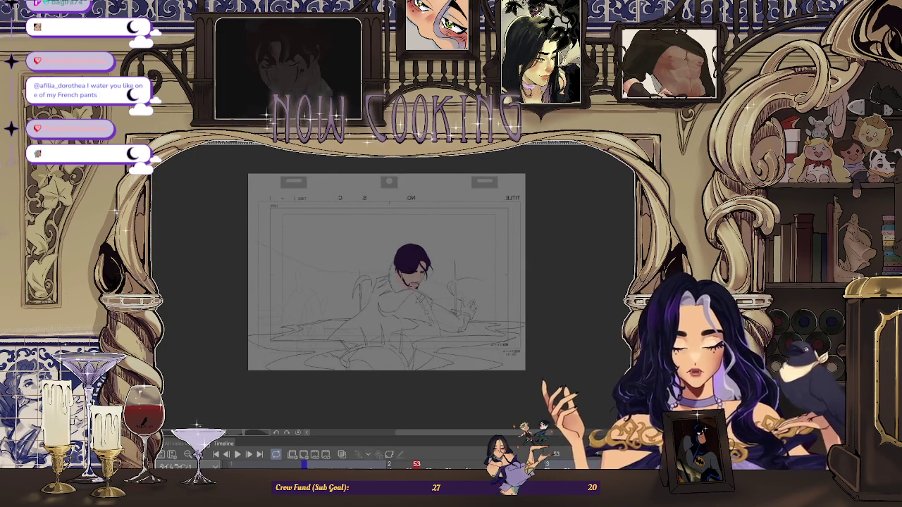
scroll(462, 327, "up", 1)
scroll(465, 325, "up", 5)
scroll(439, 348, "up", 1)
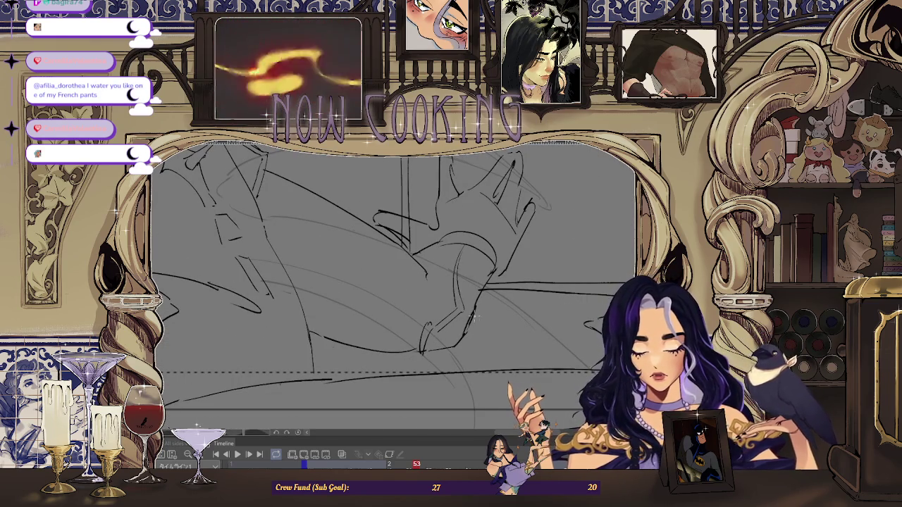
scroll(477, 323, "up", 1)
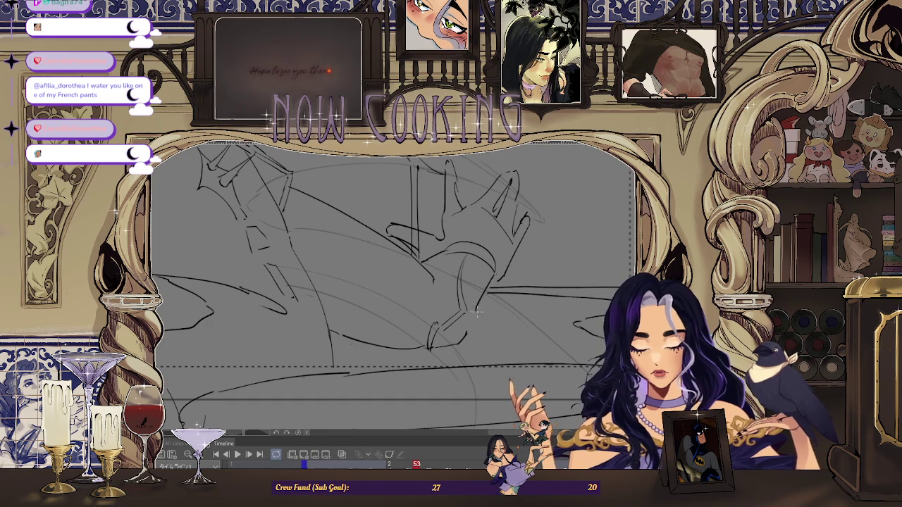
scroll(492, 277, "down", 2)
scroll(440, 344, "down", 2)
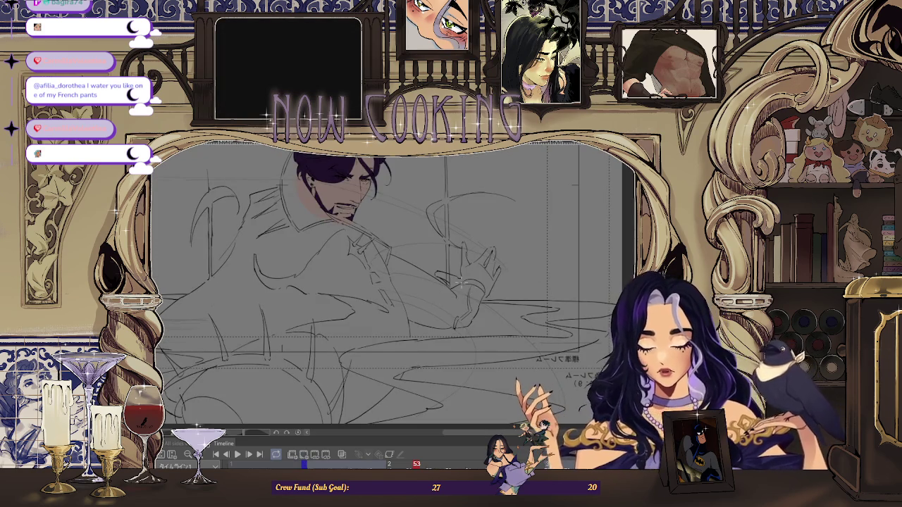
scroll(462, 280, "up", 1)
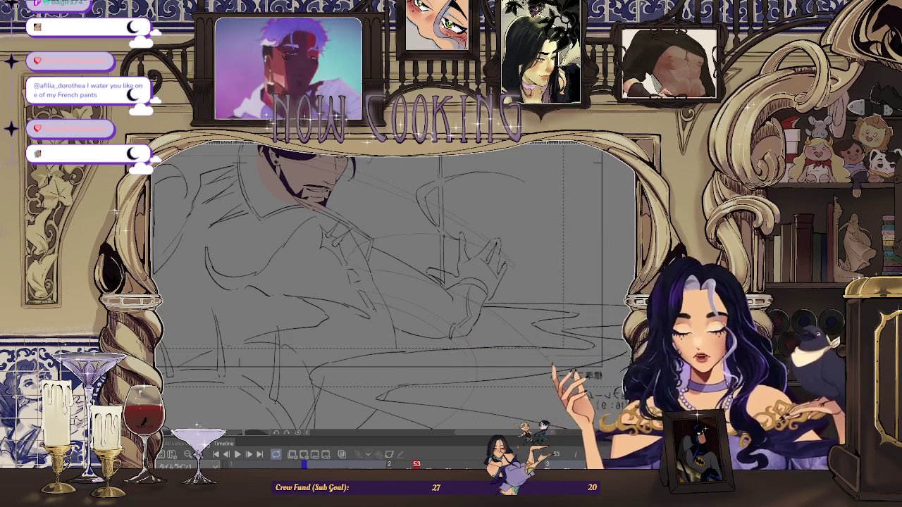
key("h")
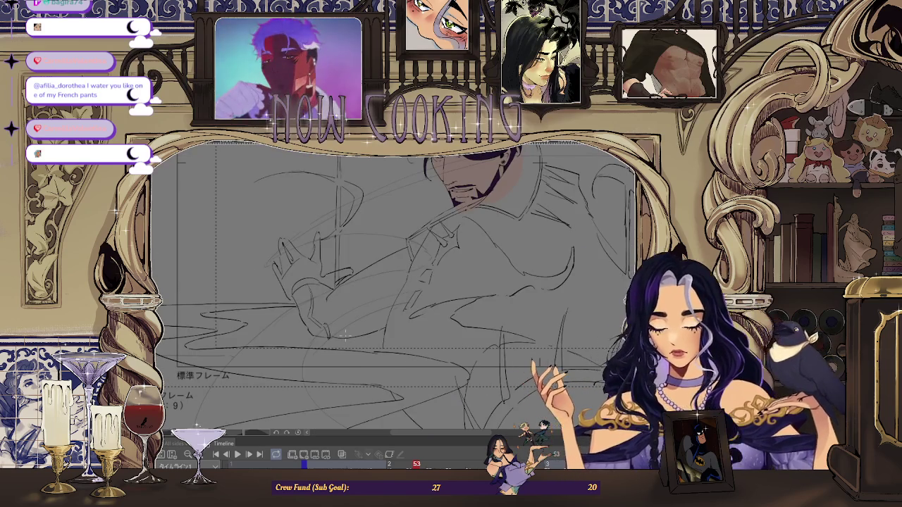
key("Left")
key("Left")
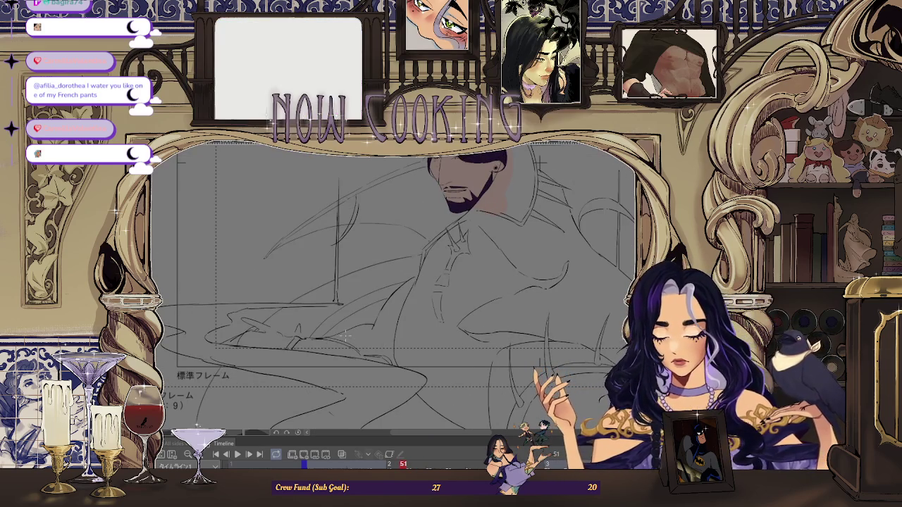
key("Right")
key("Right")
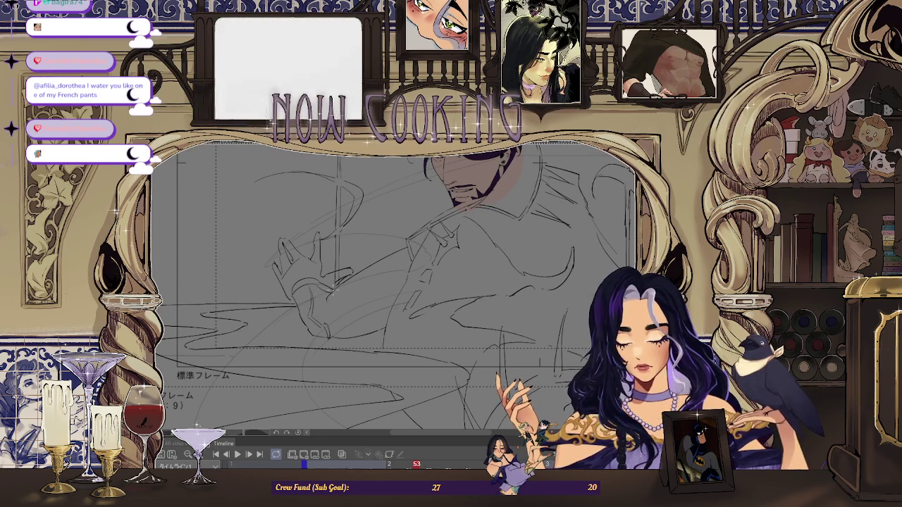
scroll(334, 287, "up", 1)
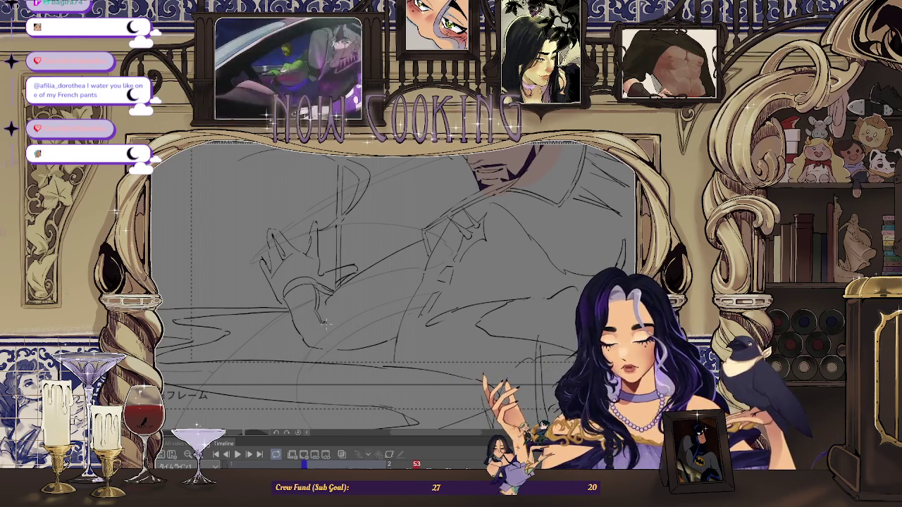
key("ctrl+minus")
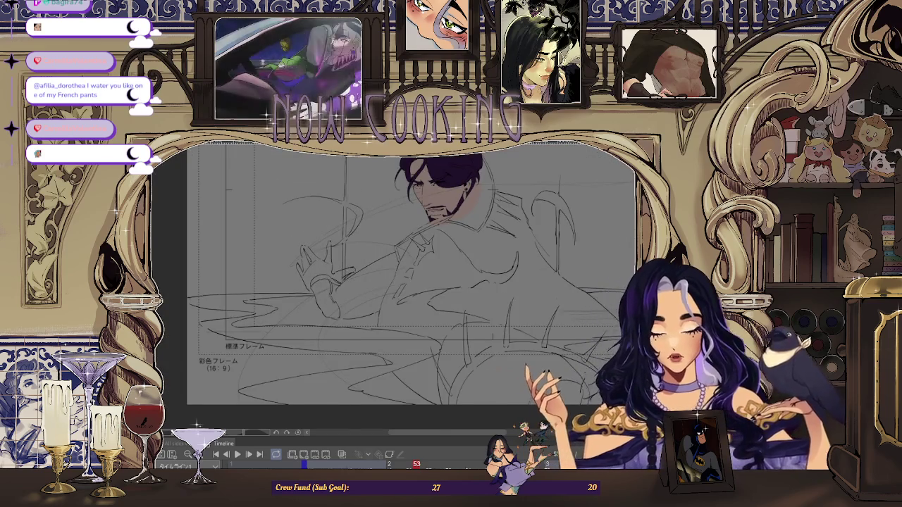
left_click_drag(669, 268, 568, 248)
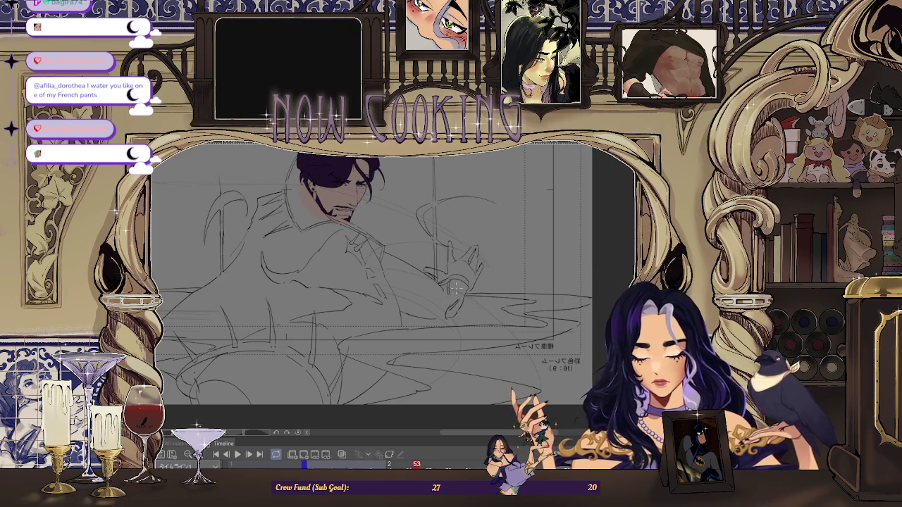
scroll(449, 291, "up", 2)
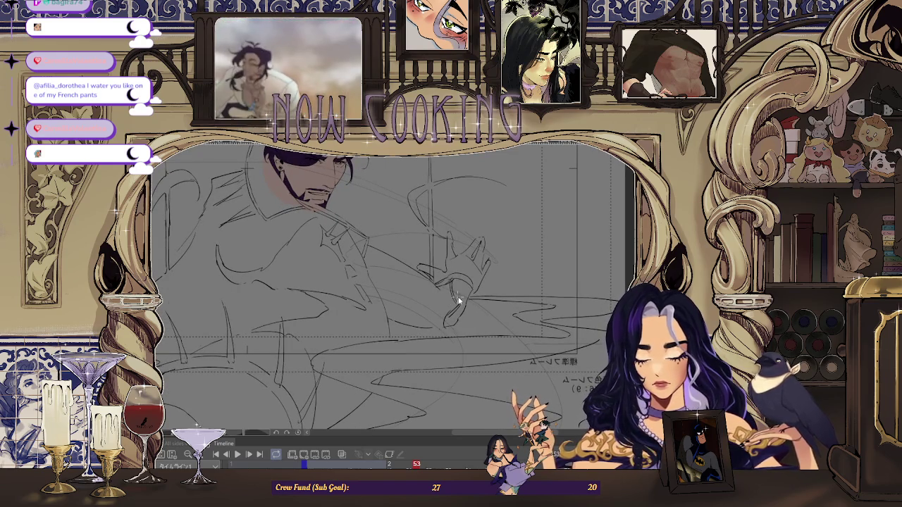
scroll(458, 299, "down", 2)
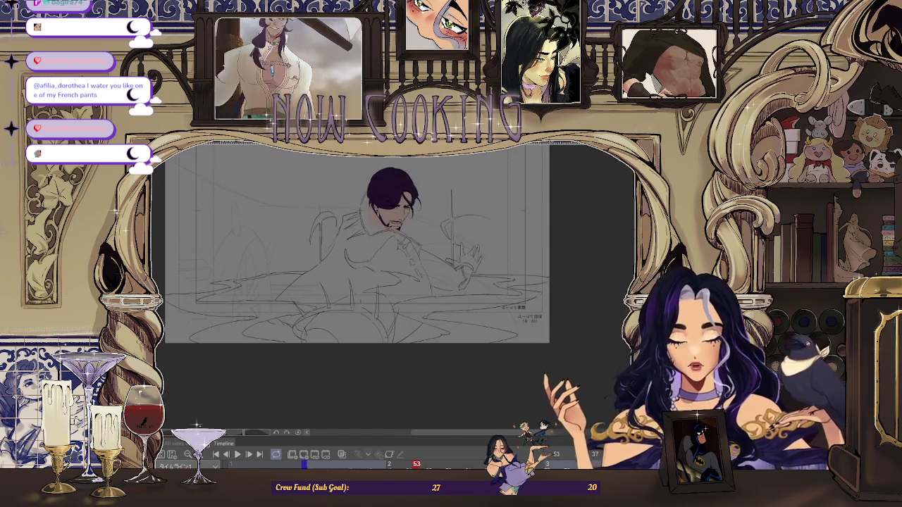
key("h")
scroll(324, 275, "up", 2)
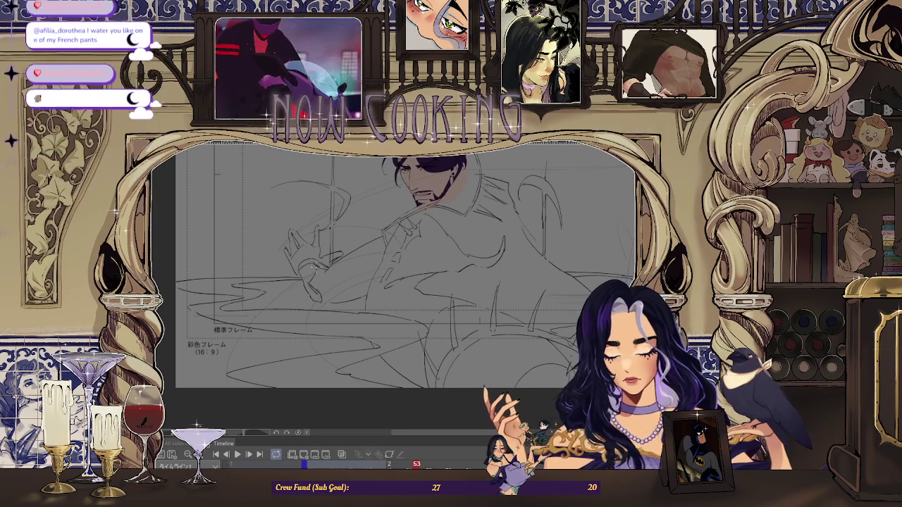
scroll(406, 265, "down", 2)
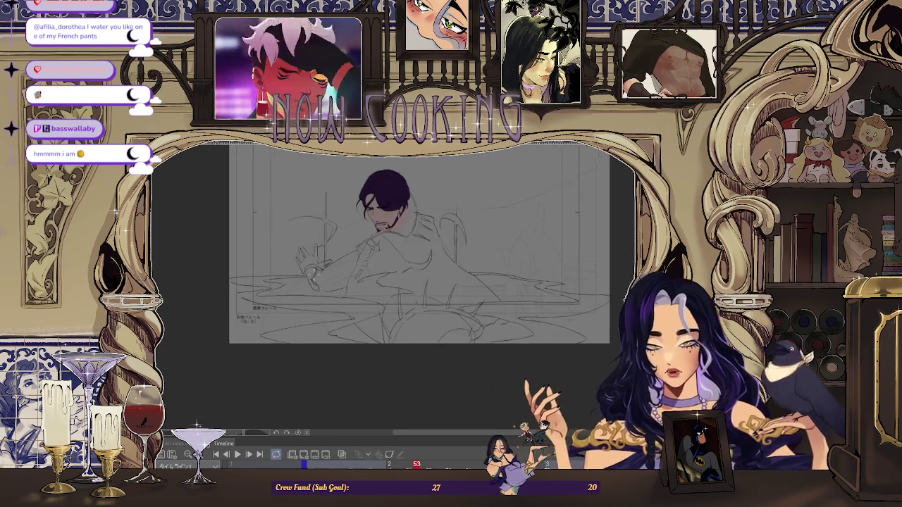
scroll(416, 254, "up", 1)
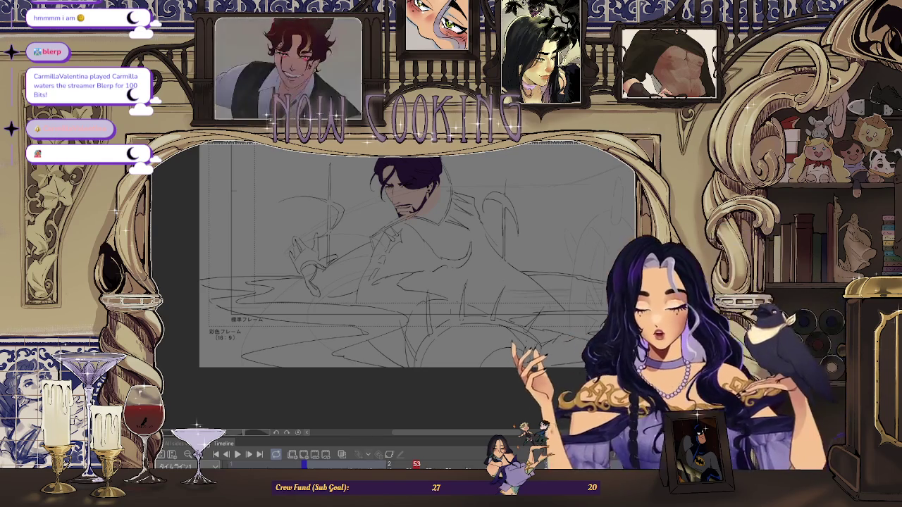
scroll(321, 274, "up", 3)
scroll(321, 274, "up", 3)
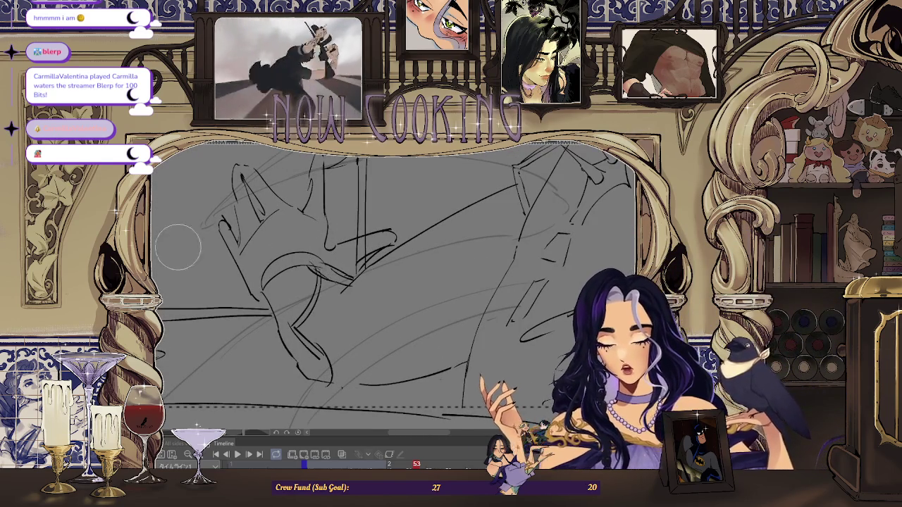
scroll(320, 268, "up", 1)
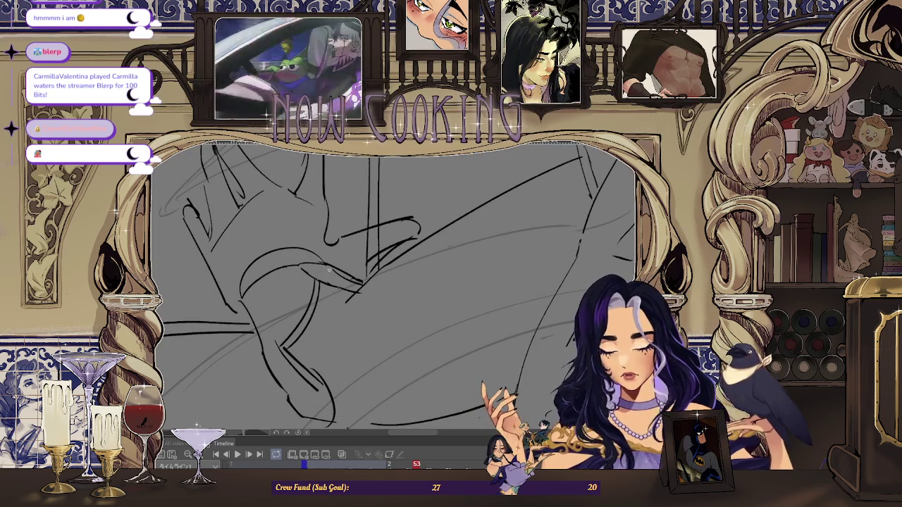
scroll(332, 271, "down", 2)
scroll(333, 270, "down", 2)
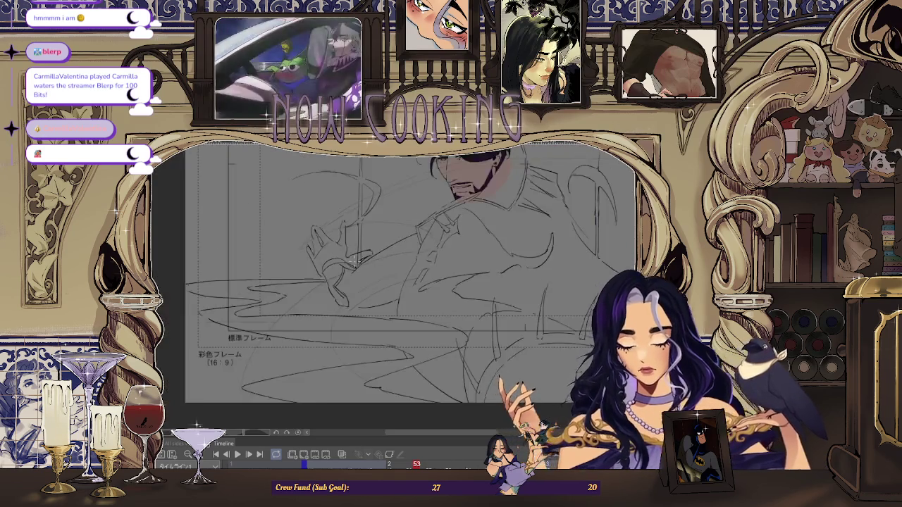
scroll(333, 271, "down", 2)
key("Left")
key("Left")
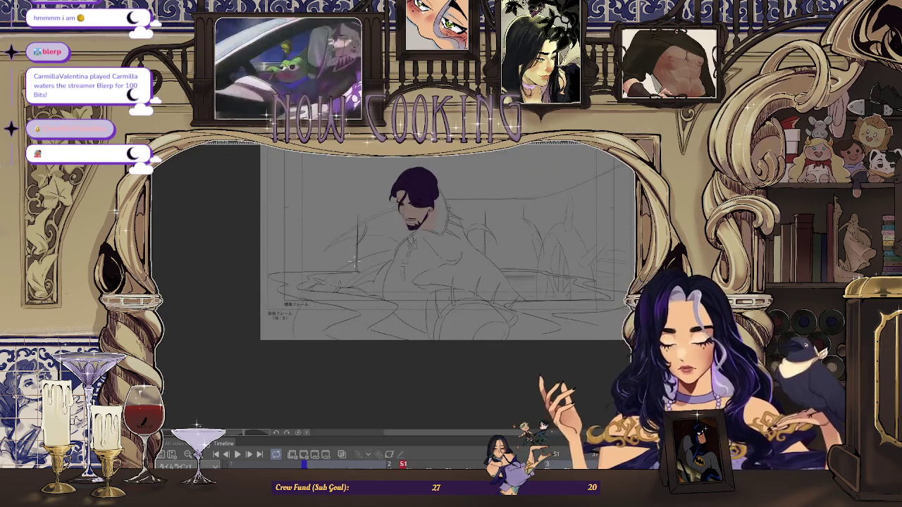
key("Right")
key("Right")
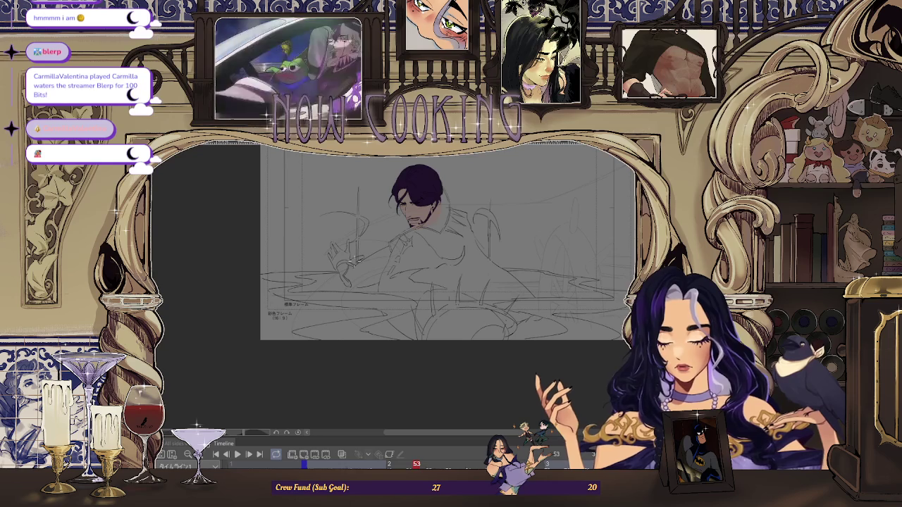
key("Left")
key("Right")
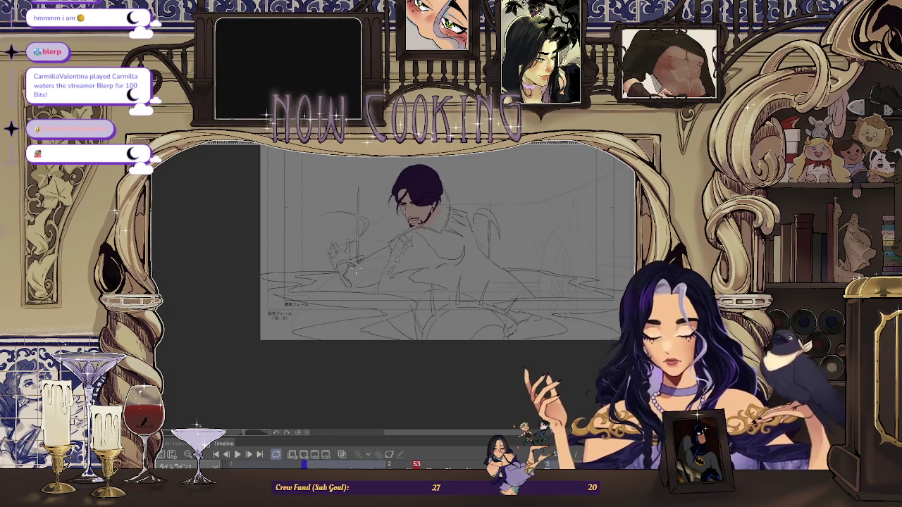
scroll(334, 279, "up", 2)
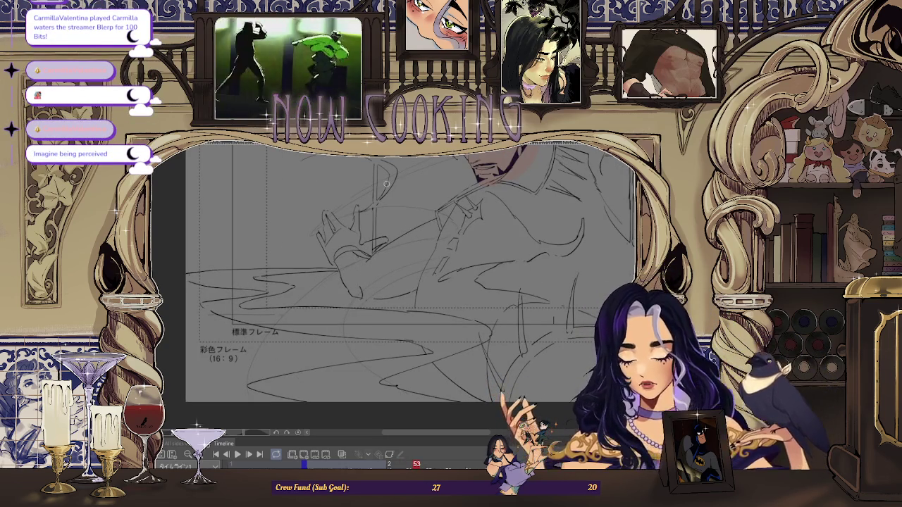
scroll(337, 255, "up", 1)
scroll(338, 255, "up", 1)
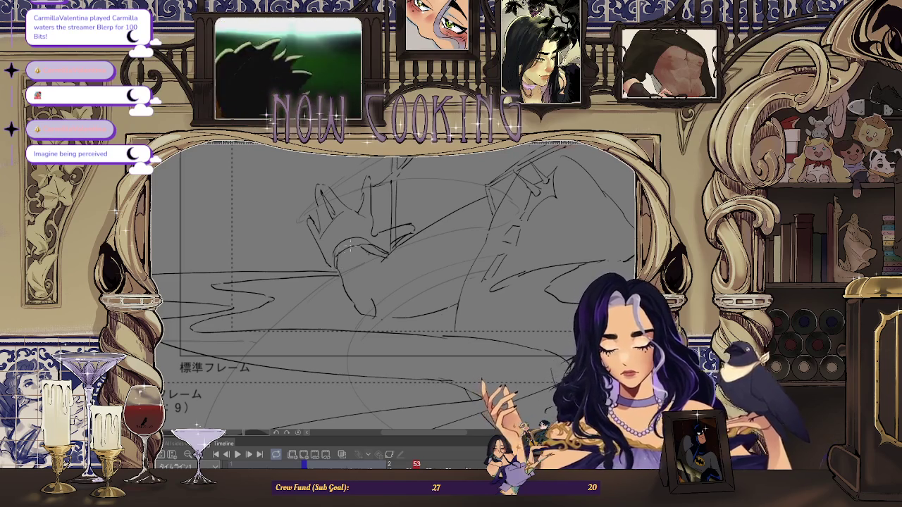
scroll(349, 245, "down", 2)
key("h")
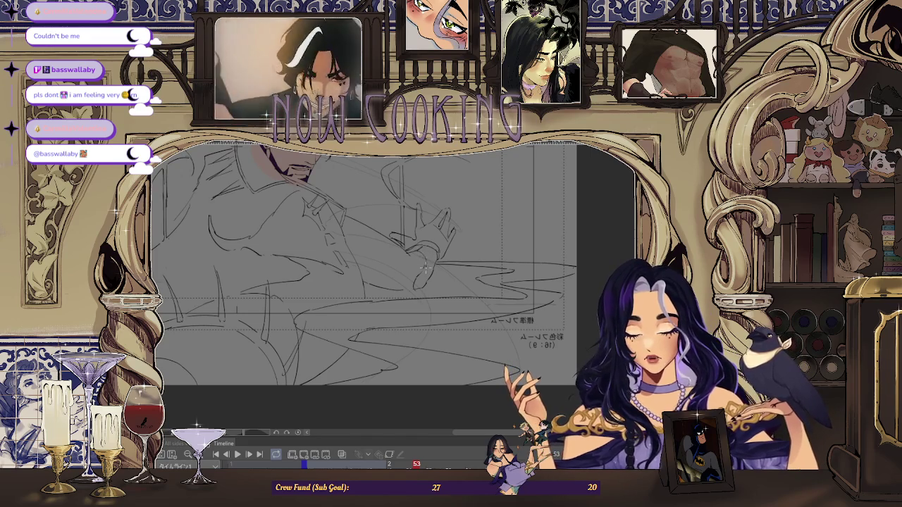
scroll(451, 237, "down", 2)
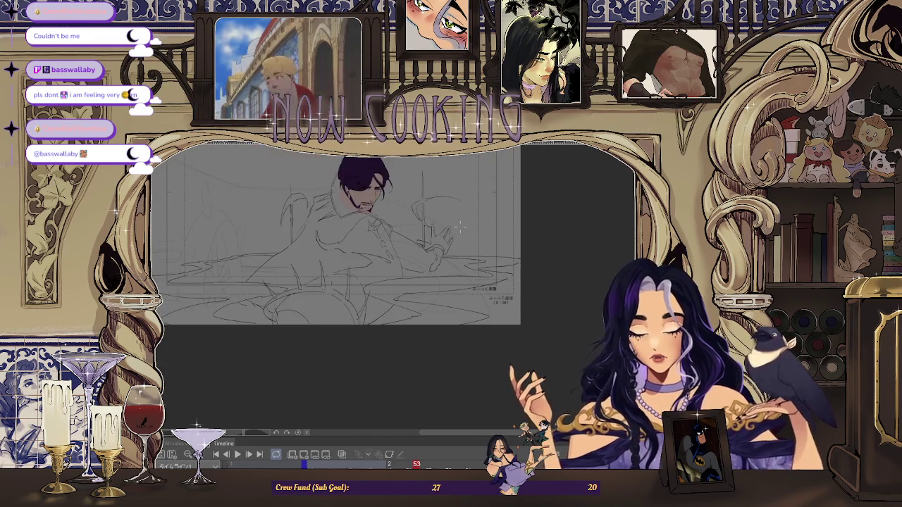
scroll(395, 239, "up", 1)
scroll(394, 240, "up", 1)
scroll(394, 240, "up", 1)
scroll(351, 262, "up", 1)
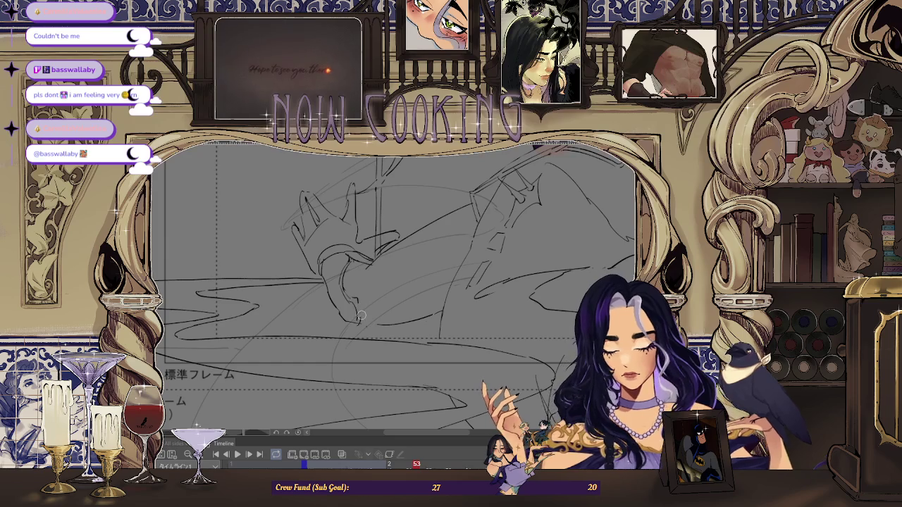
key("ctrl+0")
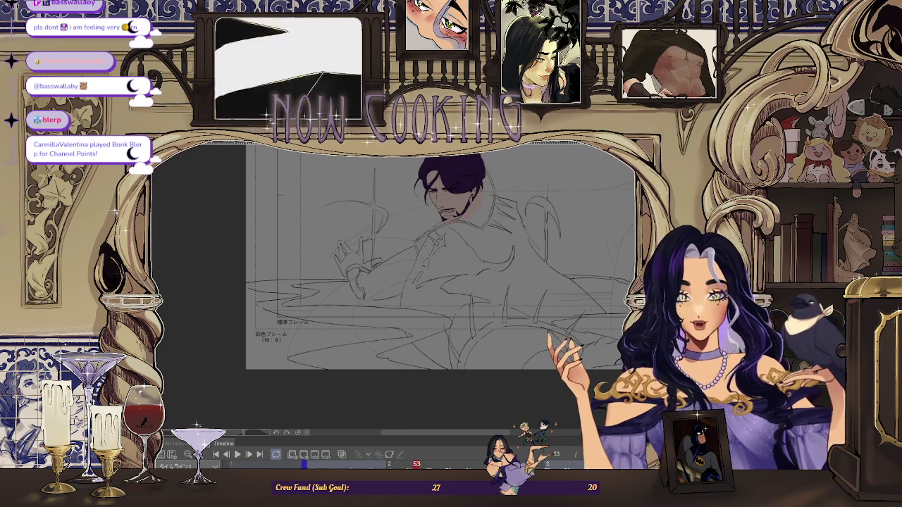
Flip the canvas view back to normal and zoom in and out around the sleeve.
key("h")
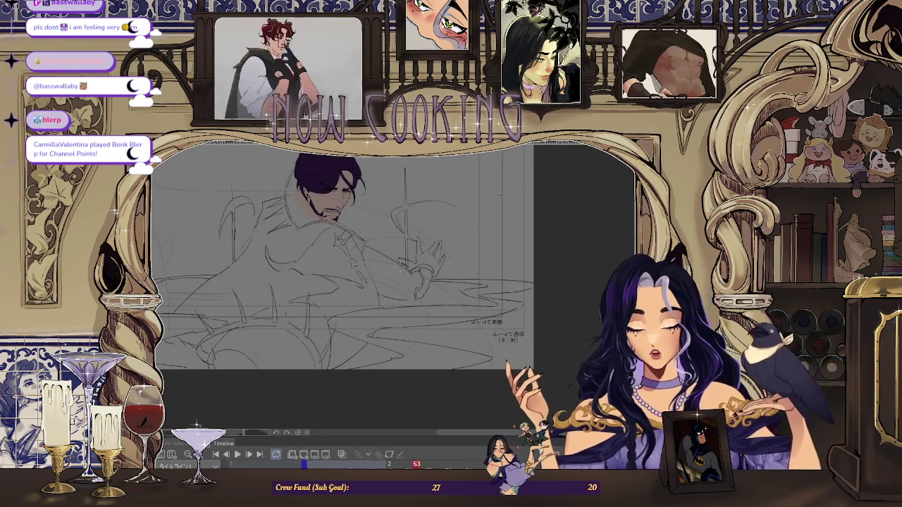
scroll(366, 274, "up", 2)
scroll(367, 275, "up", 1)
scroll(423, 299, "down", 3)
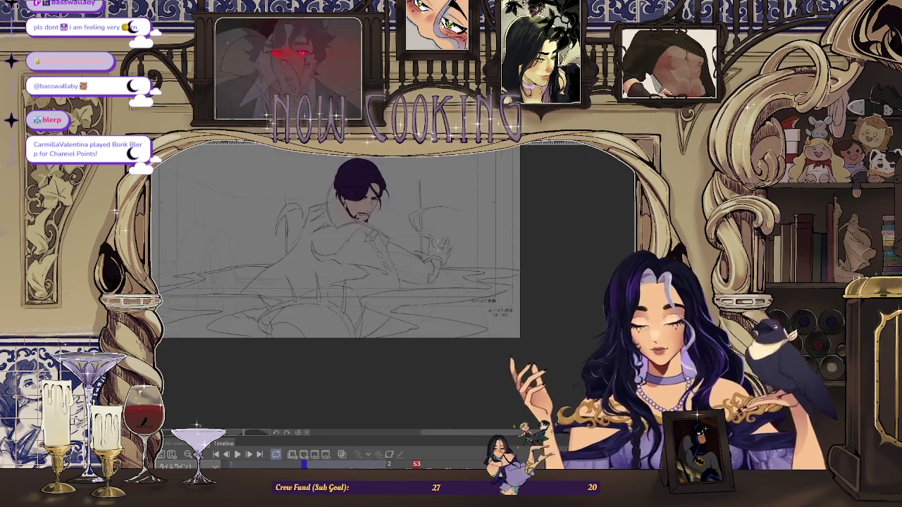
scroll(423, 299, "up", 3)
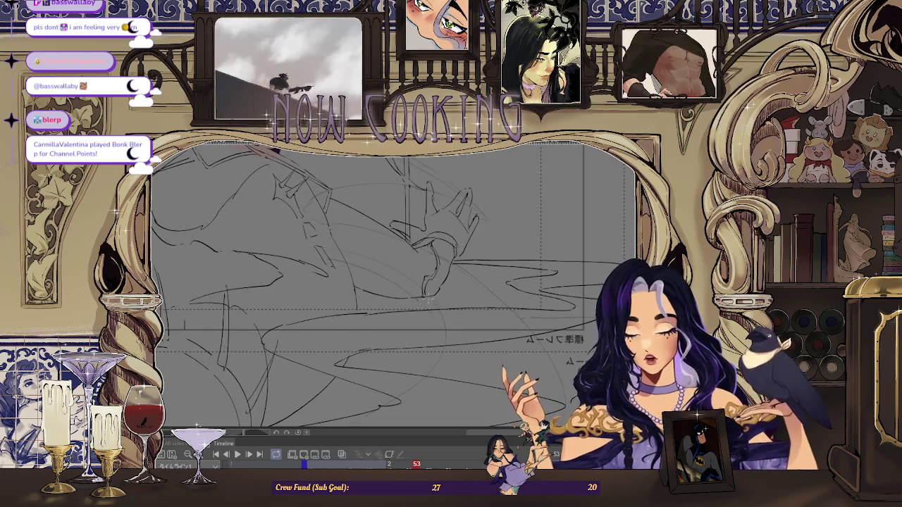
scroll(423, 299, "down", 3)
scroll(437, 293, "up", 3)
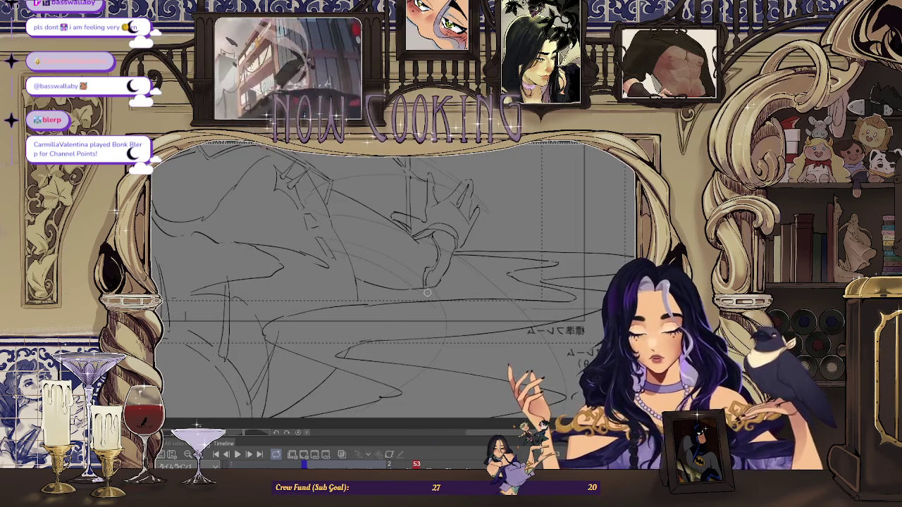
scroll(426, 292, "down", 3)
scroll(433, 272, "up", 3)
scroll(439, 247, "up", 1)
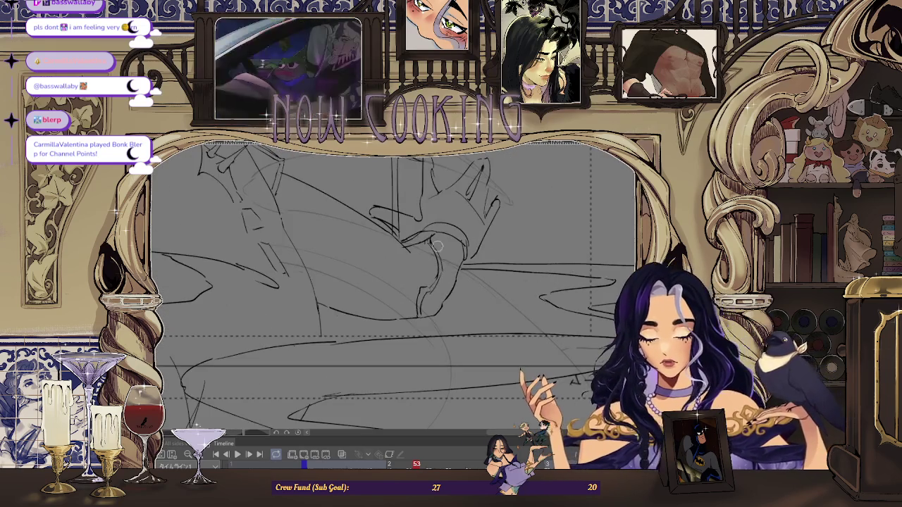
Zoom out to the whole robed man and move to animation frame 57.
scroll(414, 252, "up", 2)
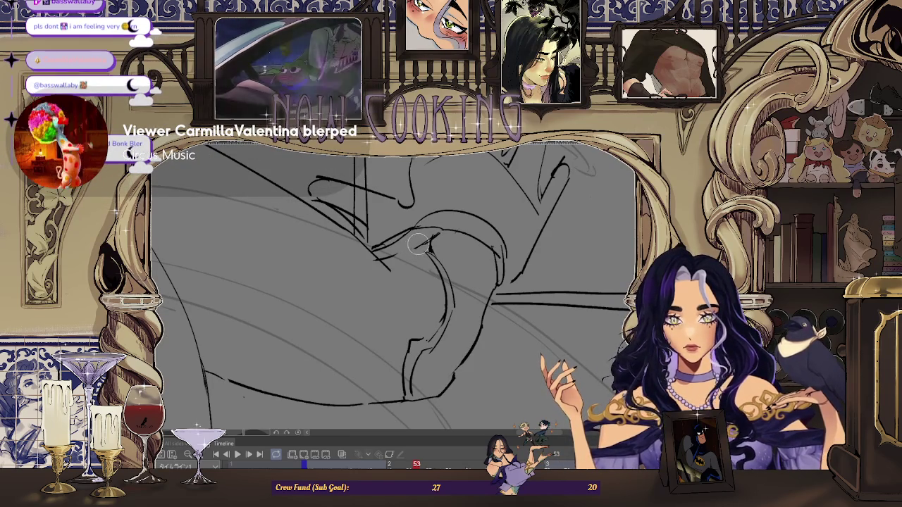
scroll(456, 251, "up", 3)
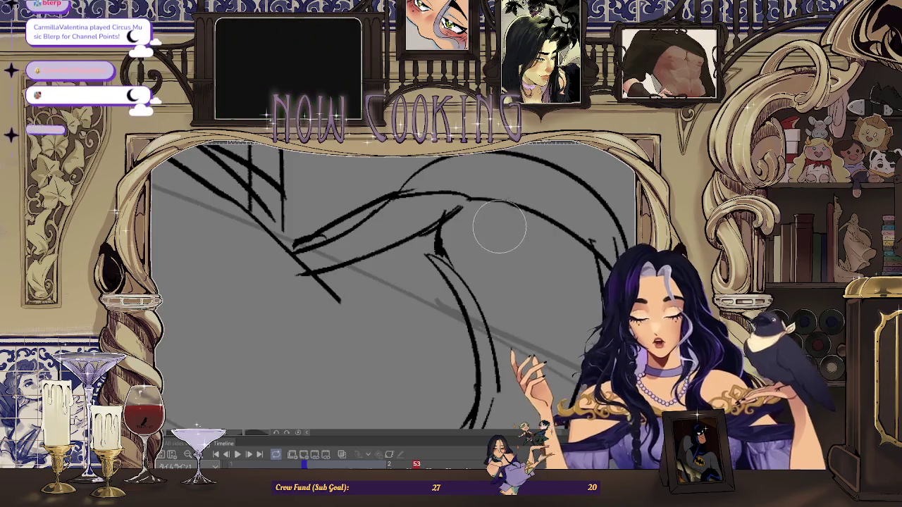
scroll(495, 277, "down", 5)
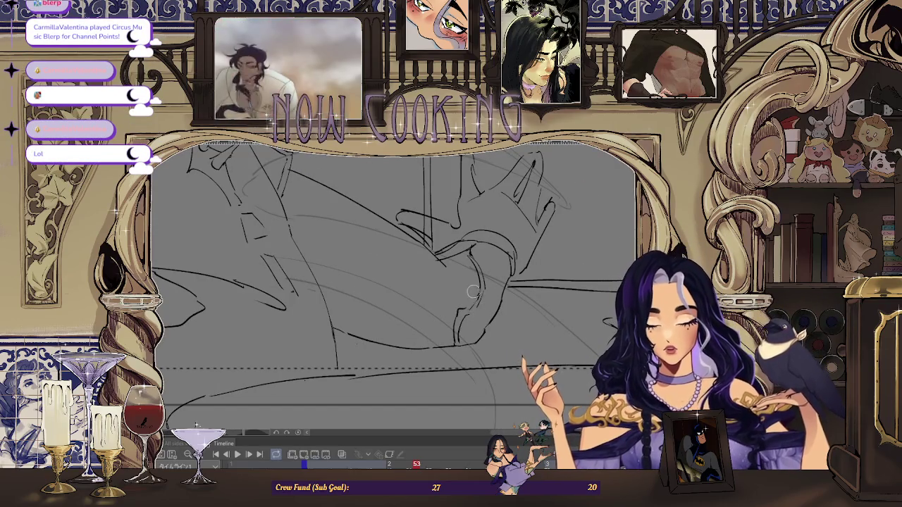
scroll(478, 289, "up", 2)
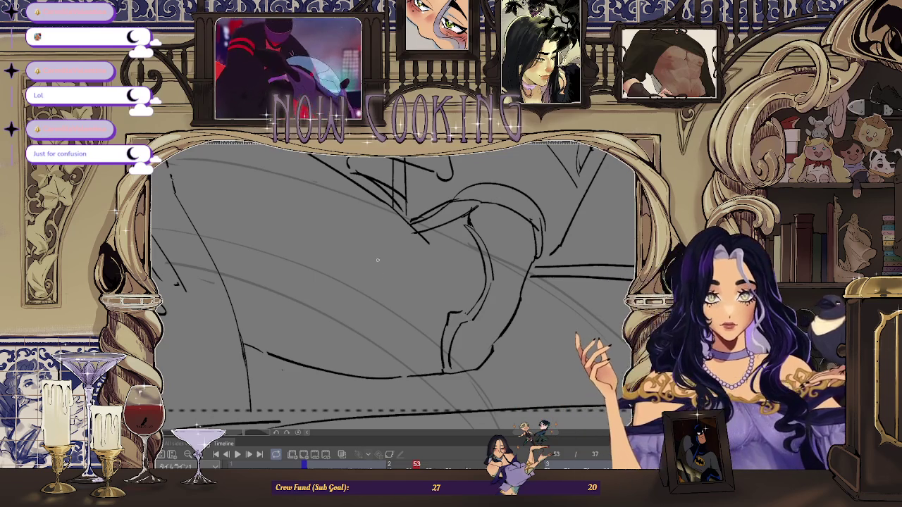
scroll(406, 346, "down", 2)
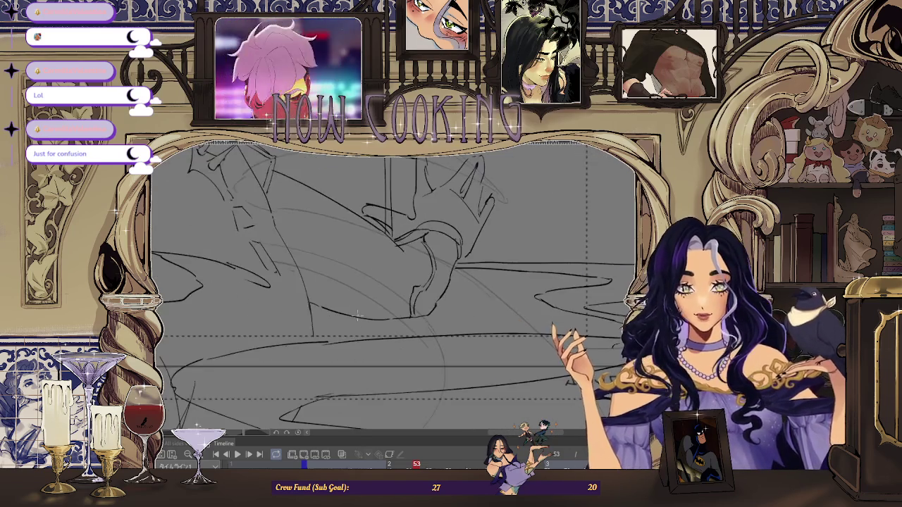
scroll(407, 346, "down", 1)
scroll(407, 346, "down", 1)
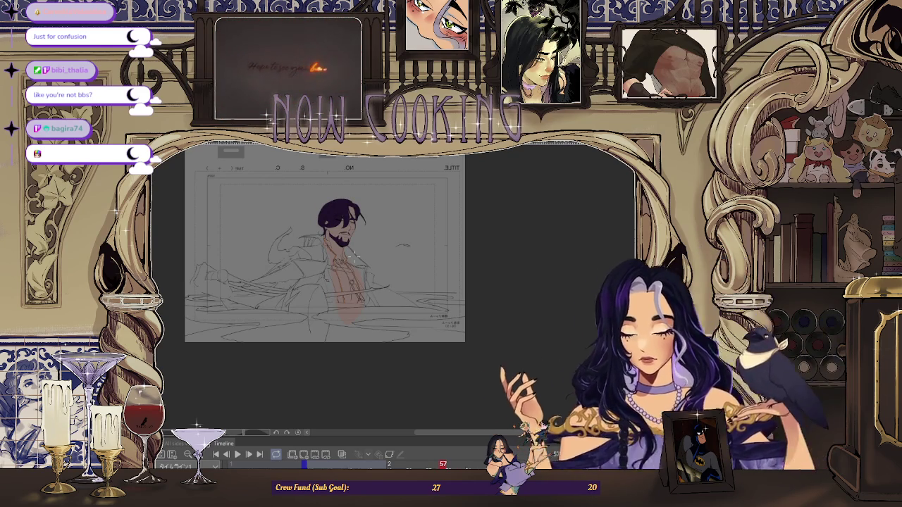
Restore the dark torso fill, preview the animation, and stop on frame 51 zoomed on the sleeve shadow.
key("ctrl+z")
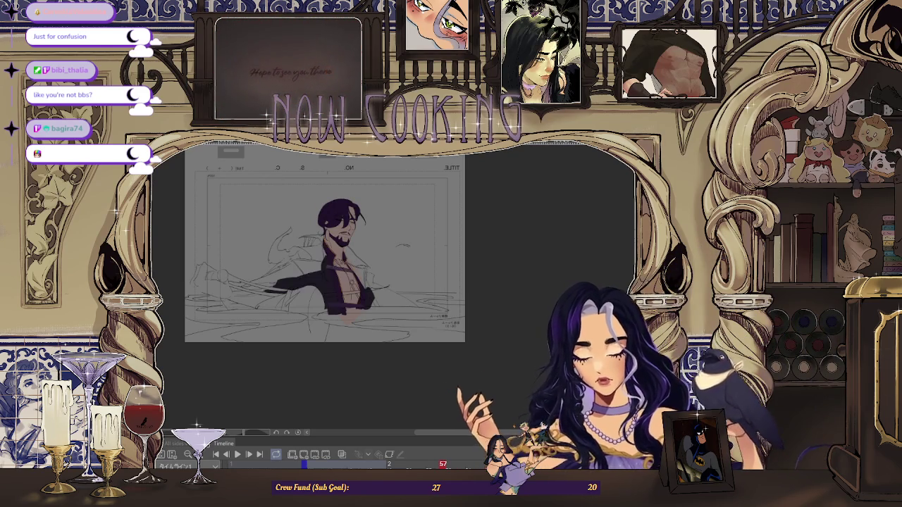
key("ctrl+plus")
key("space")
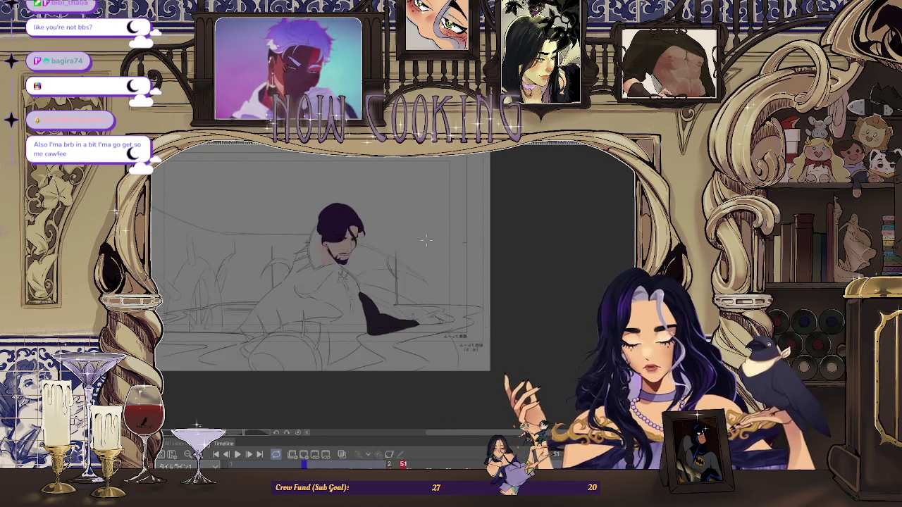
key("ctrl+plus")
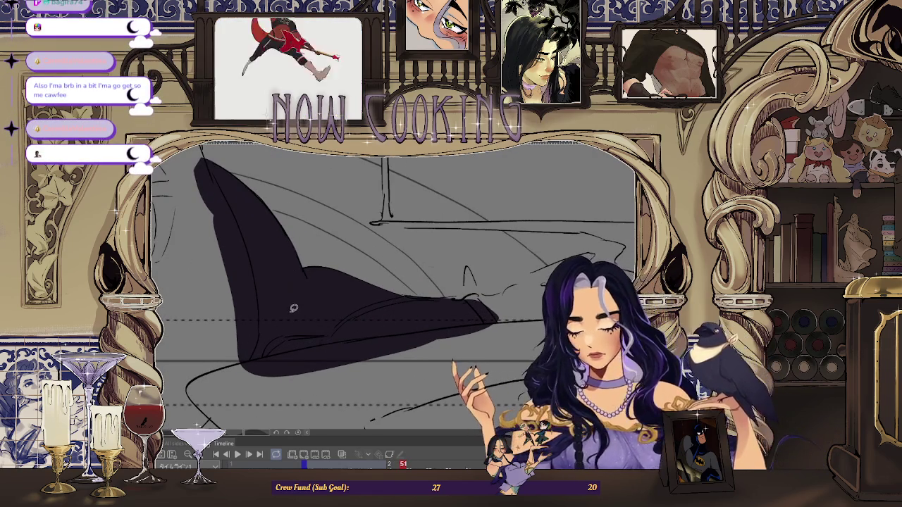
Lasso-fill dark purple shadow along the lower and upper sleeve edges on frame 51.
key("ctrl+plus")
key("ctrl+plus")
left_click_drag(243, 370, 282, 333)
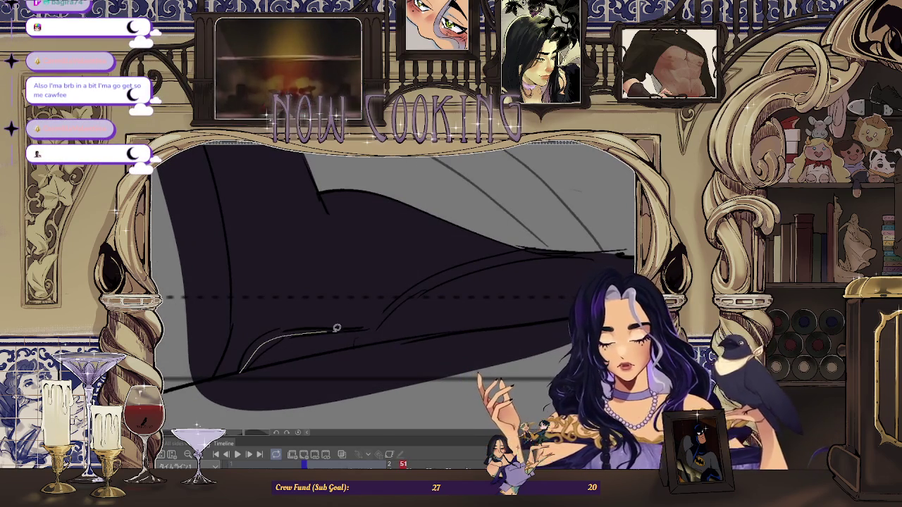
left_click_drag(347, 358, 234, 375)
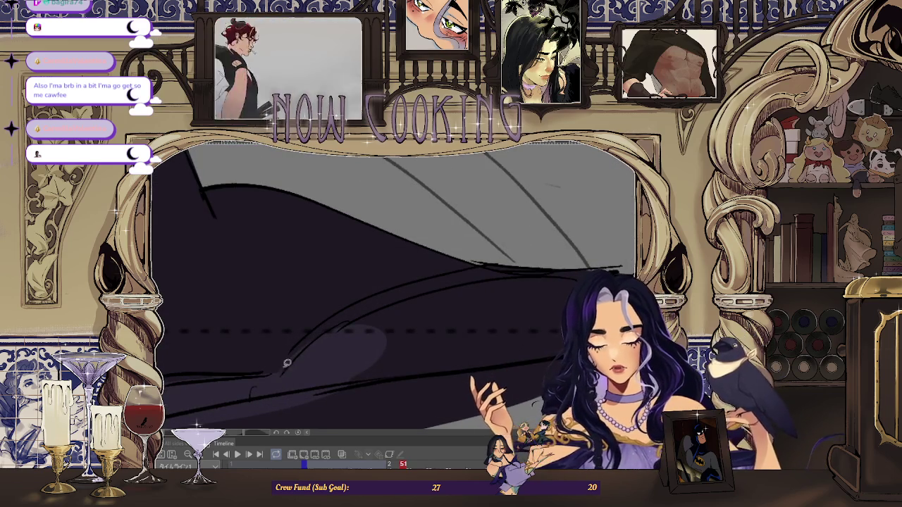
left_click_drag(364, 304, 181, 361)
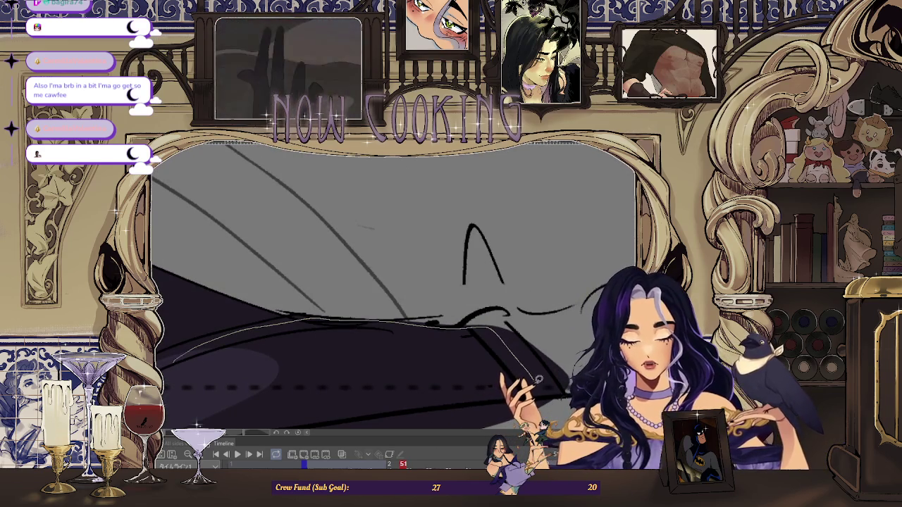
left_click_drag(457, 404, 291, 317)
scroll(302, 342, "down", 2)
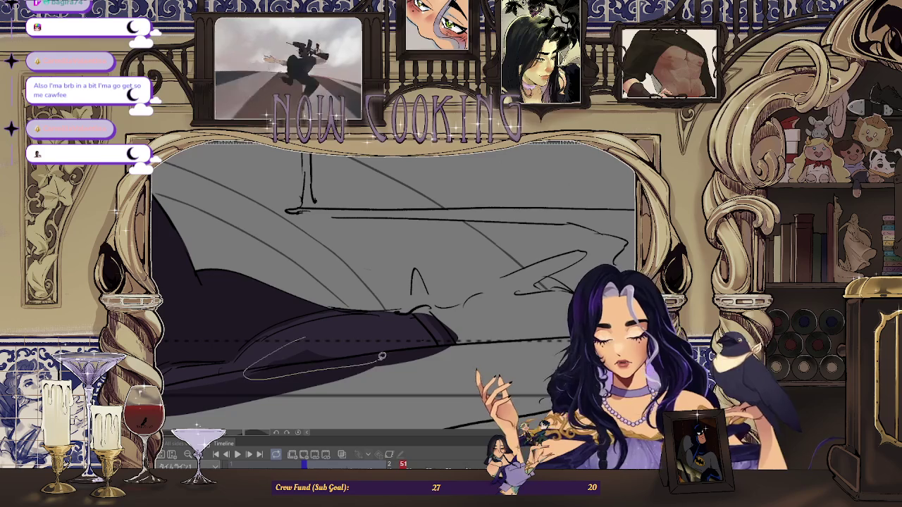
left_click_drag(377, 359, 387, 343)
Extend the dark purple fill along the sleeve toward the hand.
scroll(441, 347, "down", 1)
scroll(458, 338, "down", 1)
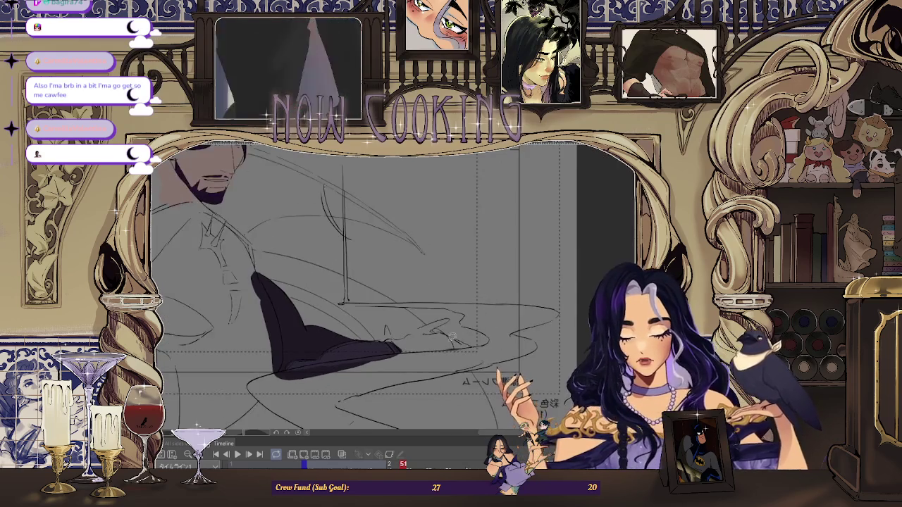
scroll(412, 344, "up", 1)
scroll(411, 344, "down", 1)
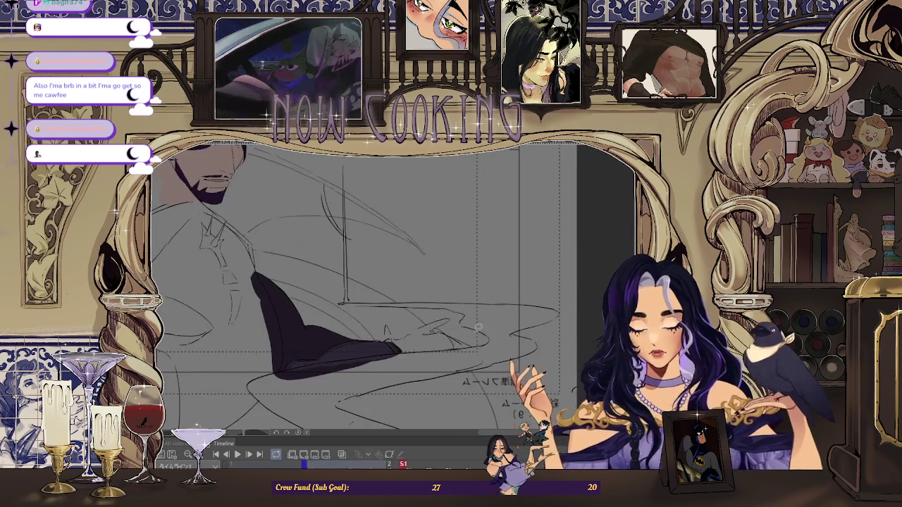
scroll(395, 340, "up", 1)
scroll(373, 337, "up", 2)
scroll(370, 332, "up", 1)
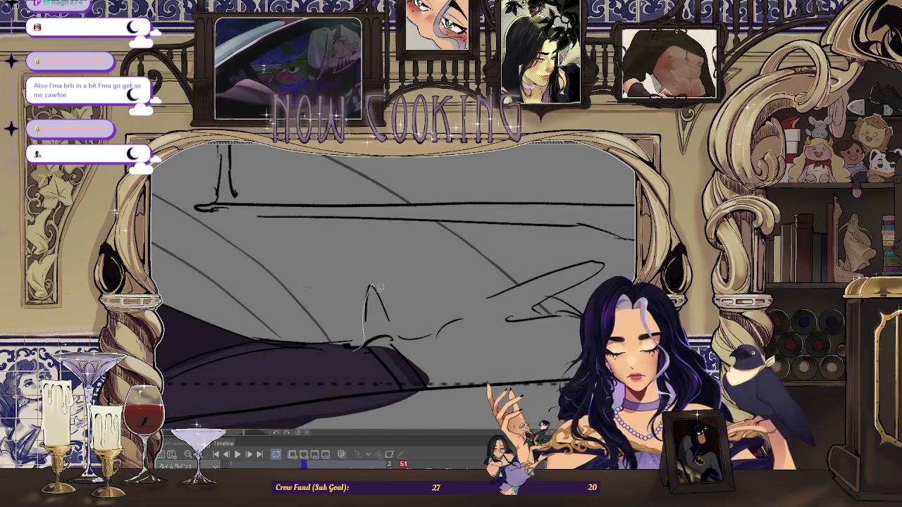
scroll(375, 374, "down", 1)
scroll(377, 345, "down", 1)
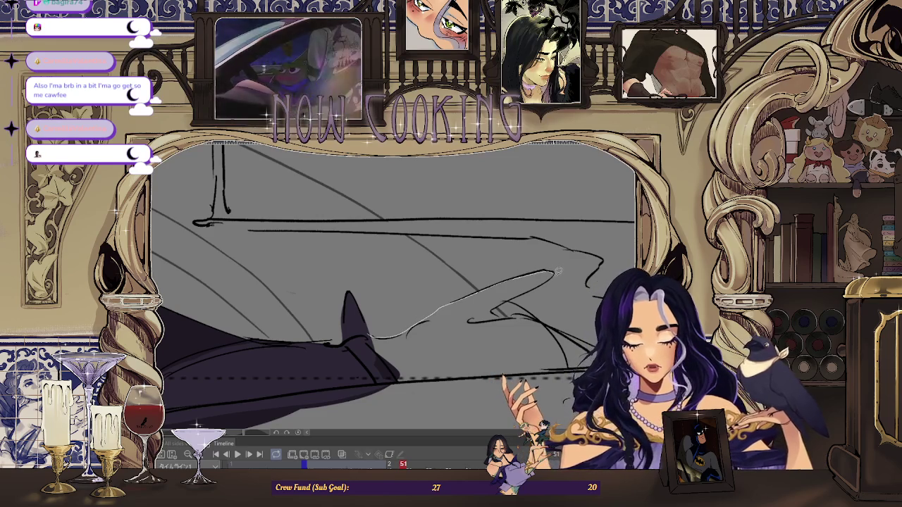
left_click_drag(391, 364, 391, 364)
With the canvas rotated upright to the hand, fill the hand shadow, then reset the rotation.
scroll(428, 319, "up", 1)
scroll(427, 319, "up", 1)
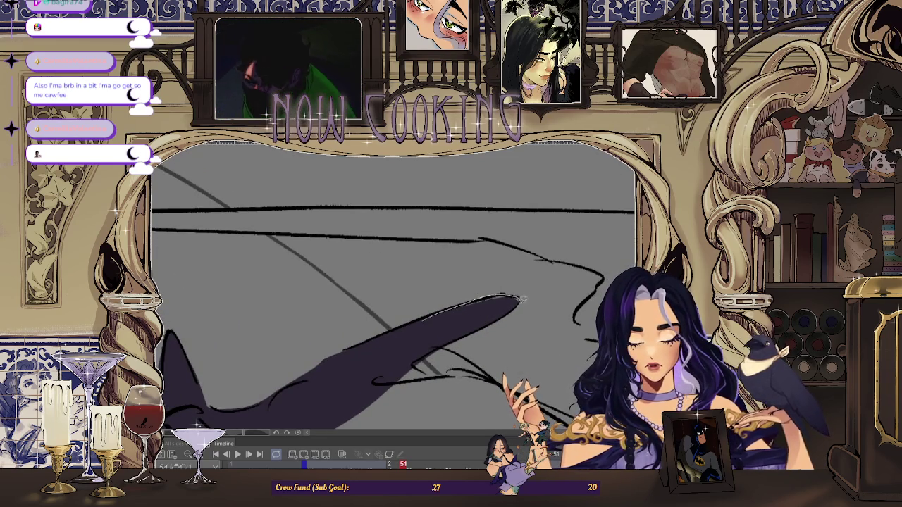
scroll(386, 334, "down", 3)
left_click_drag(423, 296, 501, 239)
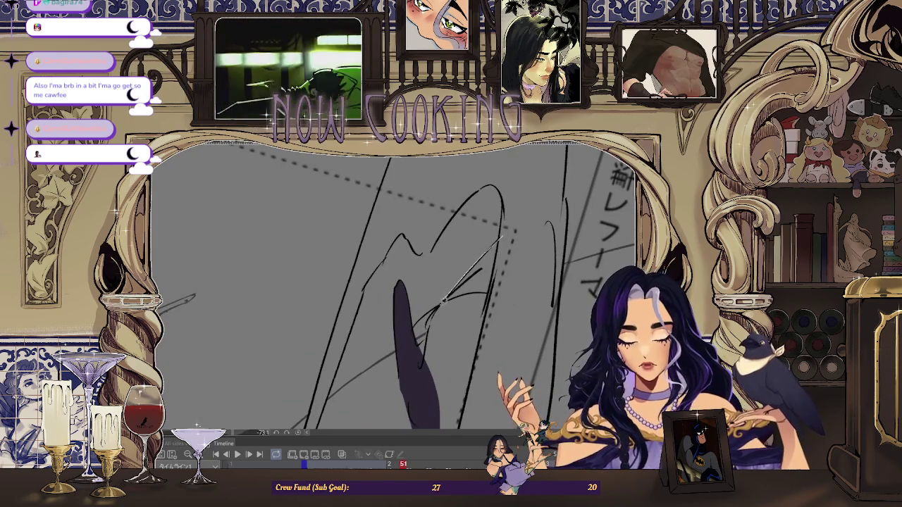
scroll(497, 310, "up", 1)
left_click_drag(499, 307, 458, 357)
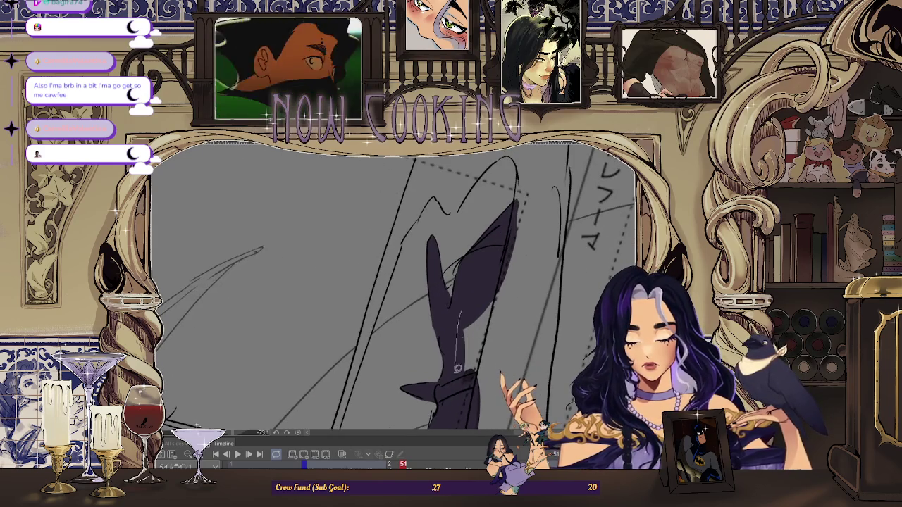
left_click_drag(505, 261, 509, 255)
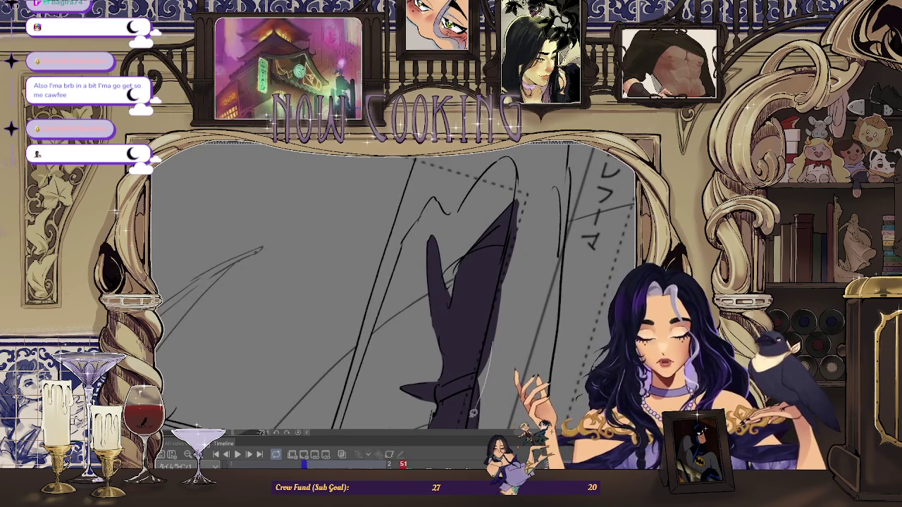
key("ctrl+@")
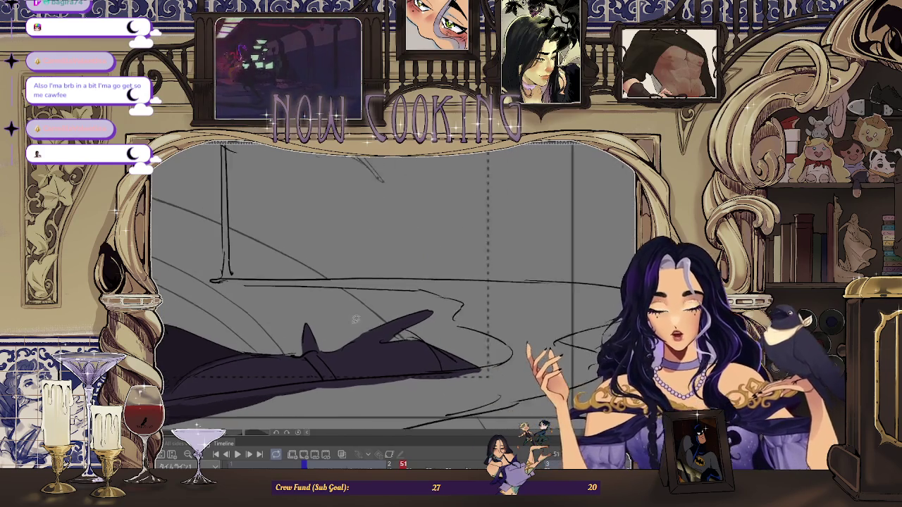
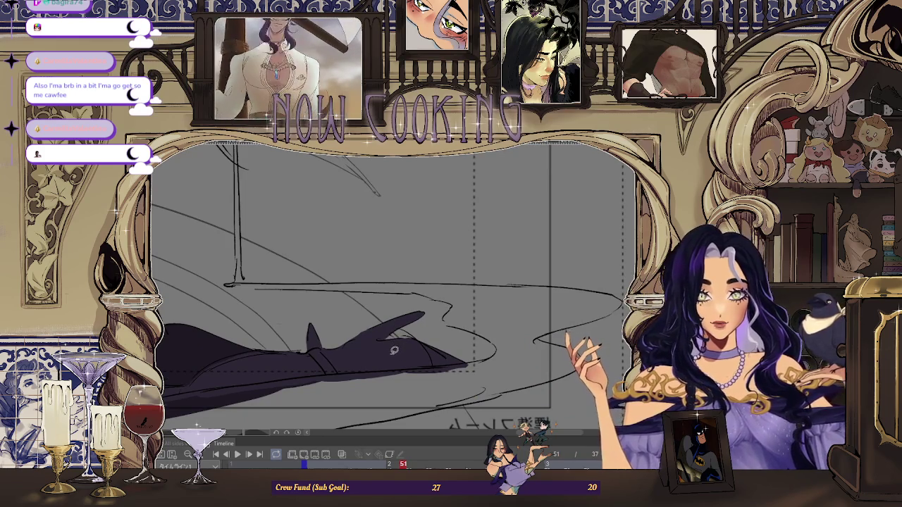
Advance the animation timeline from frame 51 to frame 53.
scroll(452, 264, "down", 2)
scroll(452, 263, "up", 1)
scroll(410, 312, "down", 2)
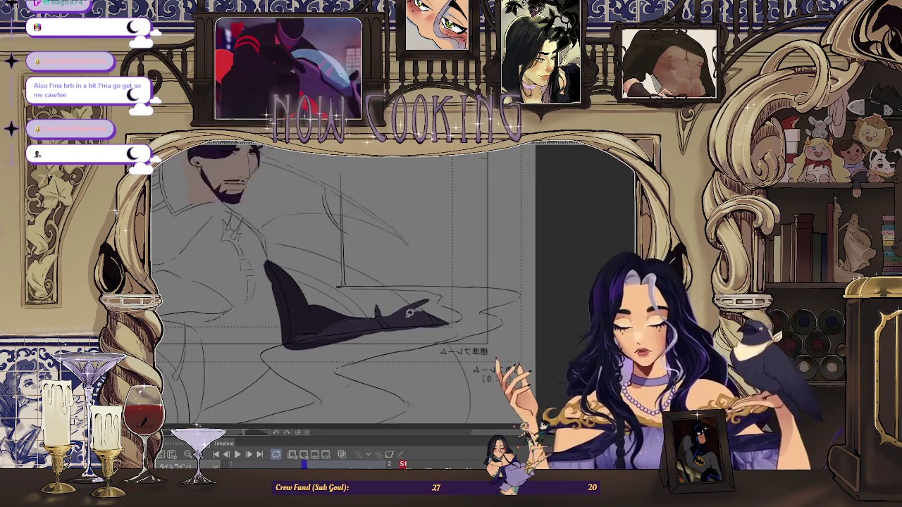
key("Right")
key("Right")
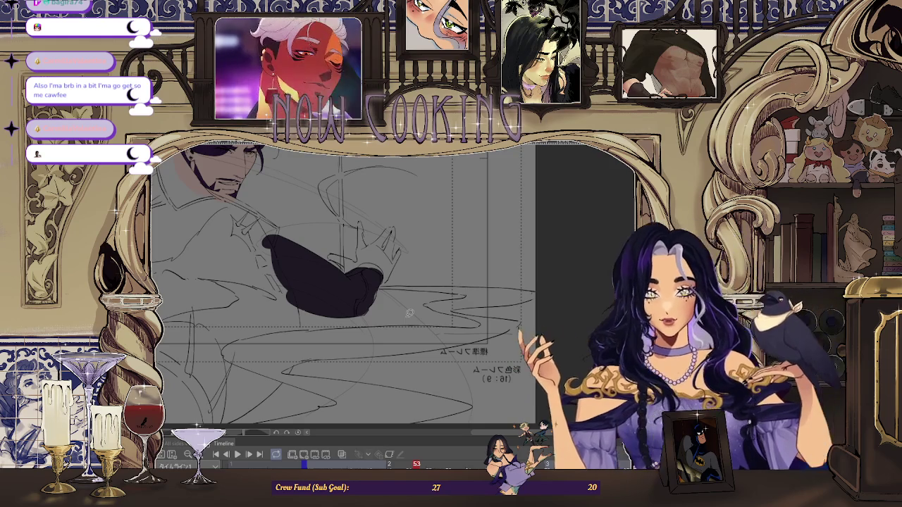
Zoom in on the arm and start lassoing a sleeve area for filling.
scroll(410, 312, "up", 1)
scroll(409, 312, "up", 2)
scroll(410, 312, "up", 2)
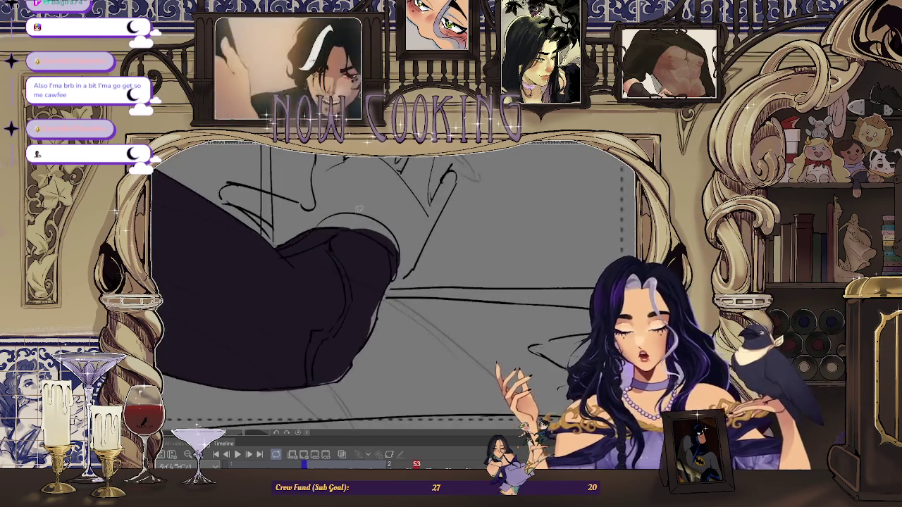
scroll(409, 312, "up", 1)
scroll(243, 255, "up", 1)
scroll(243, 254, "up", 2)
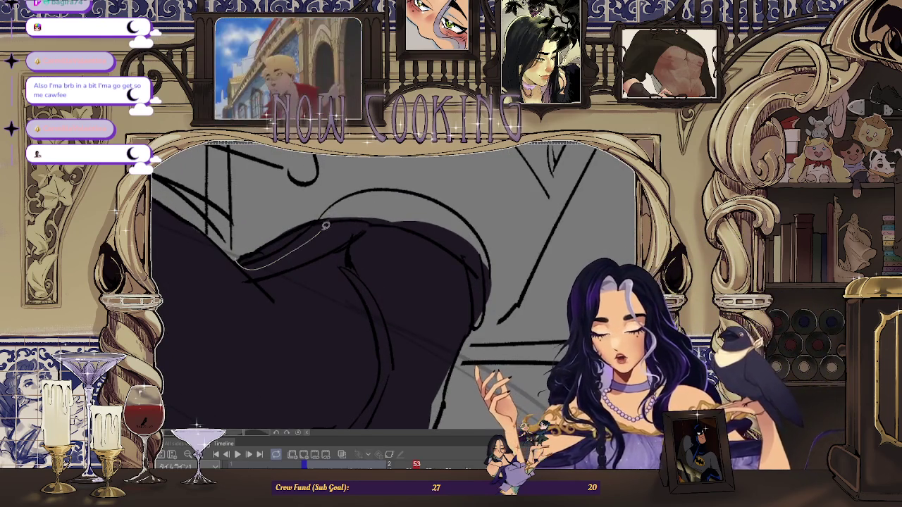
scroll(289, 229, "down", 2)
scroll(289, 229, "down", 2)
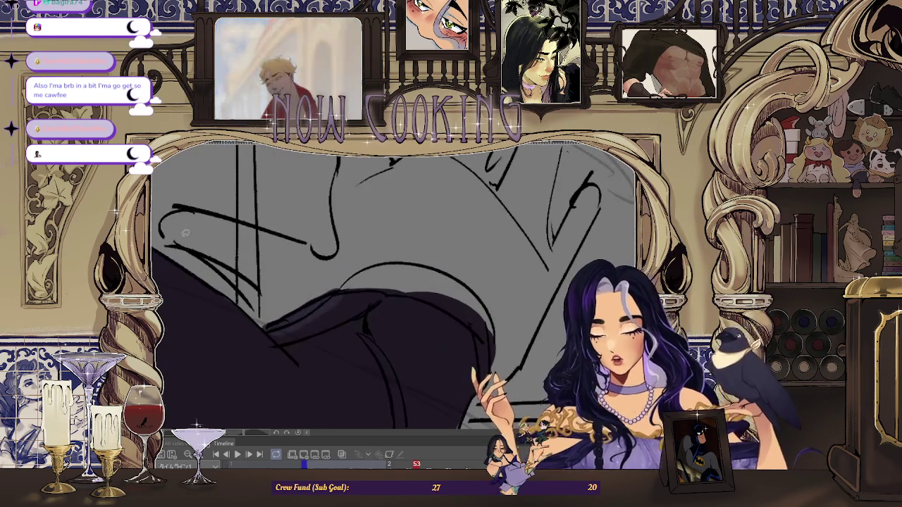
left_click_drag(257, 305, 325, 284)
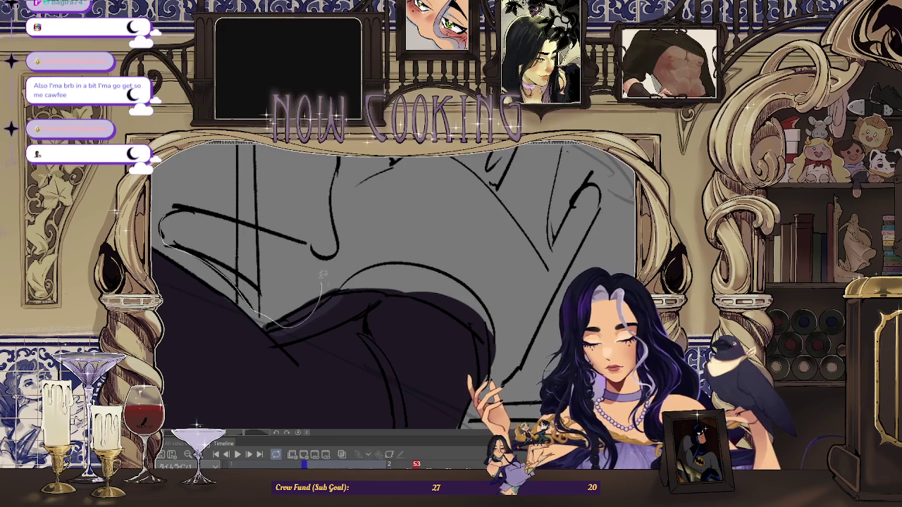
Lasso-fill sections of the sleeve and glove back in dark purple.
left_click_drag(194, 213, 166, 219)
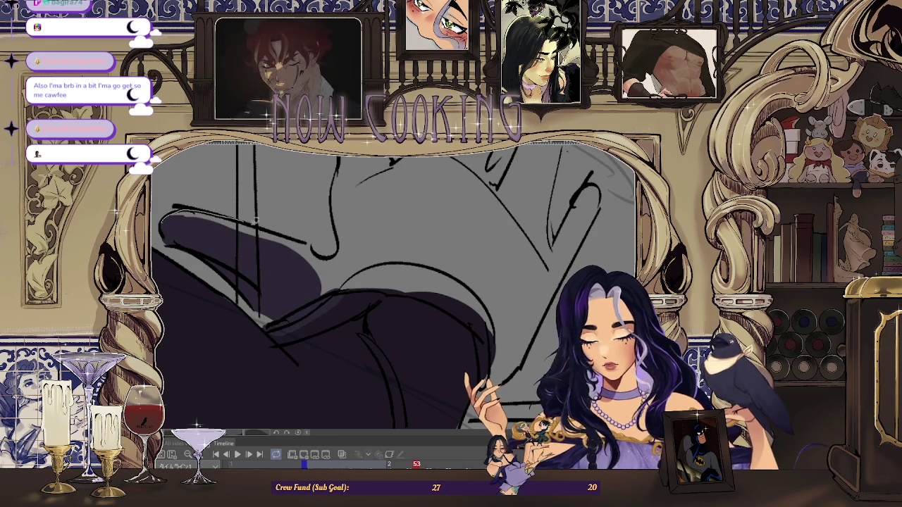
left_click_drag(248, 218, 271, 226)
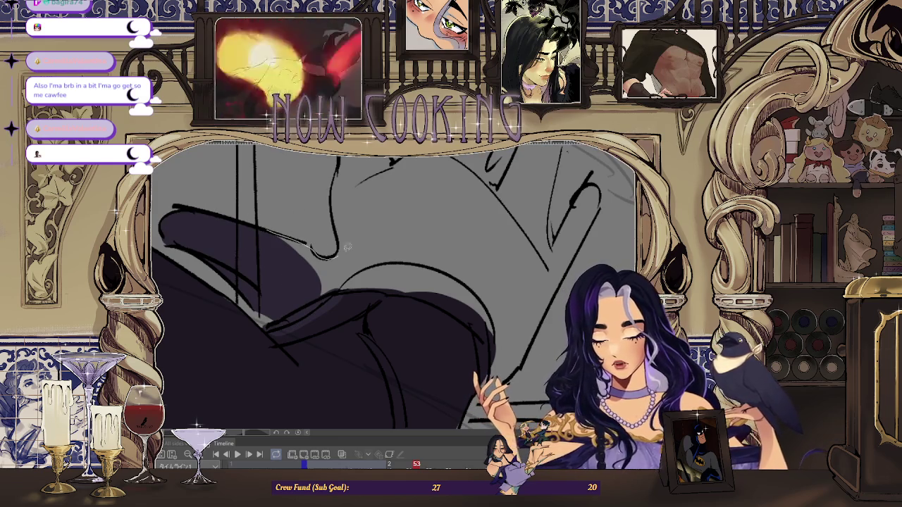
left_click_drag(365, 289, 364, 299)
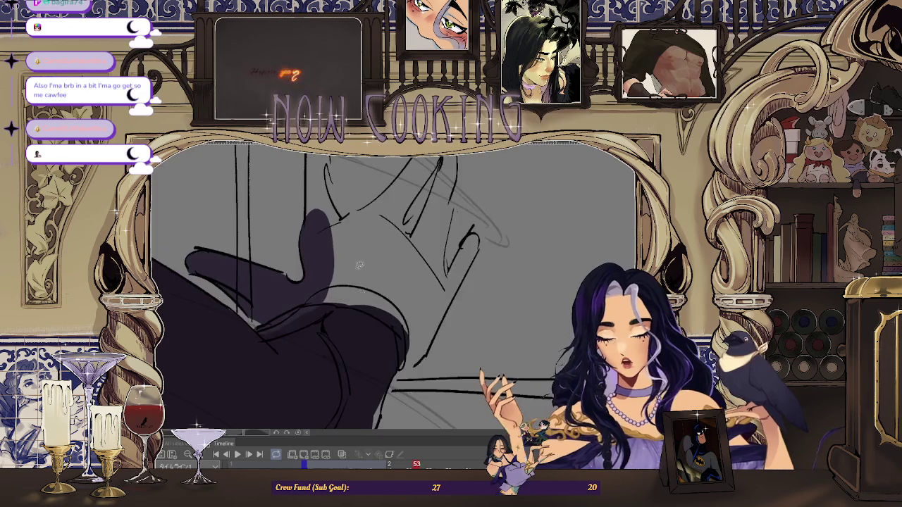
left_click_drag(292, 312, 330, 296)
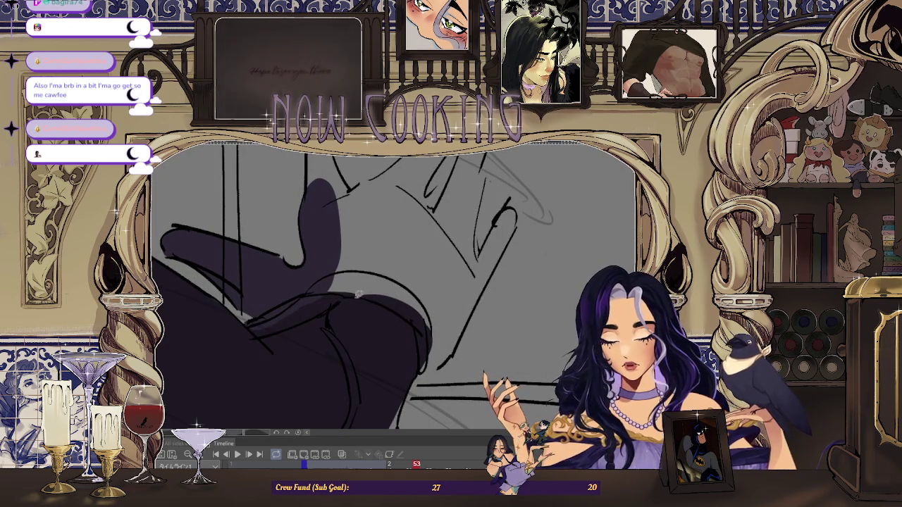
Outline the sleeve's lower edge, then rotate the canvas to bring the hand into view.
left_click_drag(358, 353, 367, 286)
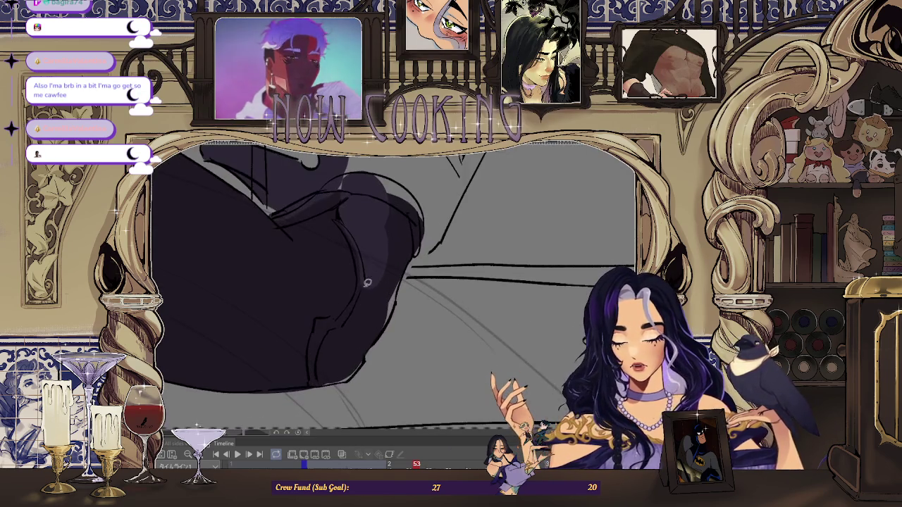
left_click_drag(337, 322, 316, 363)
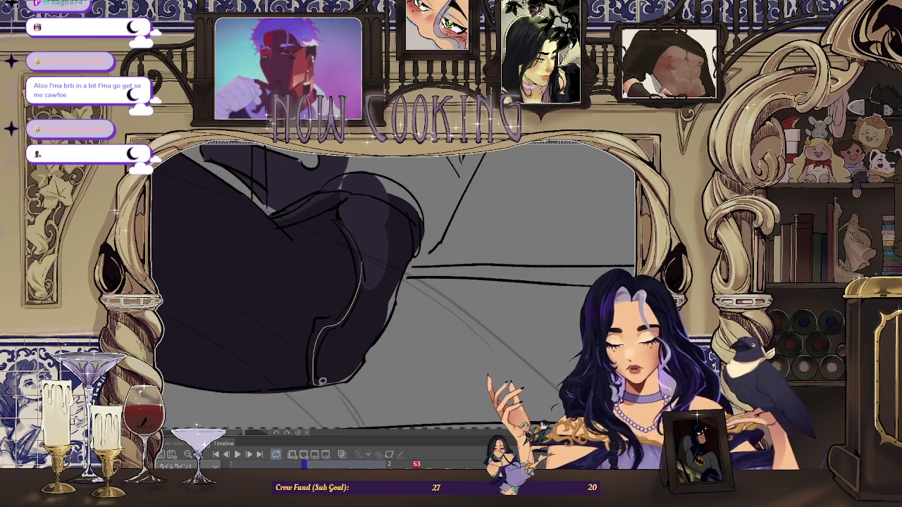
scroll(340, 380, "up", 2)
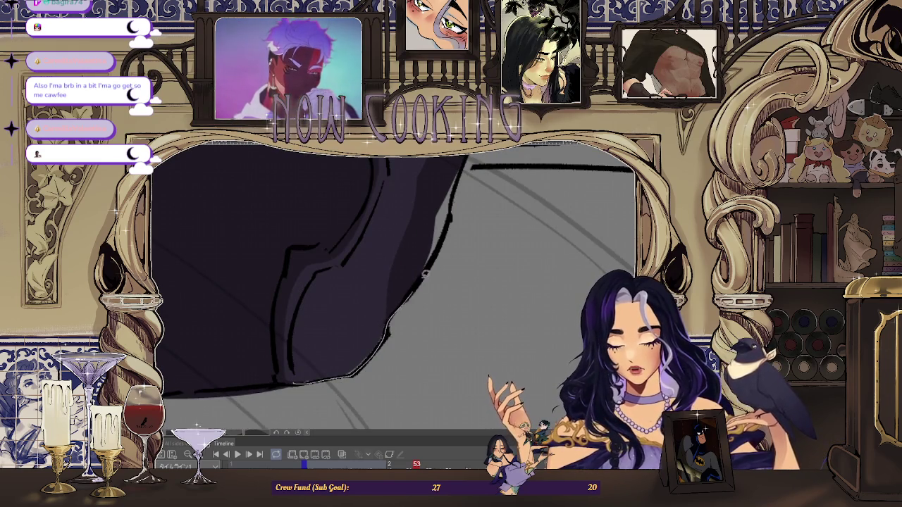
scroll(419, 286, "down", 1)
scroll(387, 283, "down", 1)
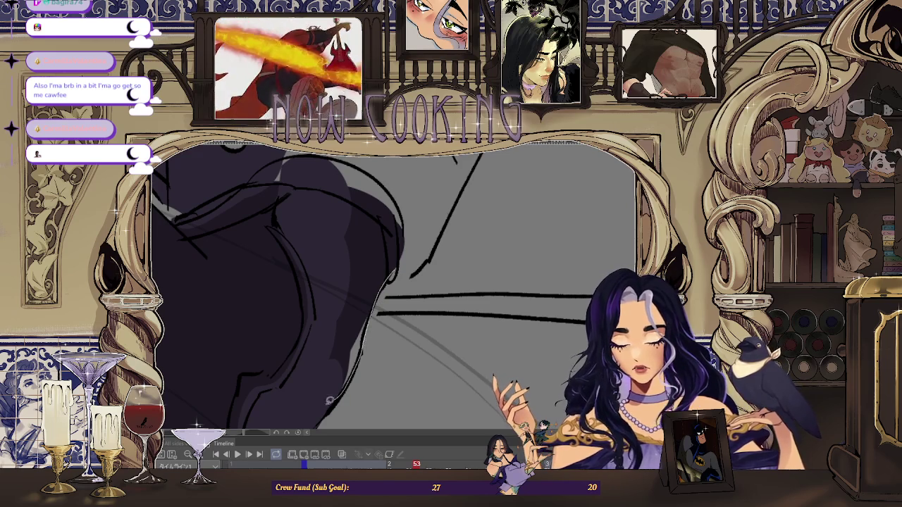
scroll(383, 246, "down", 1)
scroll(383, 246, "down", 2)
scroll(349, 322, "up", 2)
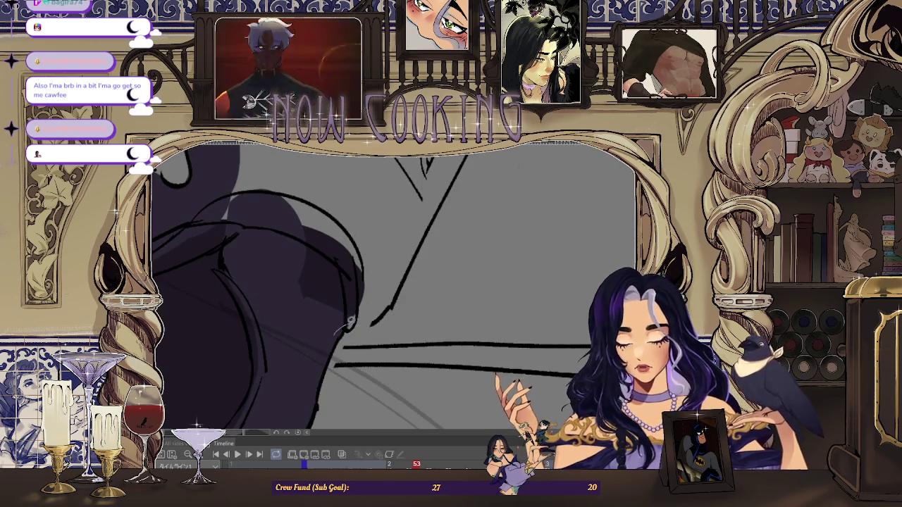
left_click_drag(412, 253, 373, 306)
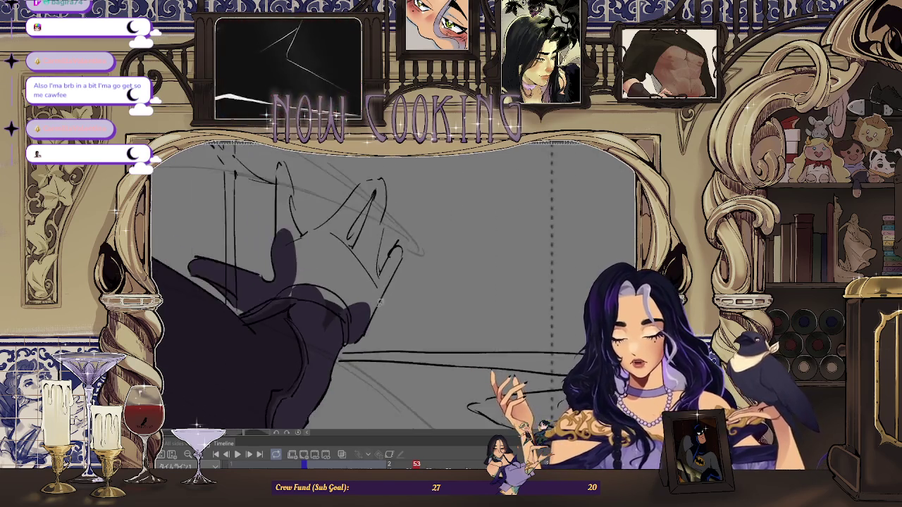
Lasso-fill the main palm and hand areas of the glove in dark purple.
left_click_drag(403, 255, 361, 320)
key("ctrl+z")
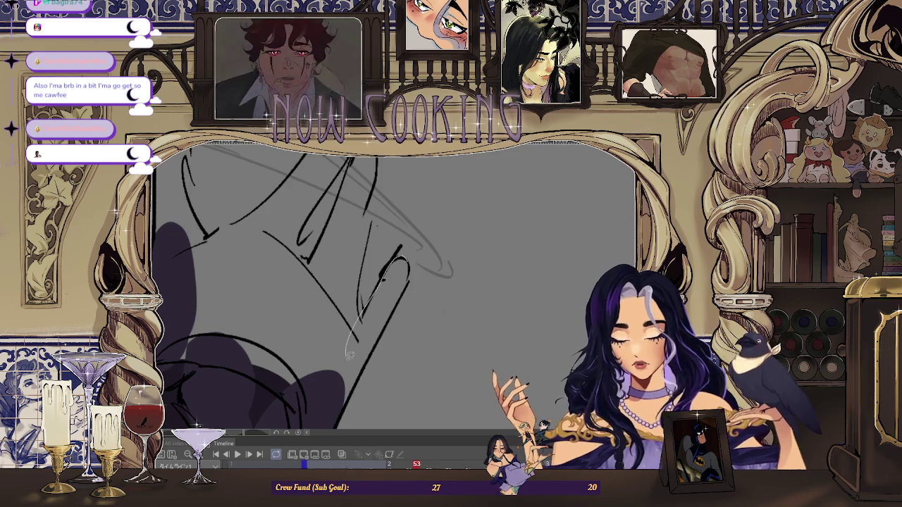
left_click_drag(404, 296, 408, 272)
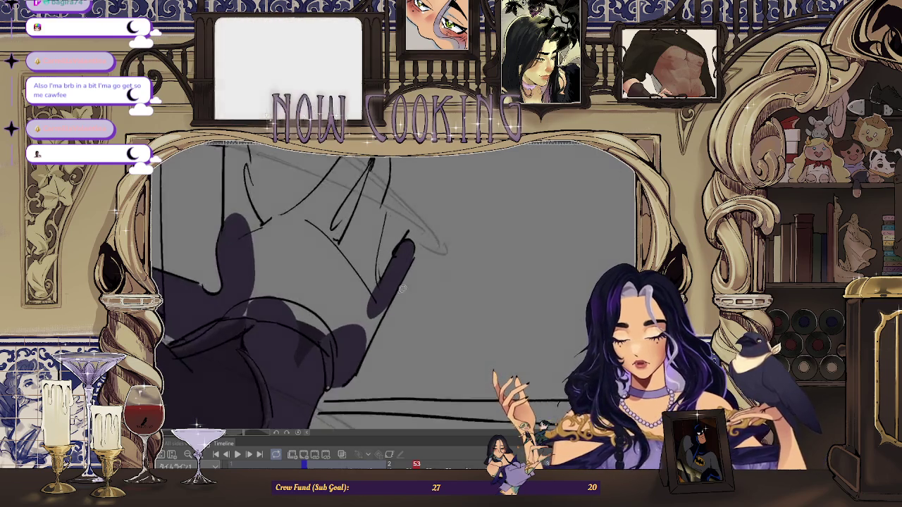
left_click_drag(374, 307, 310, 293)
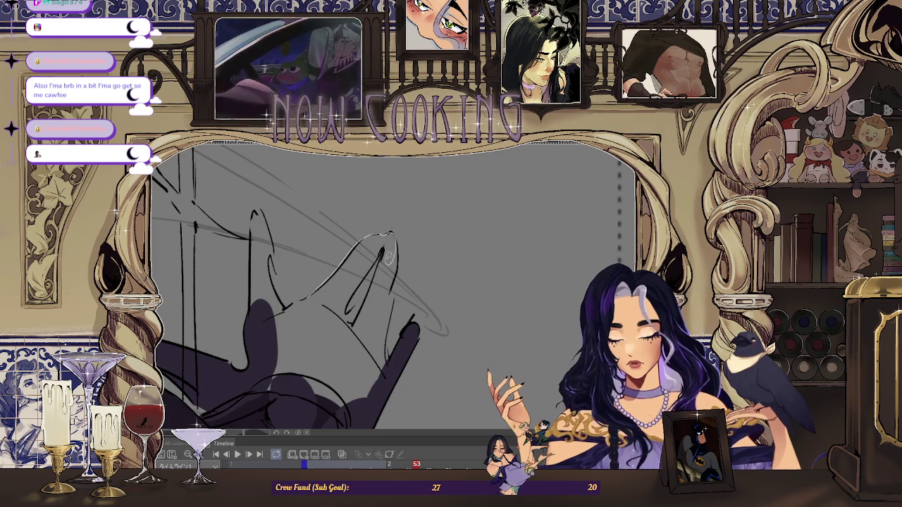
left_click_drag(329, 348, 357, 283)
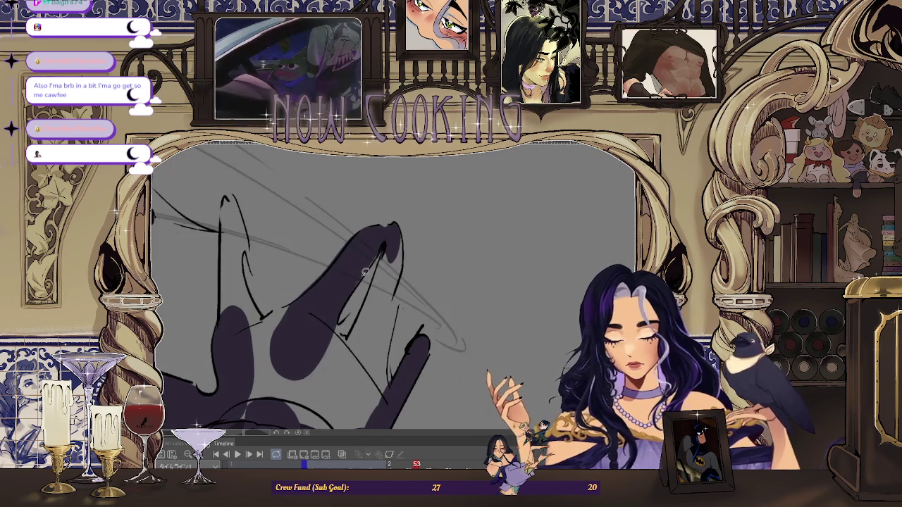
Rotate around the hand and fill each finger dark purple.
left_click_drag(395, 259, 287, 276)
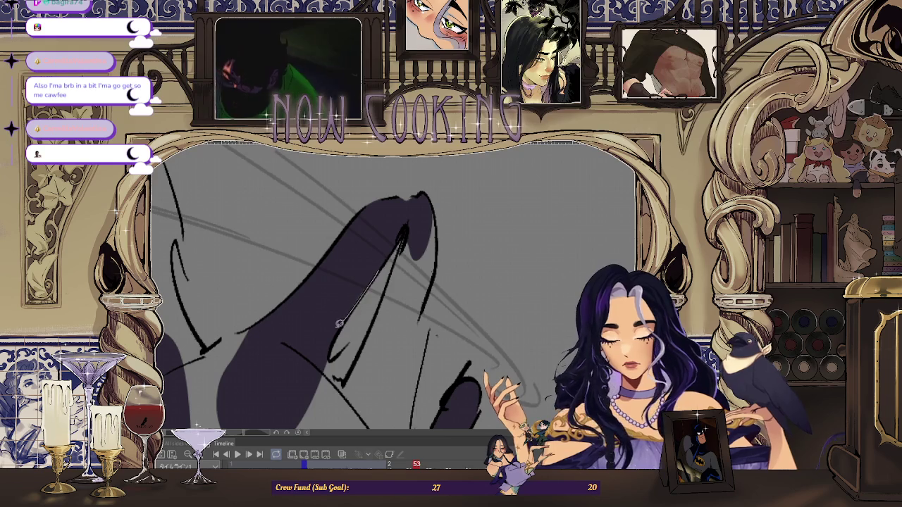
left_click_drag(346, 317, 410, 229)
mouse_move(388, 296)
left_mouse_down()
mouse_move(443, 212)
mouse_move(432, 288)
left_mouse_up()
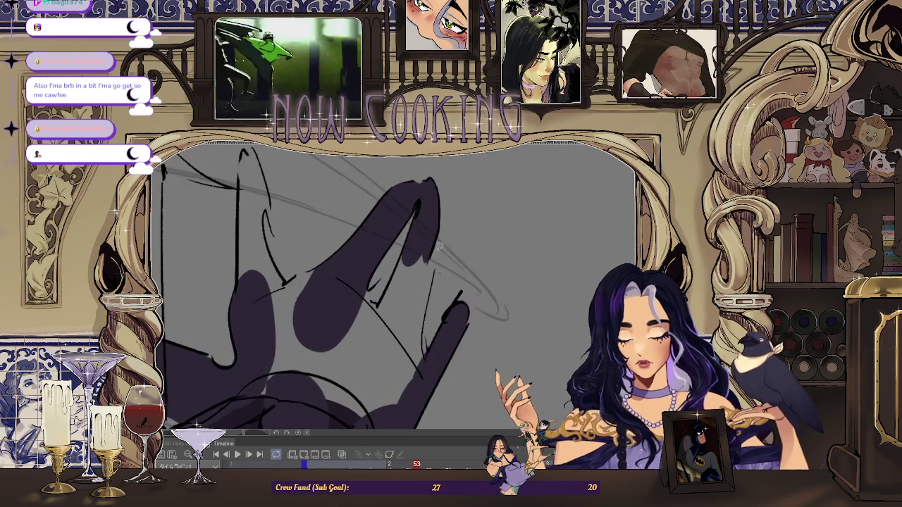
left_click_drag(432, 227, 410, 241)
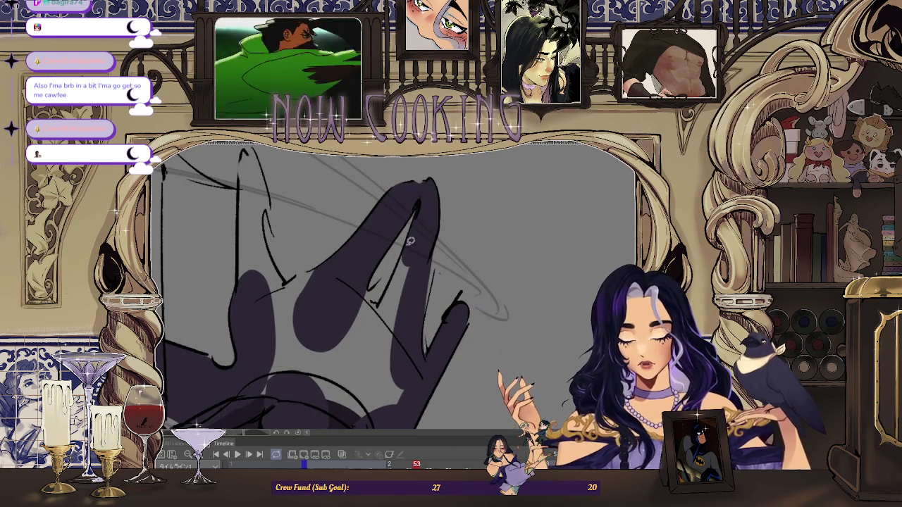
mouse_move(342, 320)
left_mouse_down()
mouse_move(396, 255)
mouse_move(335, 297)
left_mouse_up()
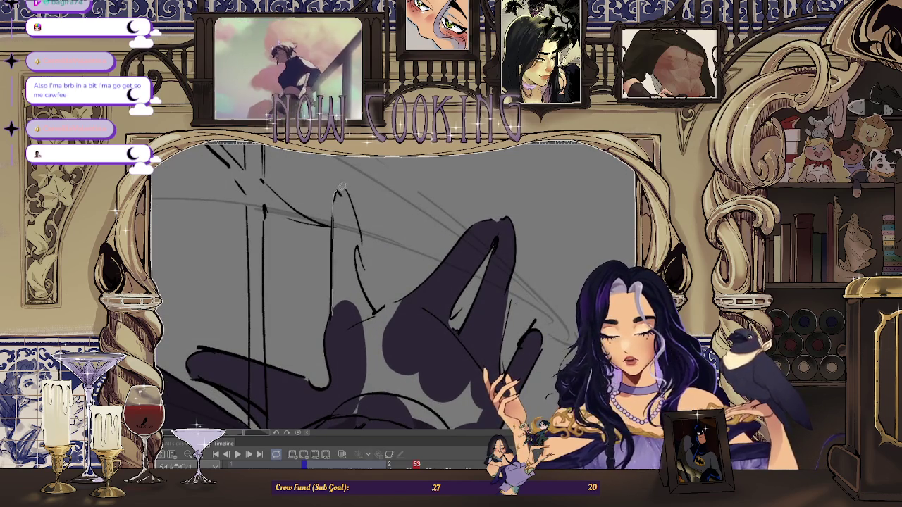
left_click_drag(337, 287, 342, 303)
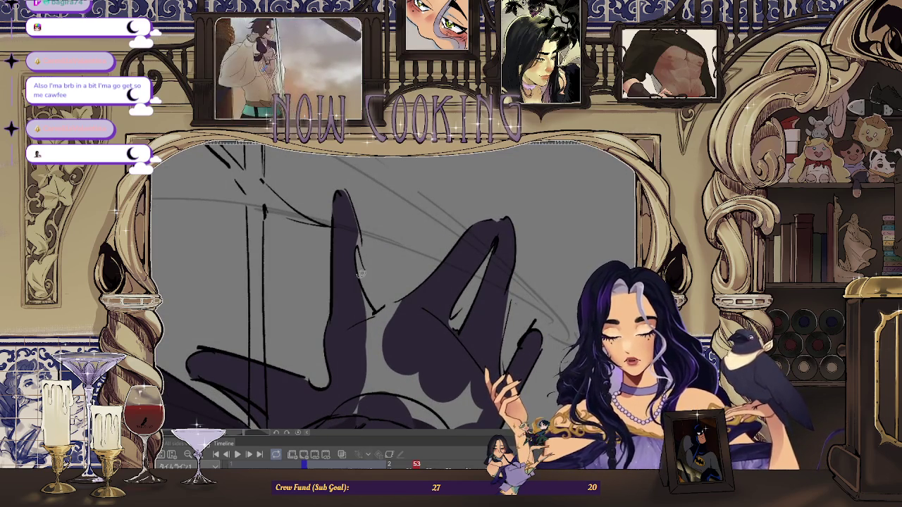
left_click_drag(421, 329, 356, 330)
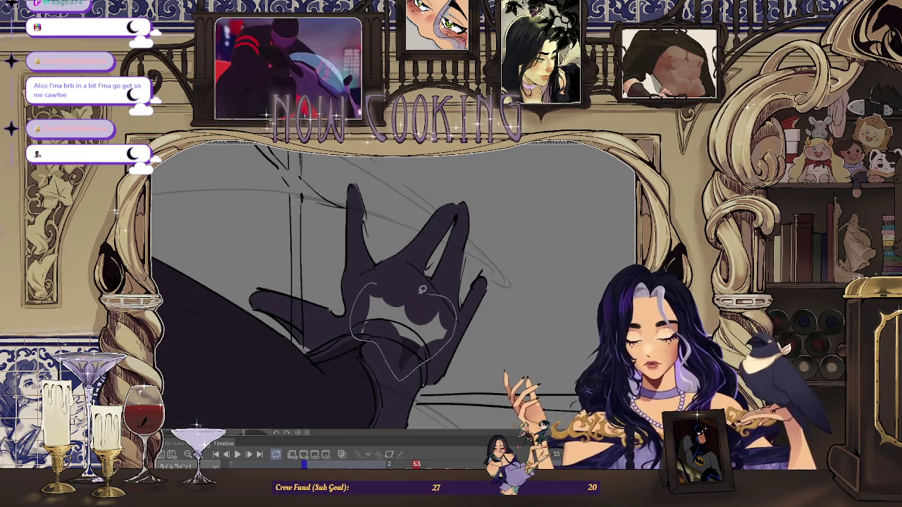
Move to frame 55 and zoom in on the arm.
scroll(429, 289, "down", 2)
scroll(423, 282, "down", 2)
scroll(409, 268, "down", 2)
key("Right")
key("Left")
key("Right")
key("Right")
scroll(401, 253, "up", 2)
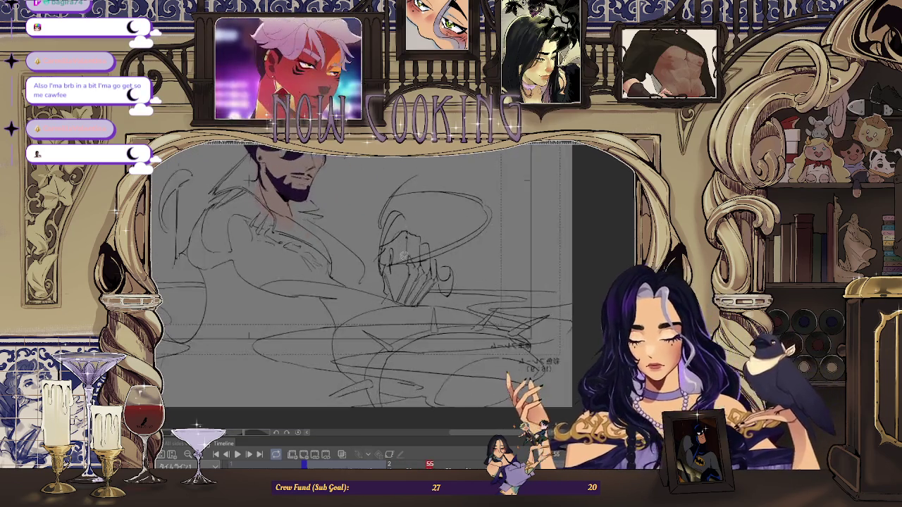
scroll(404, 254, "up", 2)
scroll(416, 243, "up", 1)
scroll(418, 237, "up", 1)
scroll(418, 238, "up", 1)
scroll(395, 268, "up", 1)
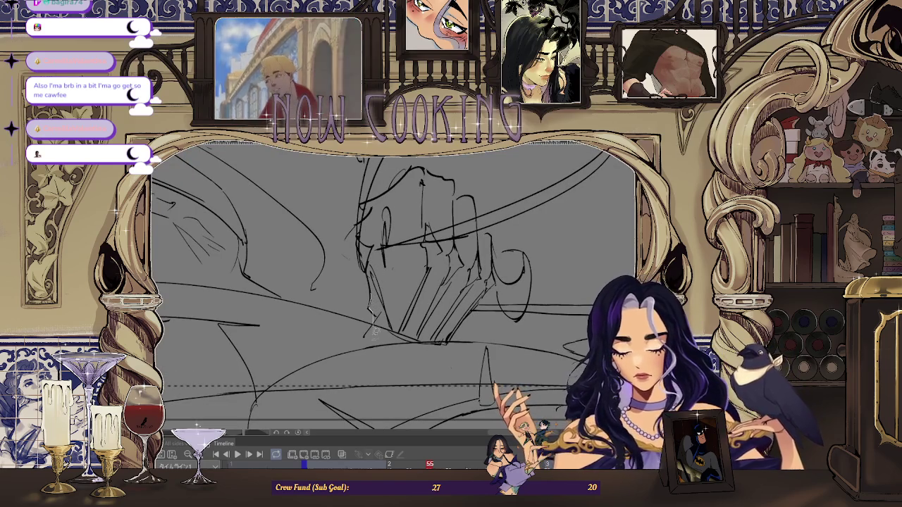
Flip through neighbouring frames to compare the dark purple sleeve fills.
key("Right")
key("Right")
scroll(382, 247, "up", 2)
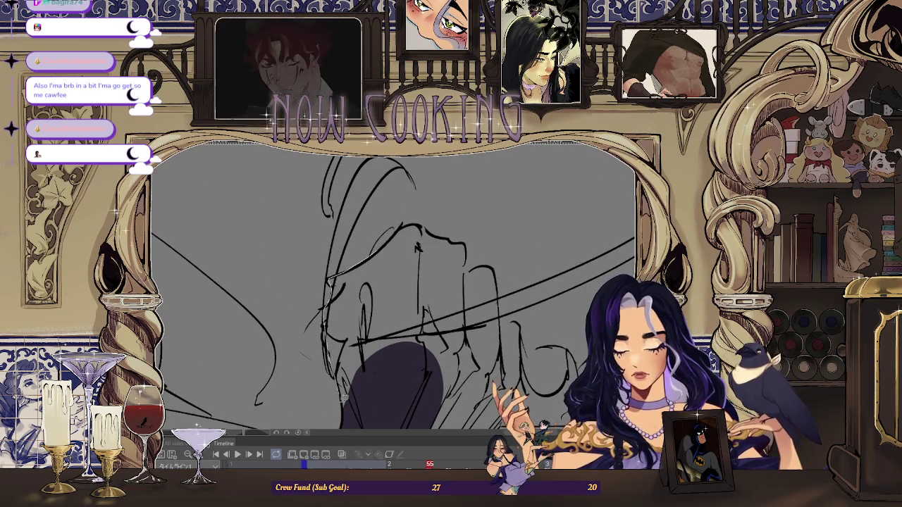
key("Right")
key("Right")
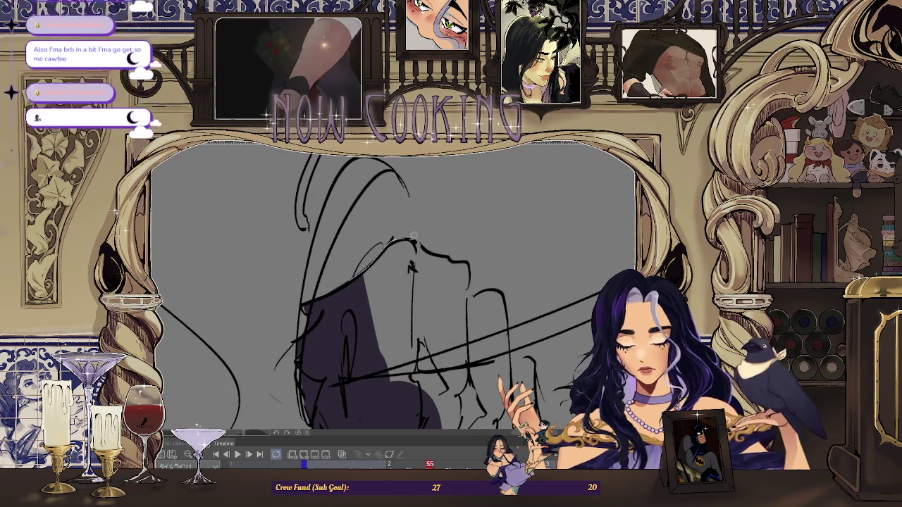
key("Right")
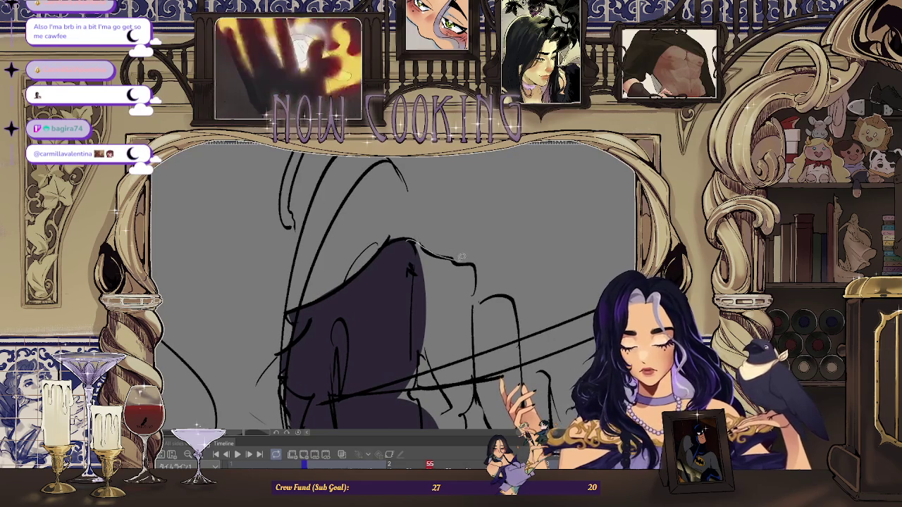
key("Right")
key("Right")
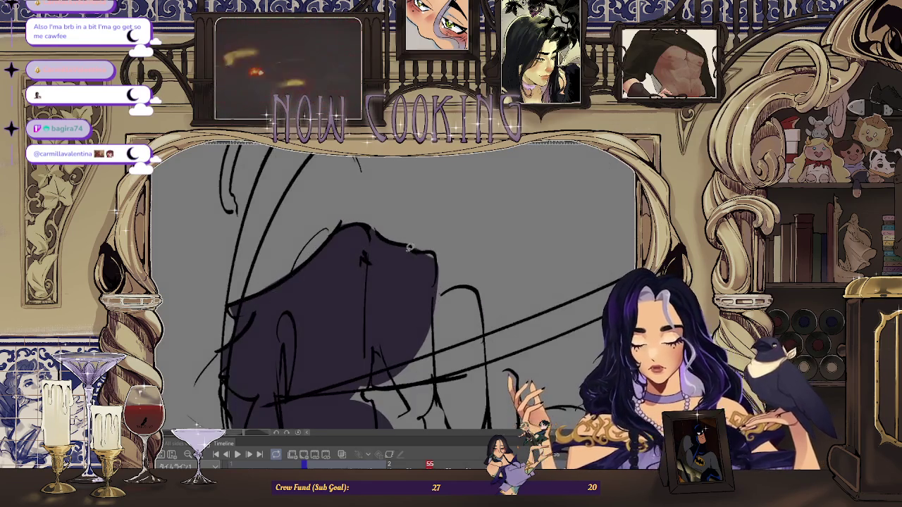
key("Right")
key("Right")
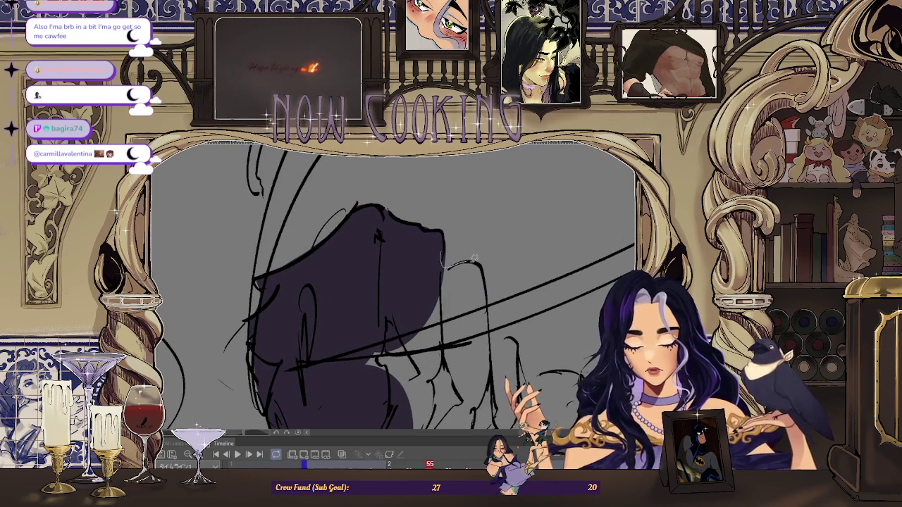
key("Right")
key("Right")
key("Right")
key("Right")
key("Right")
key("Right")
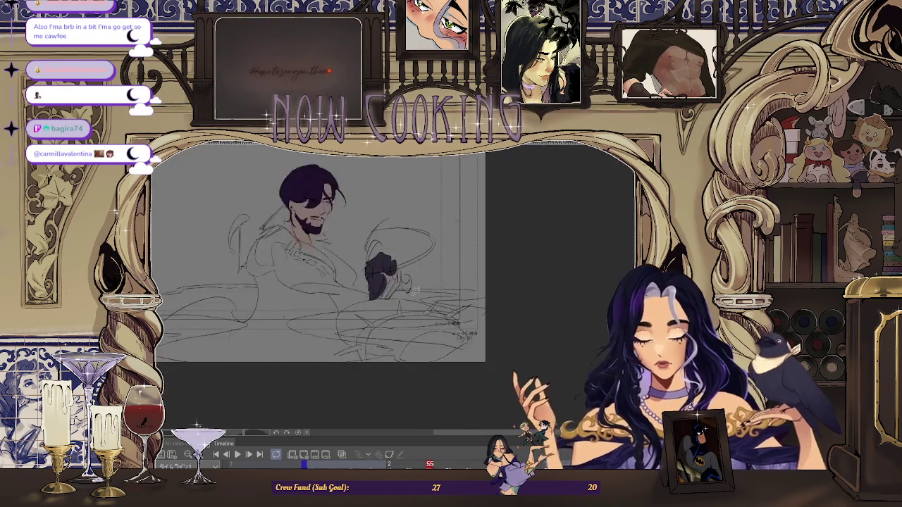
key("Right")
key("Right")
key("Right")
key("Right")
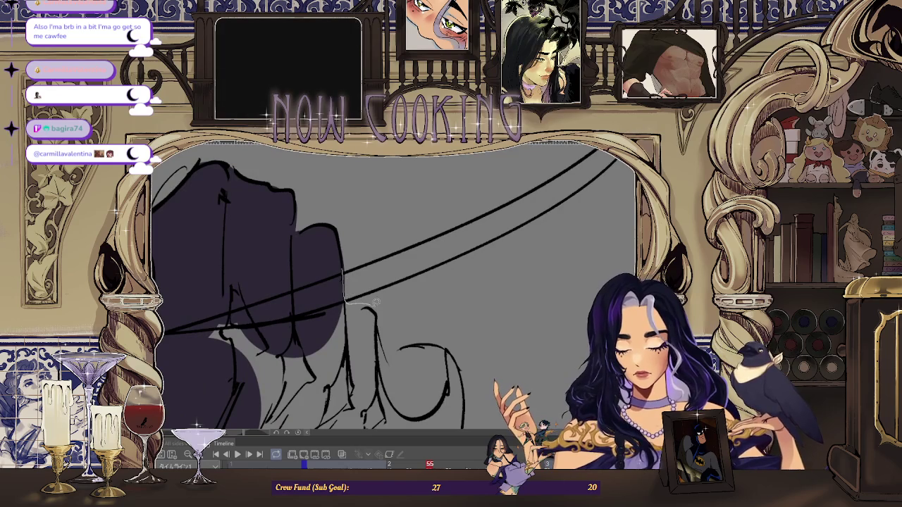
key("Right")
key("Right")
key("Right")
key("Right")
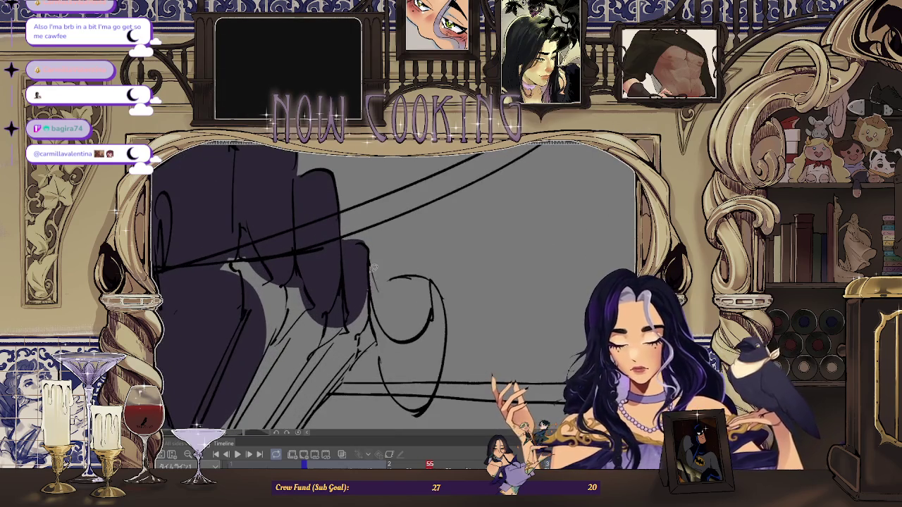
key("Right")
key("Right")
Lasso-fill the unfilled strip along the sleeve's right edge in dark purple.
left_click_drag(361, 227, 253, 344)
left_click_drag(360, 350, 386, 308)
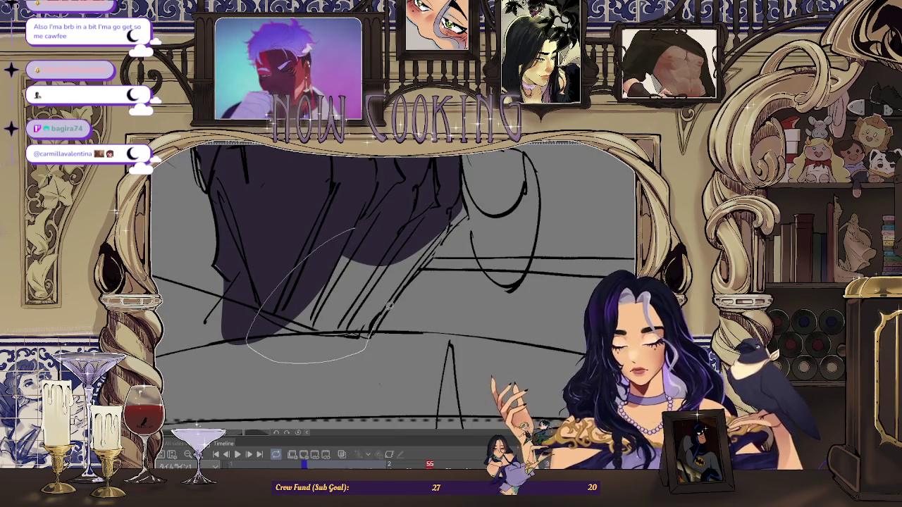
mouse_move(426, 259)
left_mouse_down()
mouse_move(465, 204)
mouse_move(433, 253)
left_mouse_up()
left_click_drag(364, 339, 392, 306)
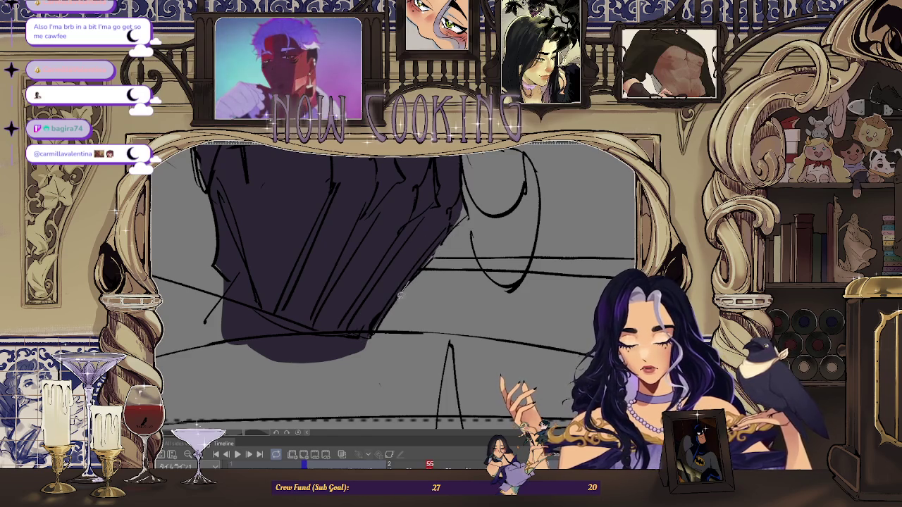
Zoom out and advance to frame 57.
scroll(416, 262, "up", 1)
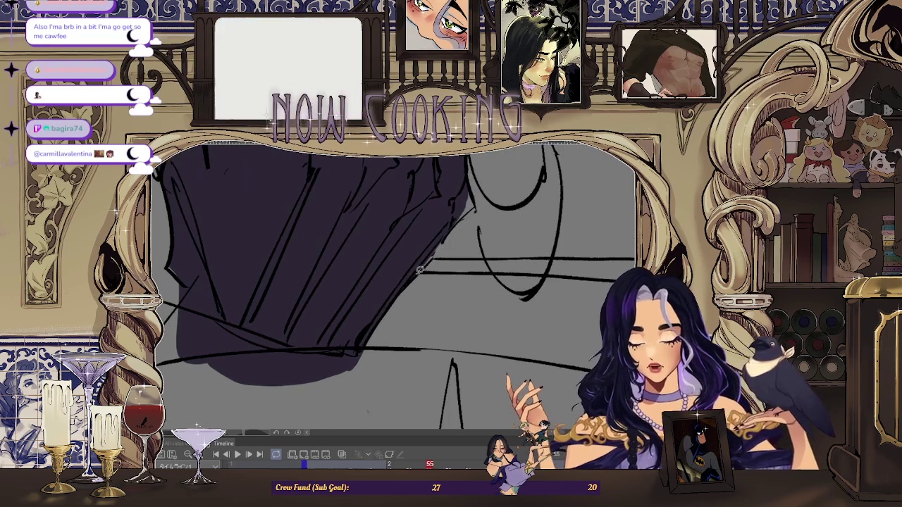
scroll(463, 217, "up", 1)
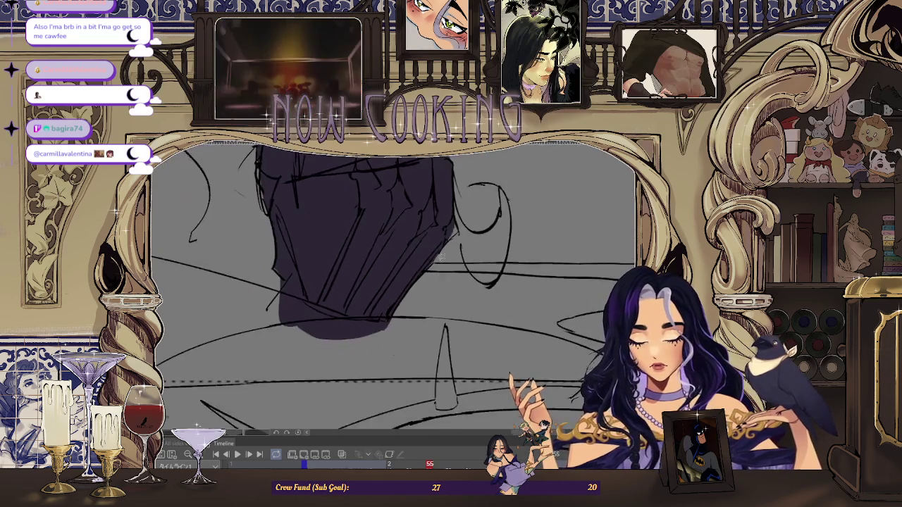
scroll(457, 221, "up", 1)
scroll(369, 343, "down", 5)
scroll(425, 251, "down", 3)
scroll(278, 313, "down", 2)
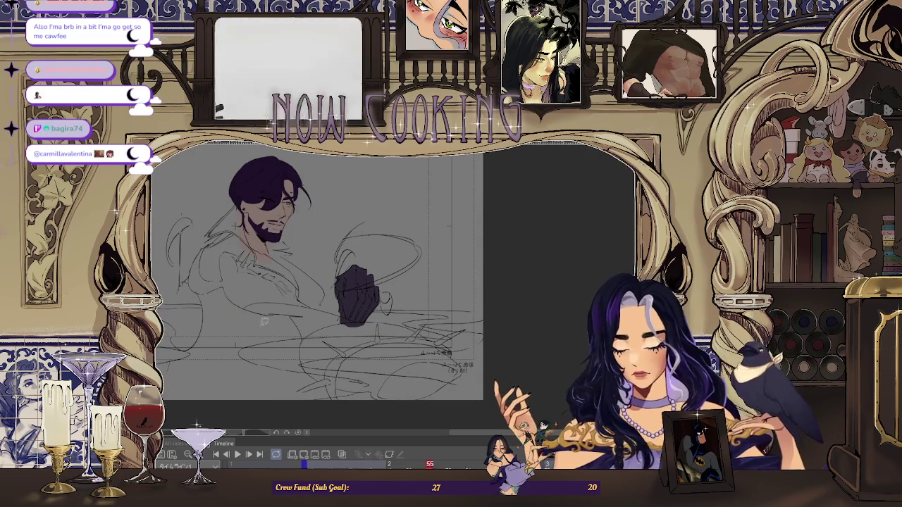
scroll(268, 322, "down", 2)
scroll(229, 285, "up", 2)
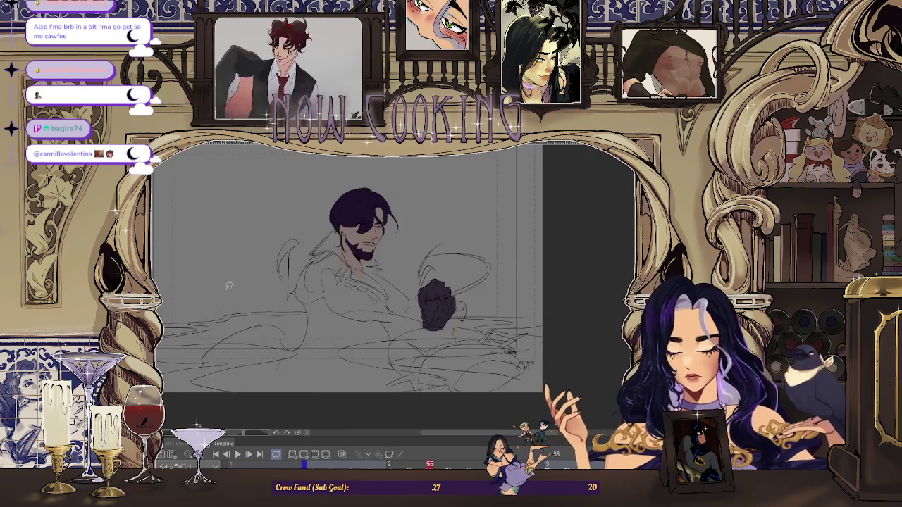
key("Right")
scroll(247, 303, "down", 2)
scroll(256, 317, "up", 2)
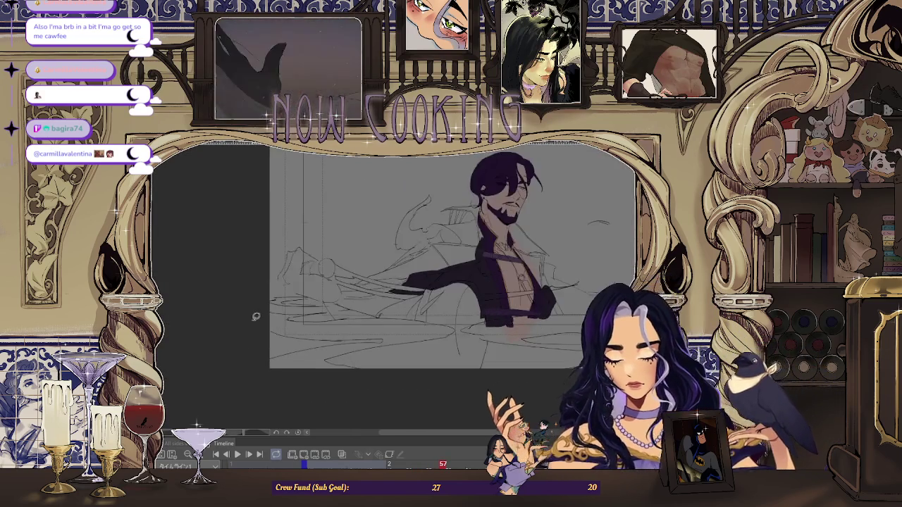
Zoom in and fill the outstretched hand's glove dark purple.
scroll(360, 225, "up", 3)
scroll(330, 243, "up", 2)
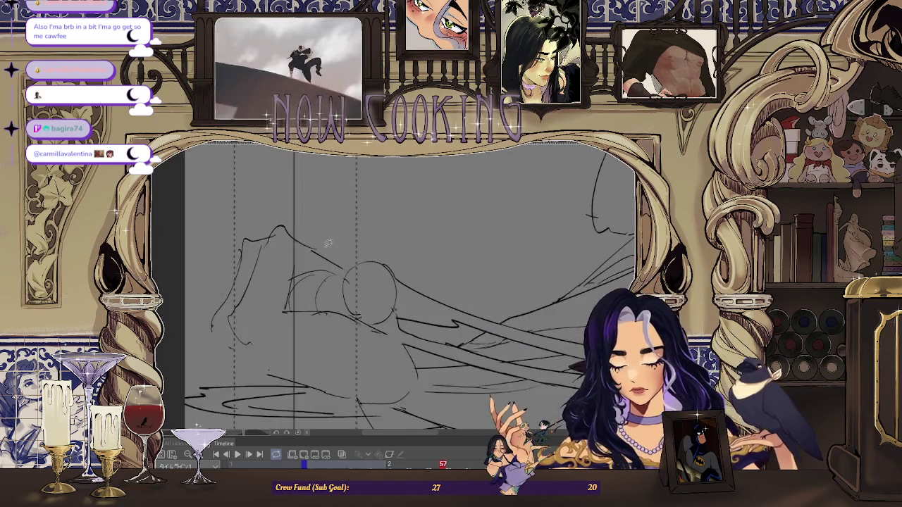
scroll(338, 253, "up", 1)
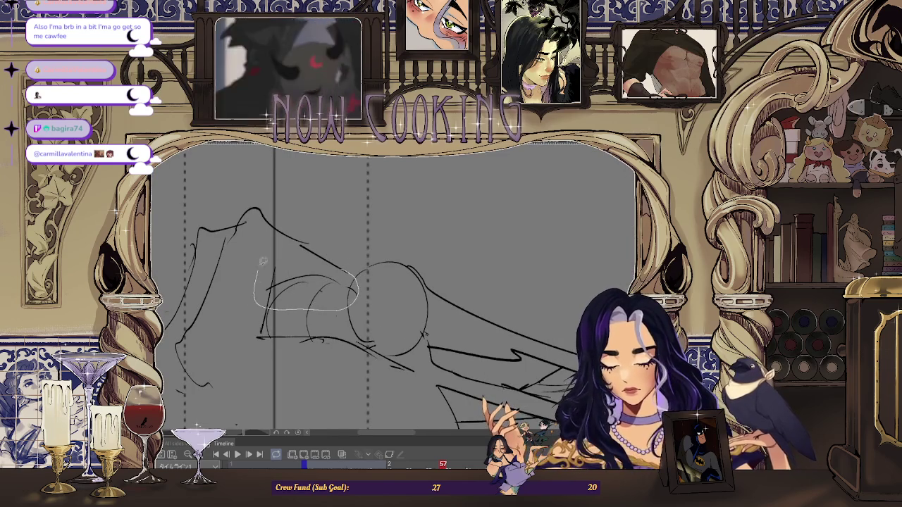
left_click_drag(320, 285, 318, 283)
scroll(317, 267, "up", 1)
scroll(282, 240, "up", 1)
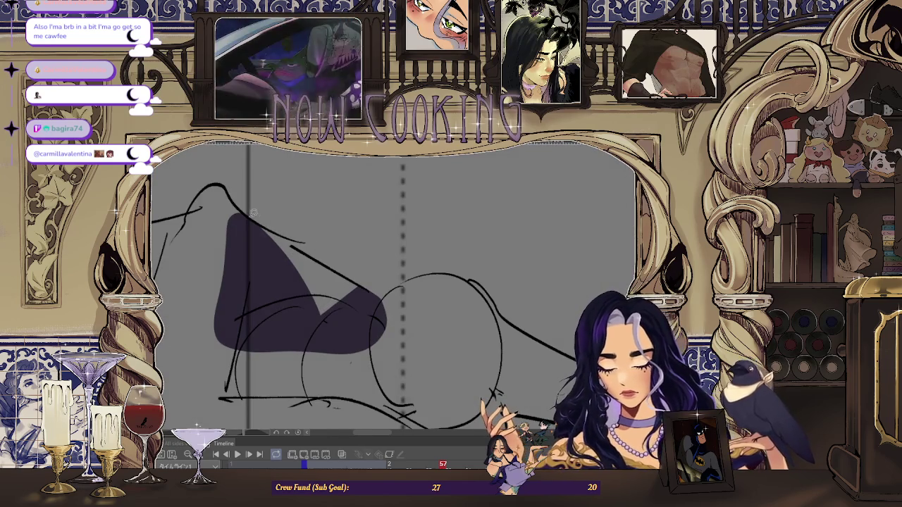
scroll(291, 314, "down", 2)
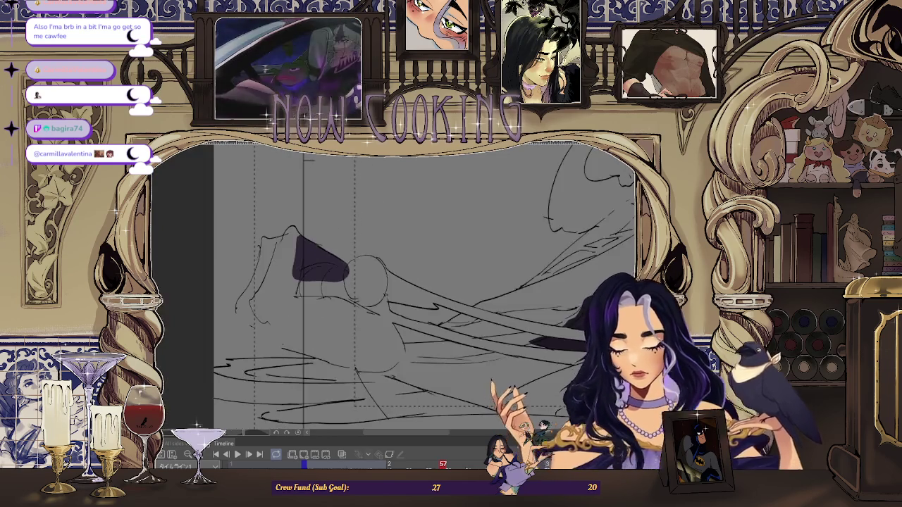
Check the character reference illustration, then return to the animation sketch.
key("ctrl+Tab")
scroll(299, 358, "down", 2)
scroll(486, 247, "up", 1)
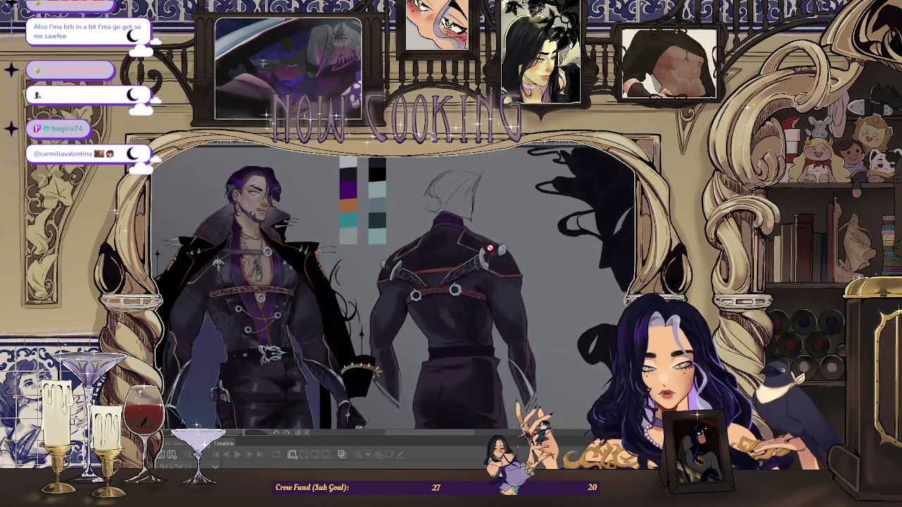
scroll(487, 246, "up", 2)
scroll(485, 250, "up", 1)
scroll(486, 250, "down", 2)
key("ctrl+Tab")
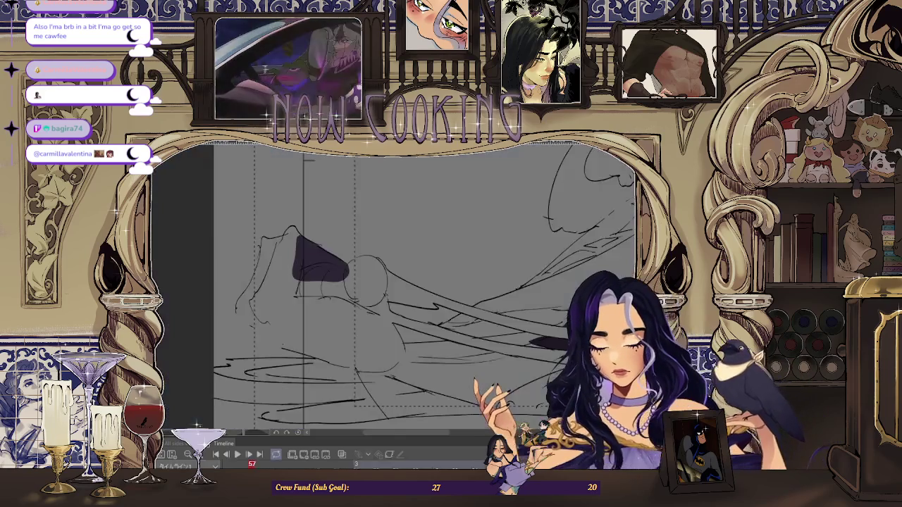
scroll(350, 215, "up", 1)
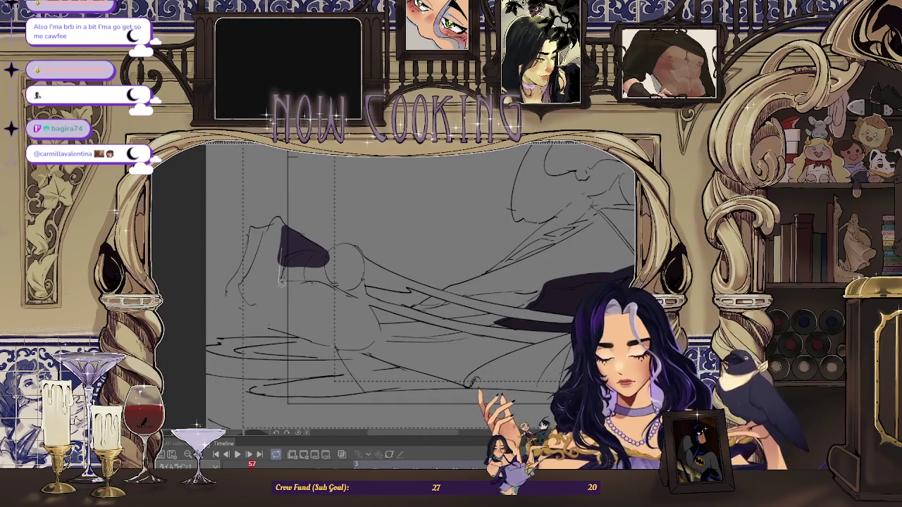
Lasso-fill the sleeve area below the glove in dark purple.
left_click_drag(335, 292, 331, 278)
scroll(321, 241, "up", 1)
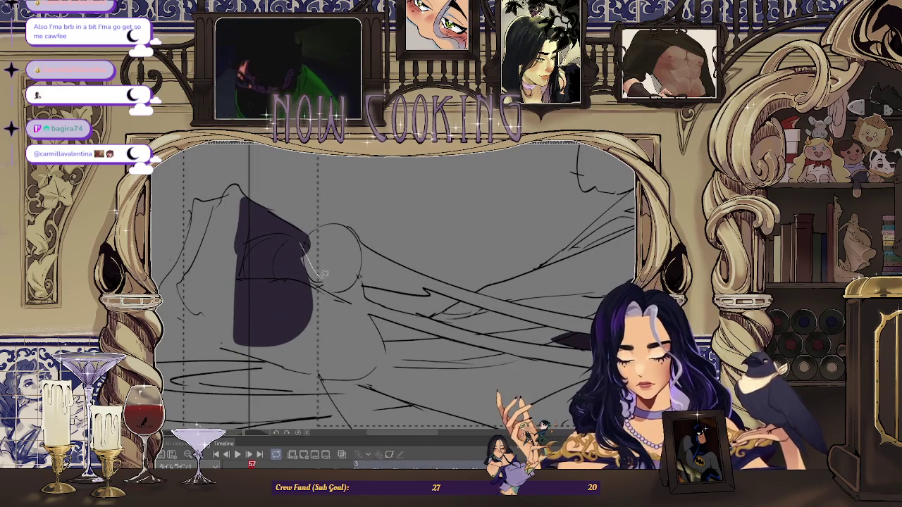
left_click_drag(370, 347, 278, 331)
scroll(312, 212, "up", 1)
scroll(312, 211, "down", 2)
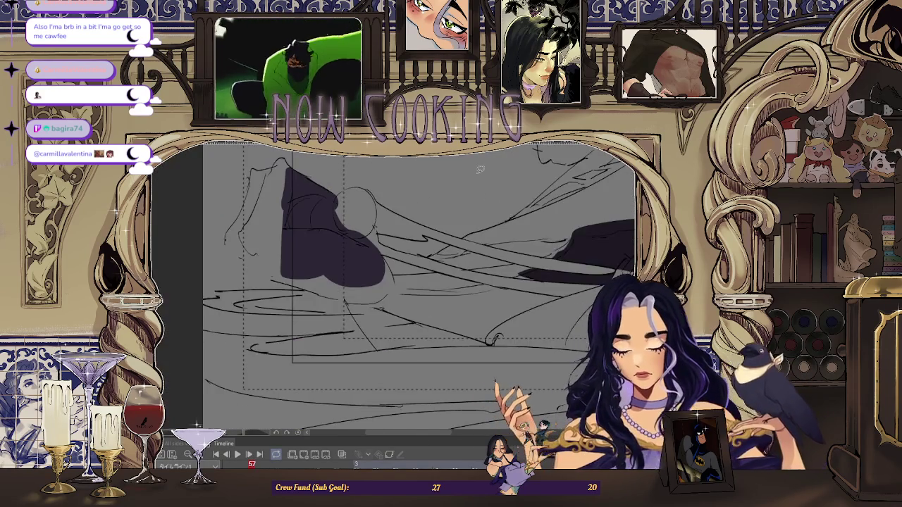
scroll(496, 340, "down", 2)
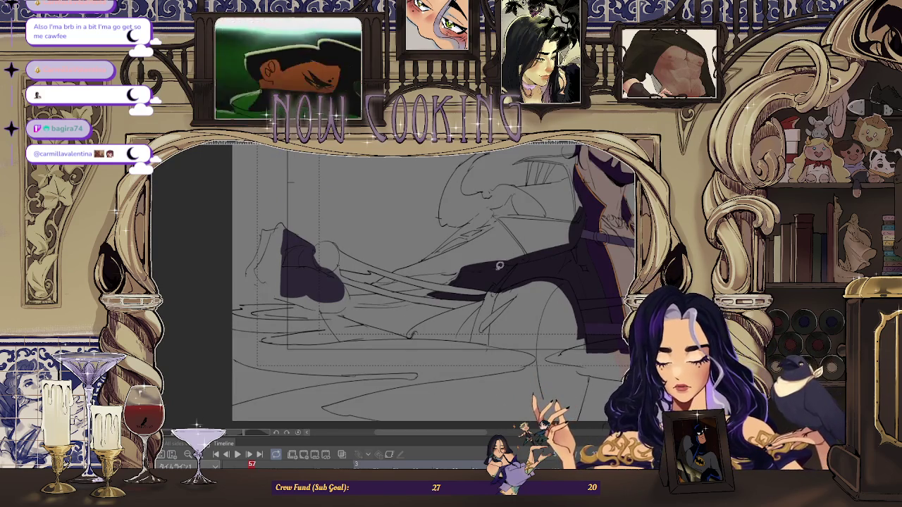
scroll(471, 310, "down", 1)
scroll(471, 310, "up", 2)
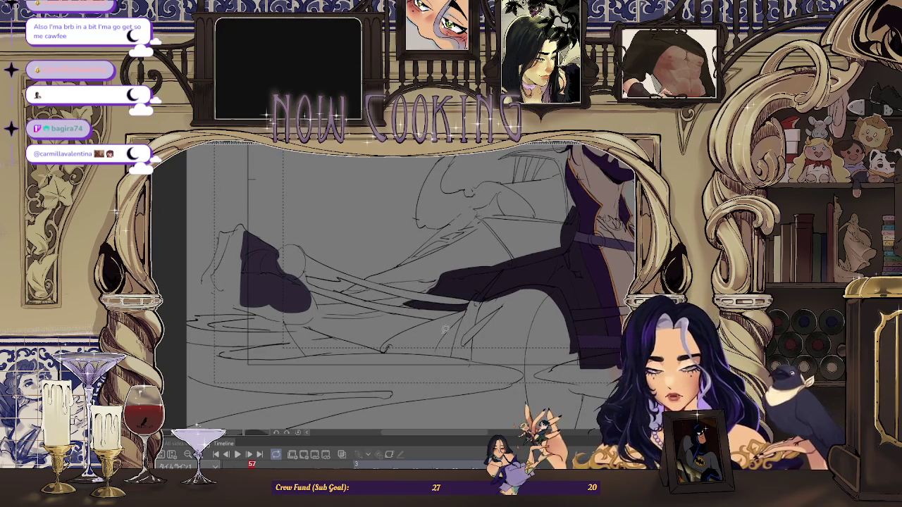
scroll(489, 361, "down", 2)
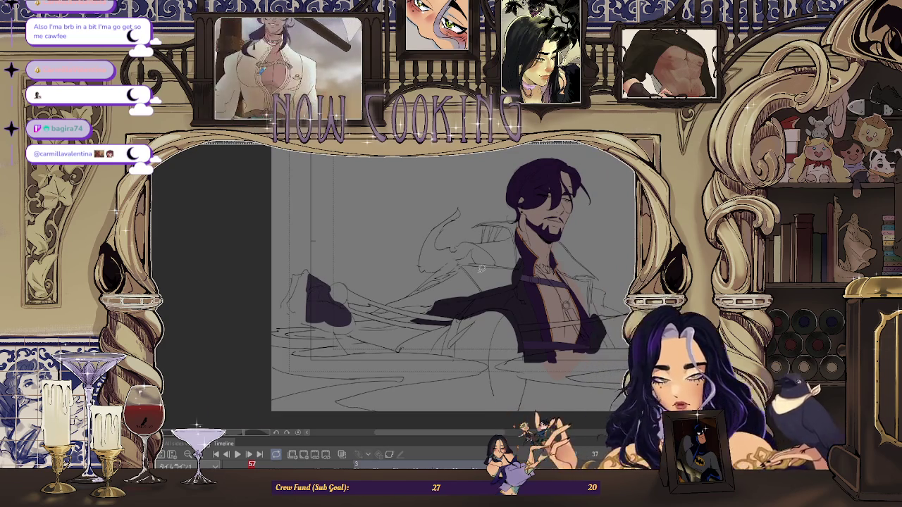
scroll(463, 383, "down", 2)
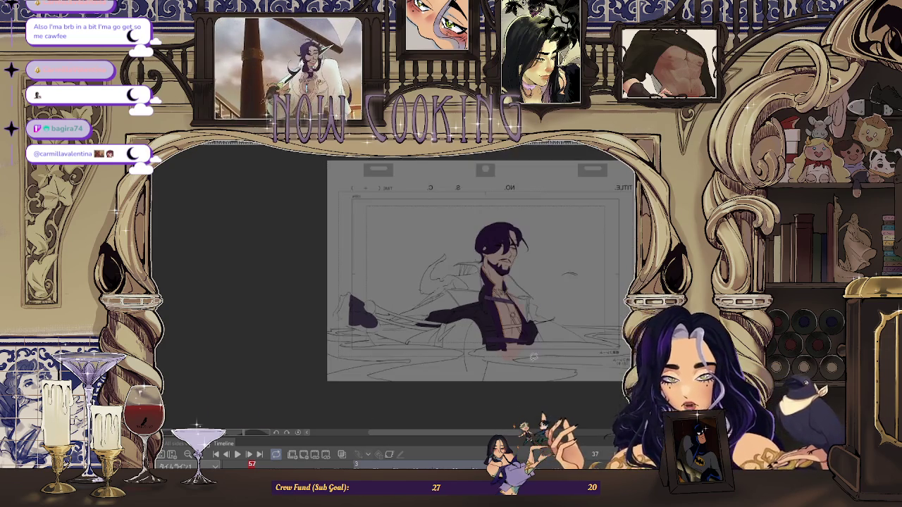
scroll(425, 332, "up", 1)
scroll(426, 332, "up", 1)
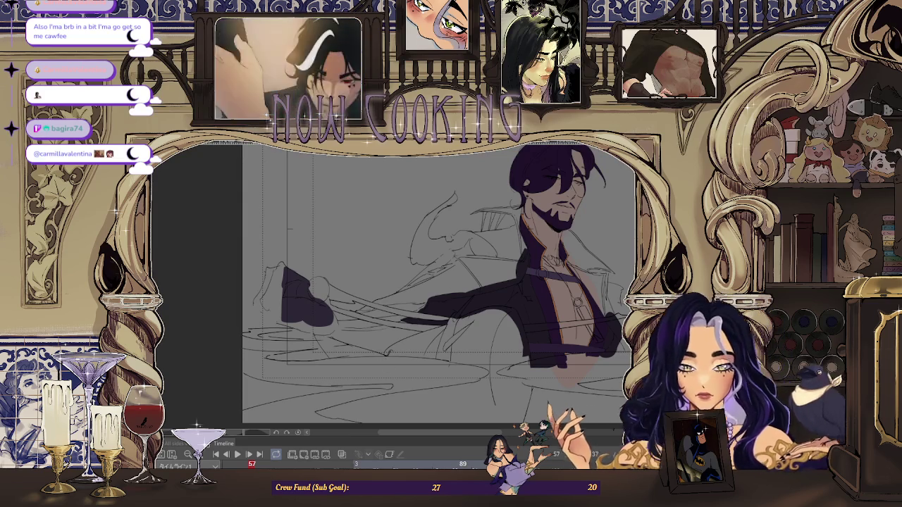
Zoom and scroll to frame the partly filled raised arm.
scroll(478, 323, "up", 1)
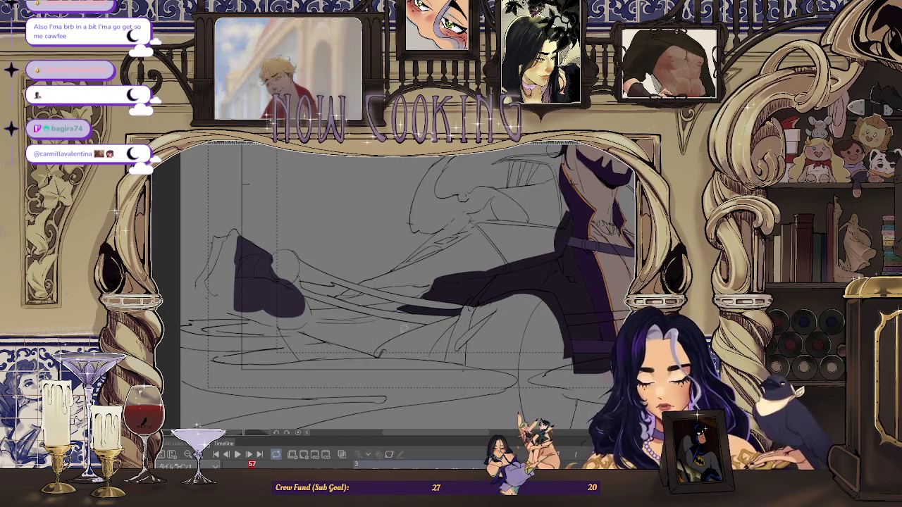
scroll(428, 267, "up", 1)
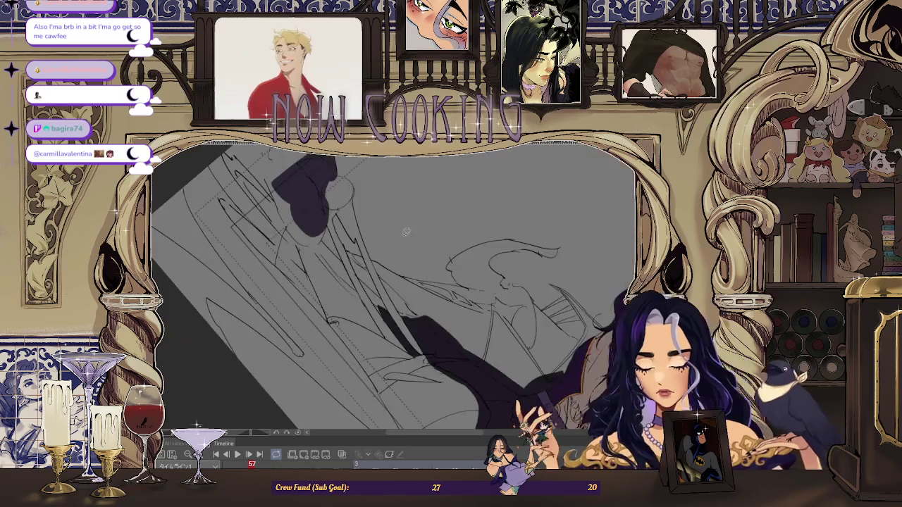
scroll(288, 233, "up", 2)
scroll(288, 233, "up", 1)
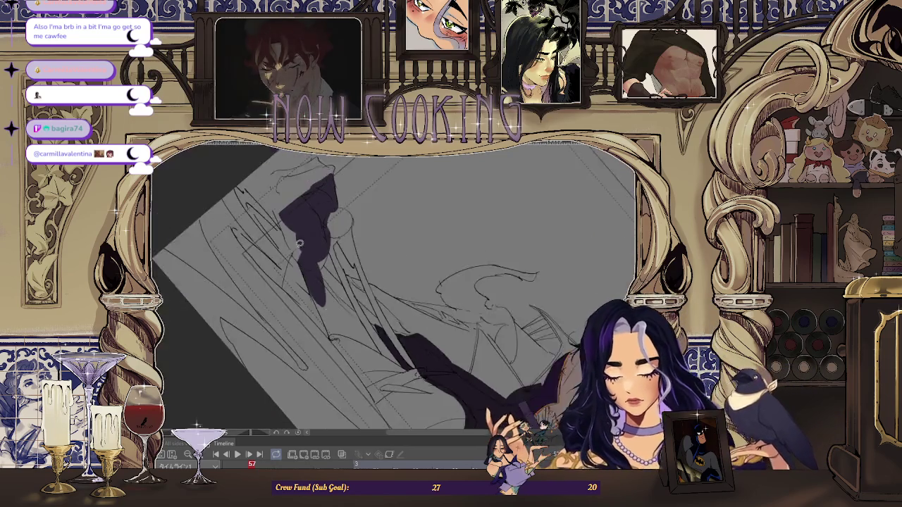
scroll(279, 218, "up", 1)
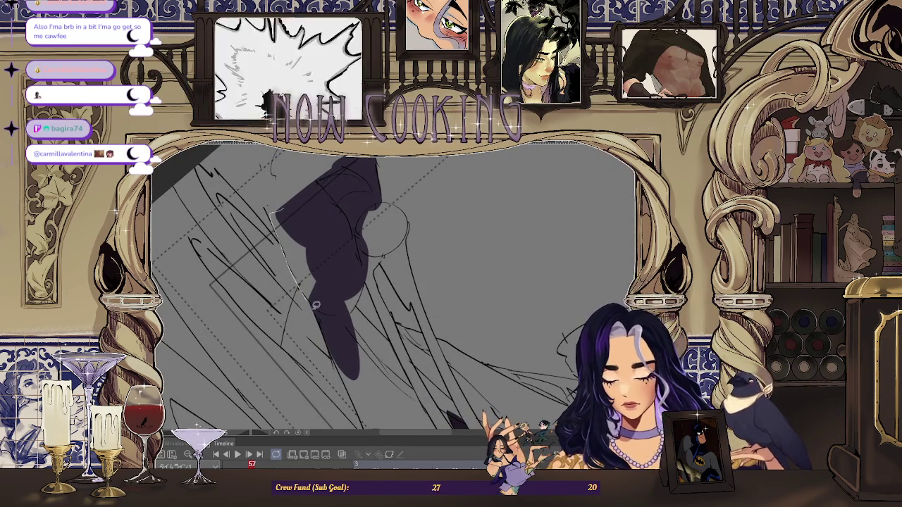
scroll(353, 257, "down", 1)
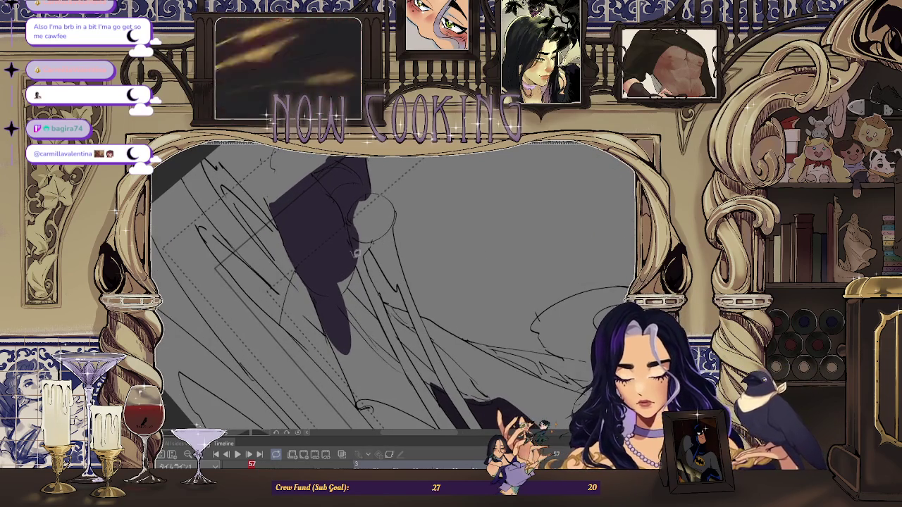
scroll(384, 291, "down", 1)
scroll(385, 290, "up", 1)
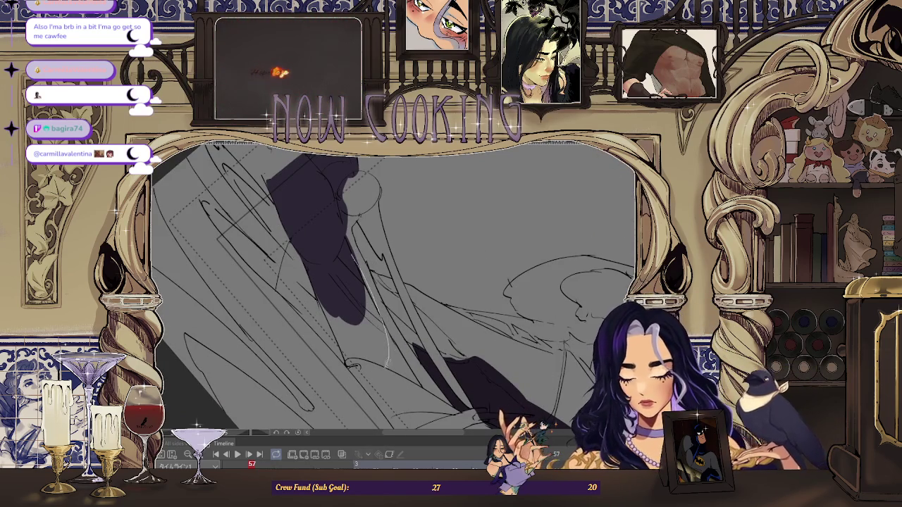
scroll(391, 354, "up", 1)
scroll(322, 264, "up", 1)
scroll(317, 266, "up", 1)
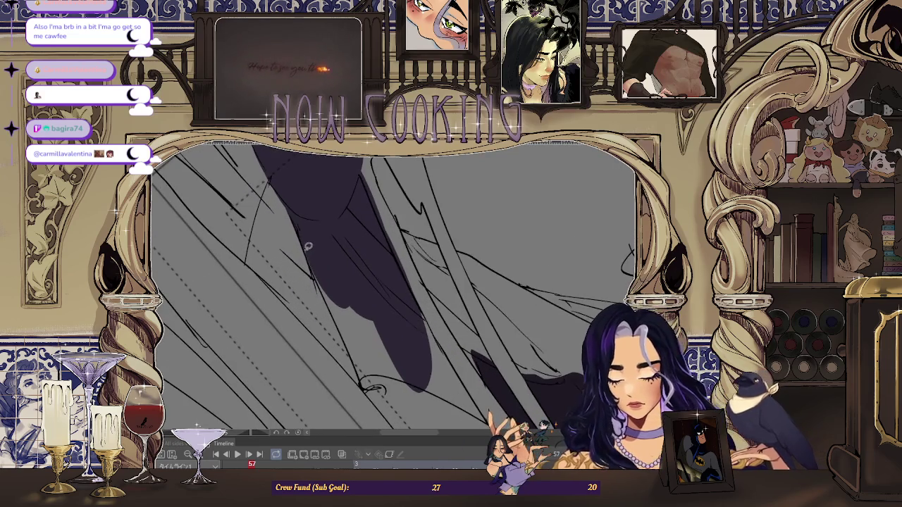
scroll(352, 264, "down", 1)
scroll(359, 258, "down", 1)
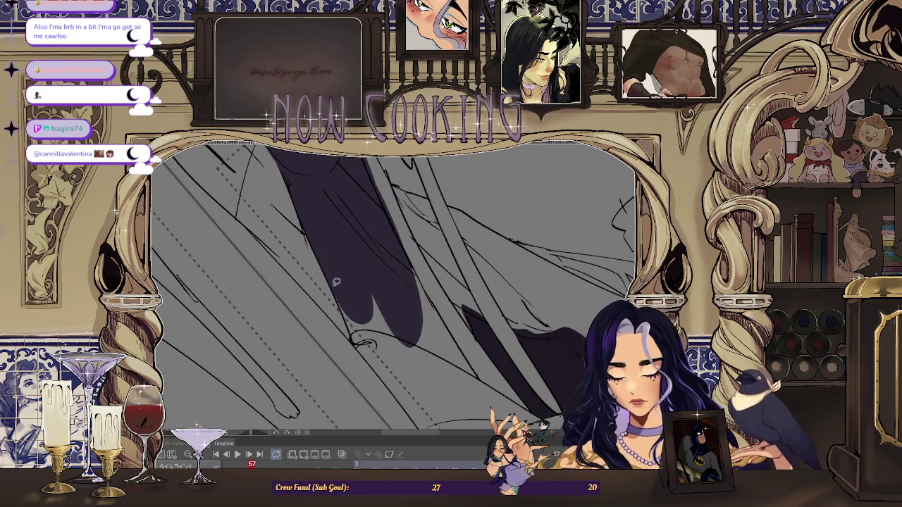
Tilt the canvas about -43° to level the arm, cancel a stray lasso, then reset rotation.
left_click_drag(363, 254, 353, 300)
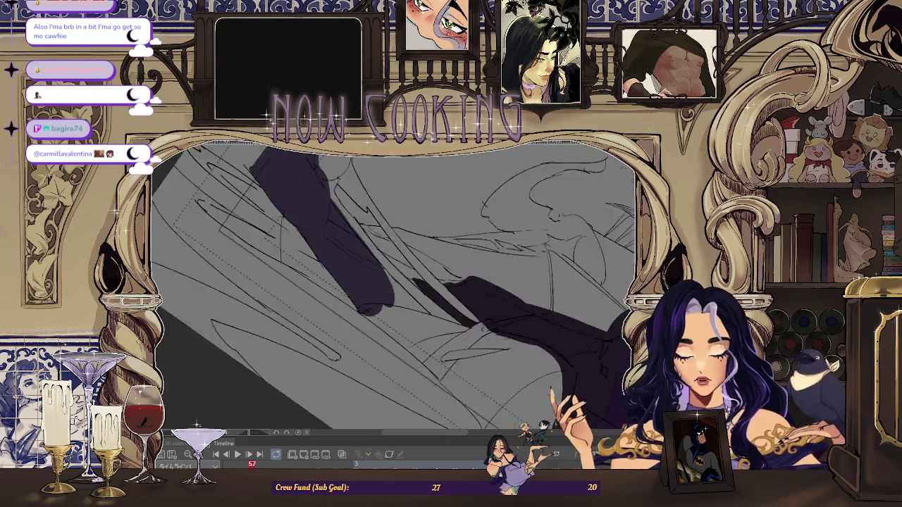
left_click_drag(312, 323, 379, 280)
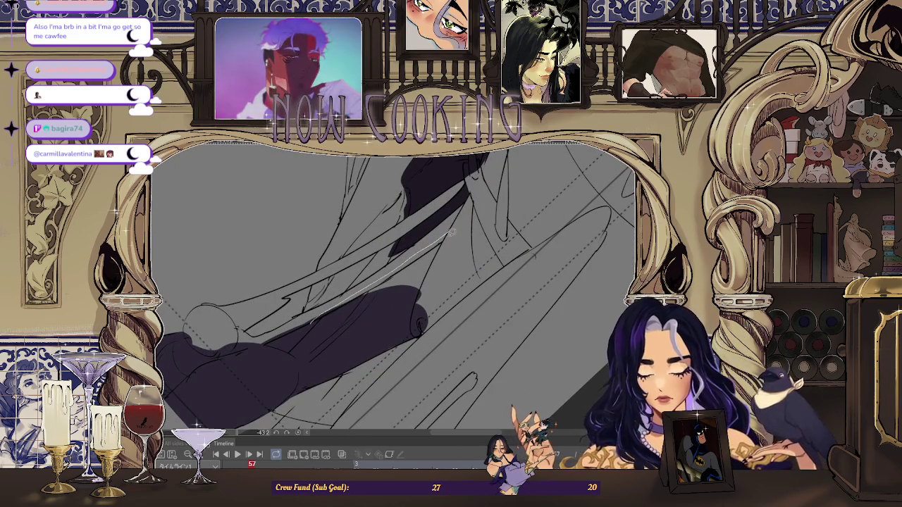
key("ctrl+z")
mouse_move(392, 322)
left_mouse_down()
mouse_move(300, 390)
mouse_move(337, 320)
mouse_move(342, 330)
left_mouse_up()
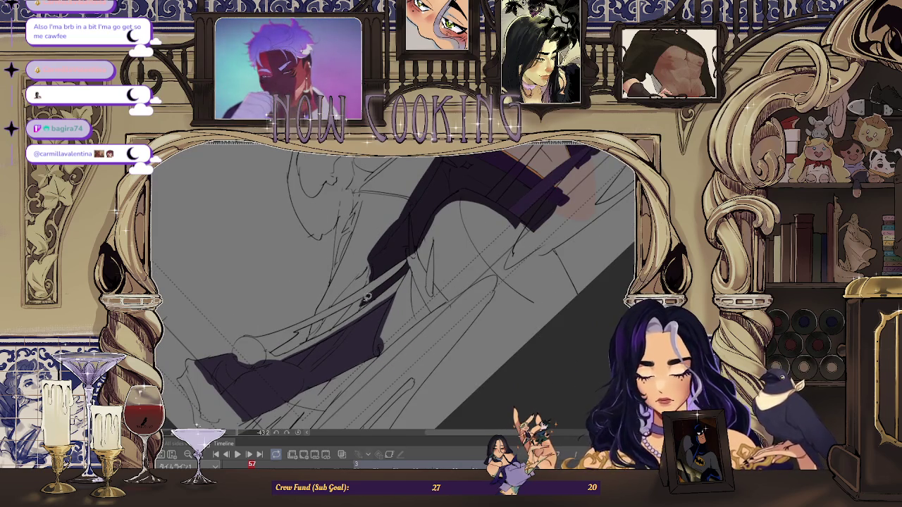
left_click_drag(368, 295, 327, 339)
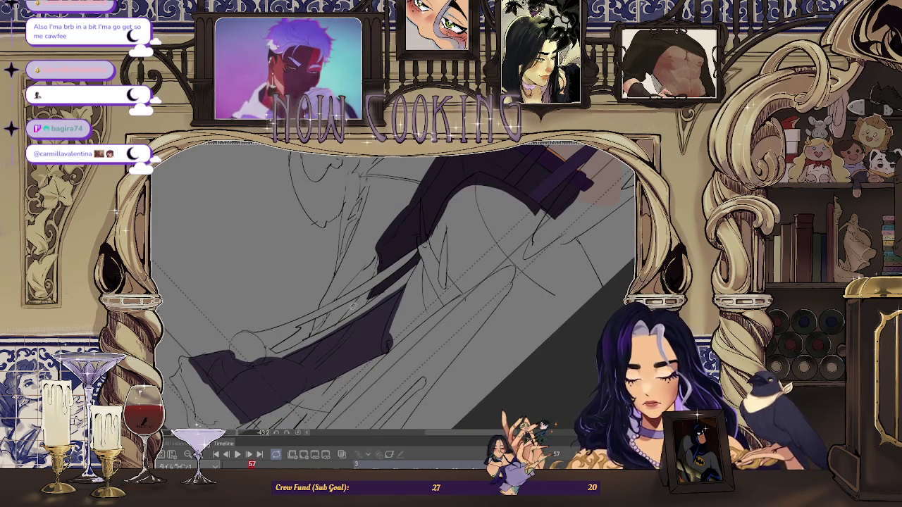
left_click_drag(376, 273, 399, 266)
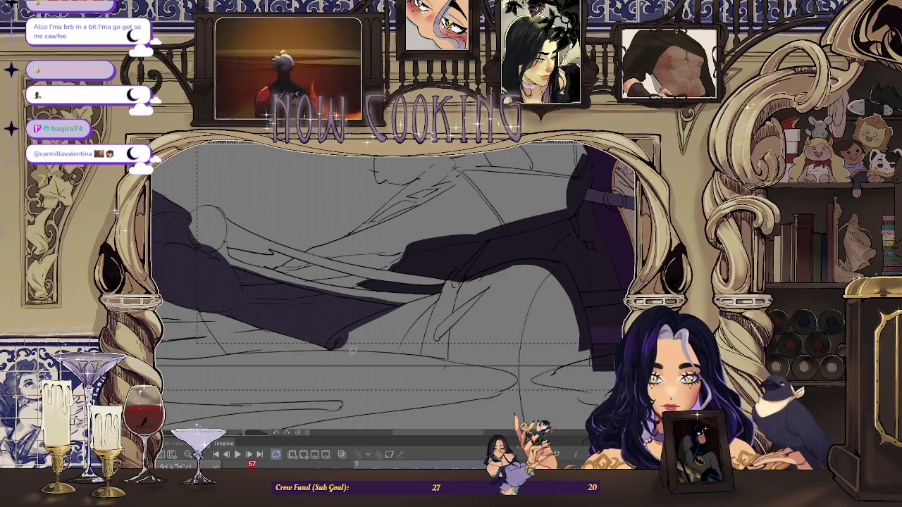
key("minus")
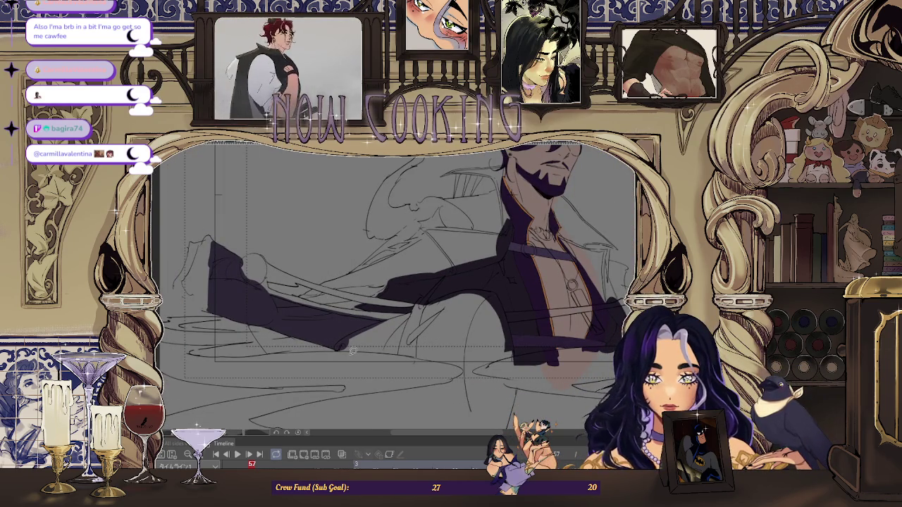
Lasso-fill the two remaining gaps along the sleeve's underside in dark purple, then zoom out.
scroll(352, 351, "up", 5)
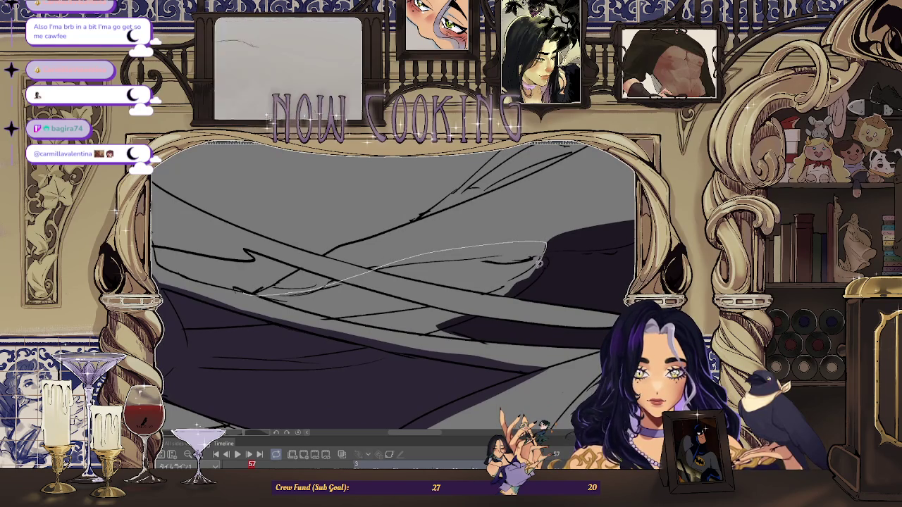
mouse_move(363, 333)
left_mouse_down()
mouse_move(276, 310)
mouse_move(310, 323)
left_mouse_up()
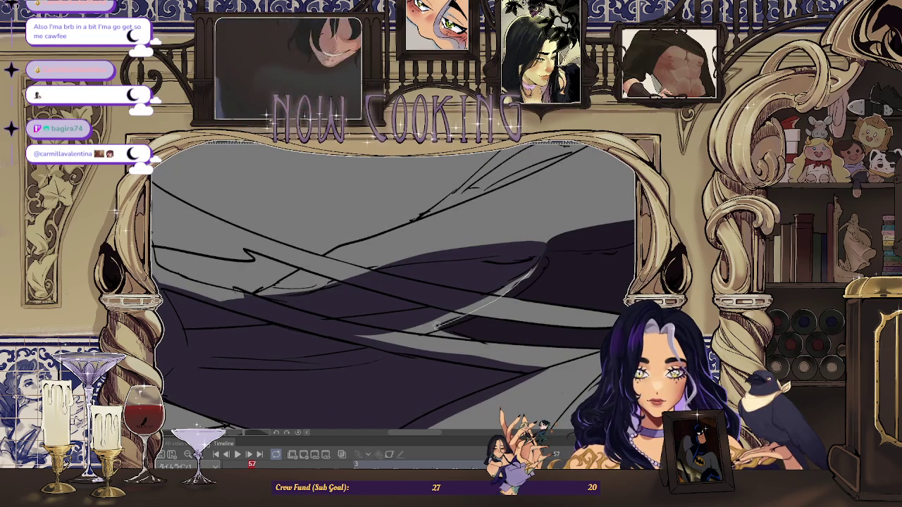
left_click_drag(453, 318, 331, 339)
scroll(332, 376, "down", 3)
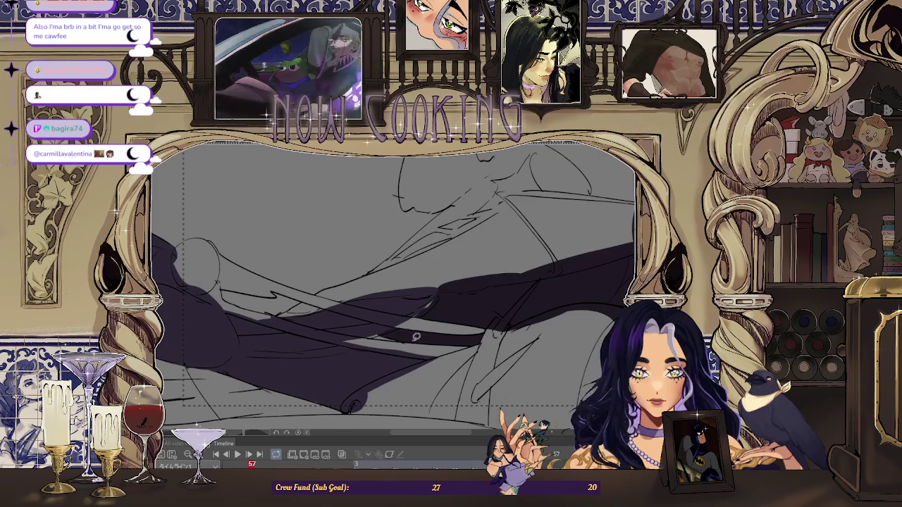
scroll(348, 326, "down", 2)
scroll(281, 315, "down", 2)
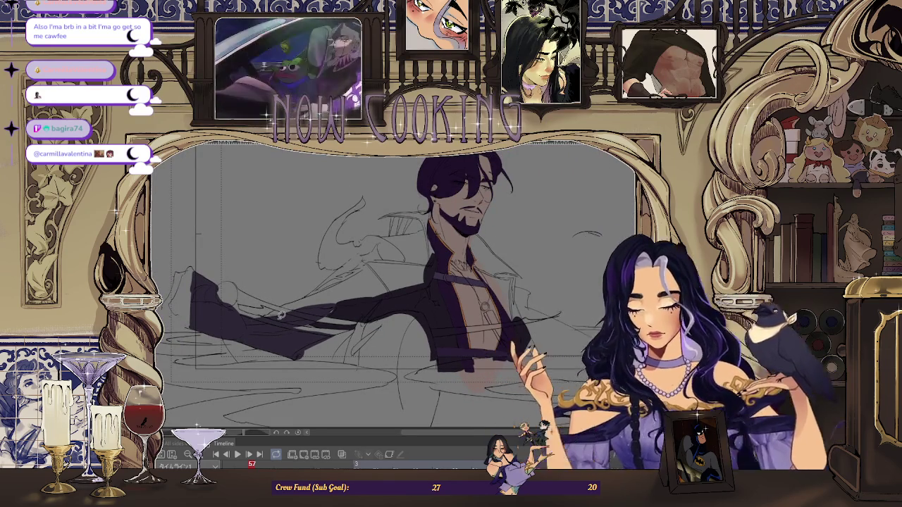
Step back to frame 55, then forward toward frame 59.
key("Left")
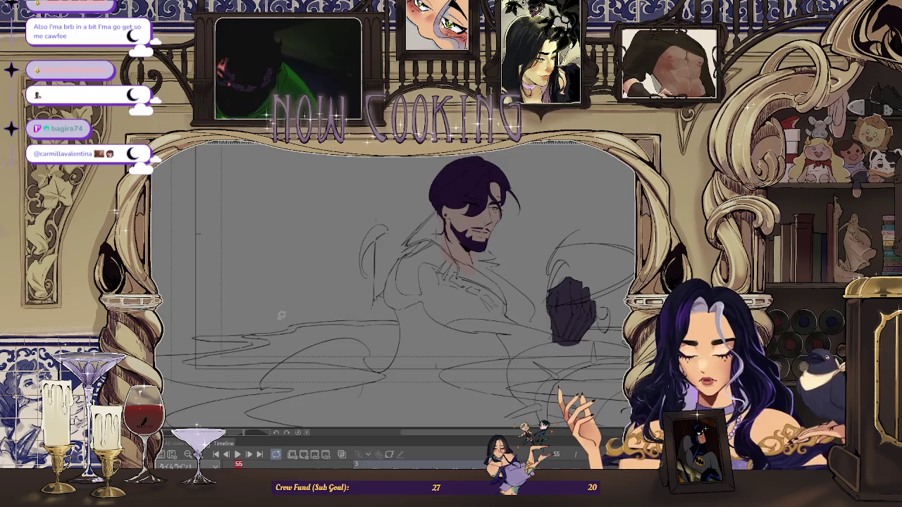
key("Right")
key("Right")
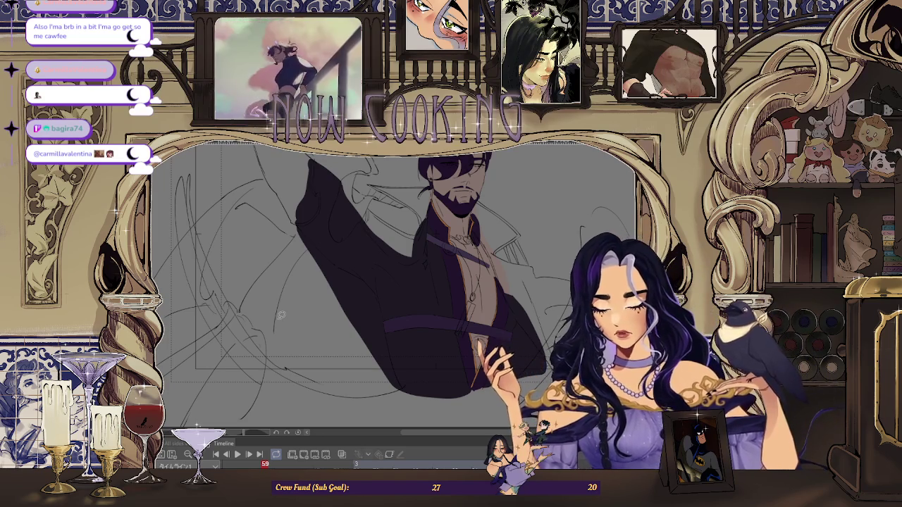
key("ctrl+Tab")
scroll(341, 331, "up", 3)
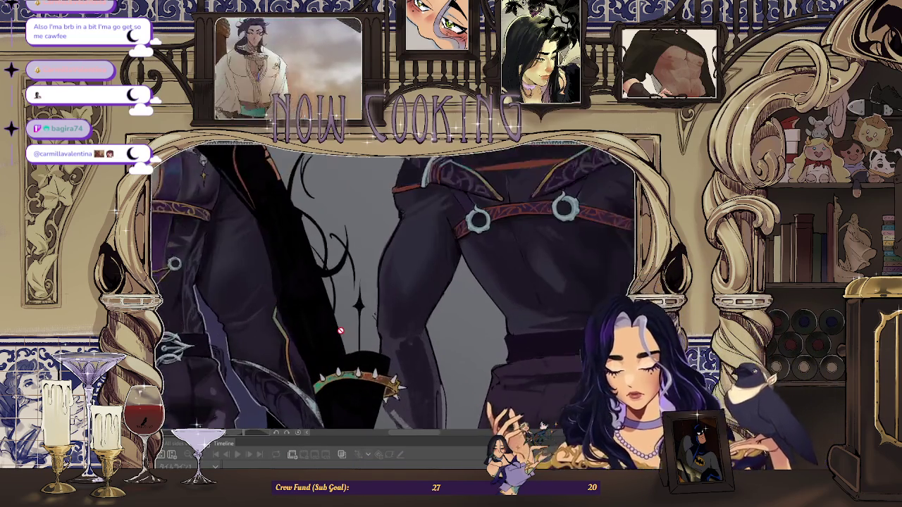
scroll(339, 326, "down", 1)
scroll(337, 317, "down", 2)
scroll(335, 309, "down", 2)
scroll(334, 308, "down", 1)
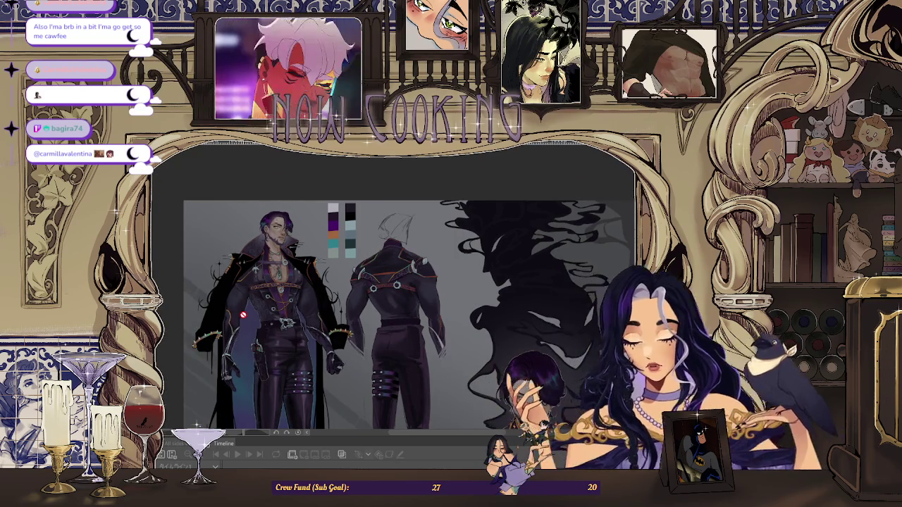
scroll(507, 254, "up", 3)
scroll(513, 298, "up", 2)
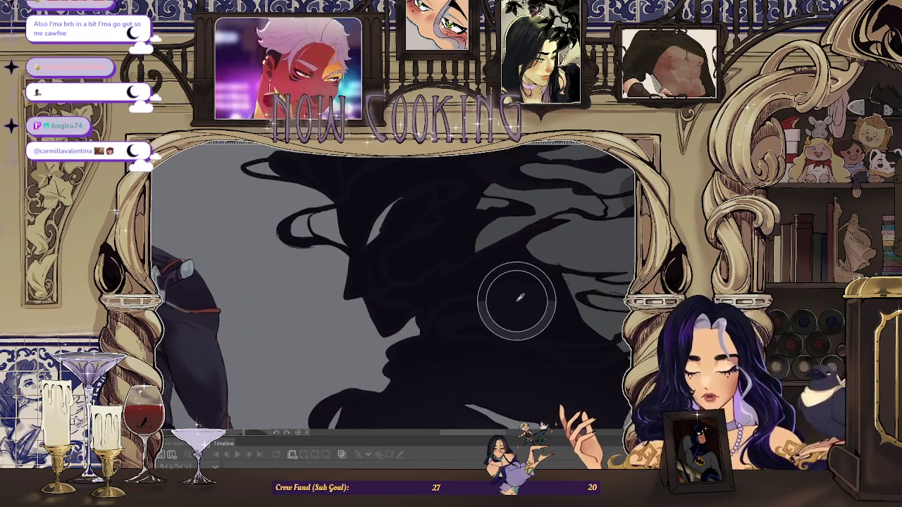
scroll(516, 303, "down", 4)
scroll(505, 206, "down", 1)
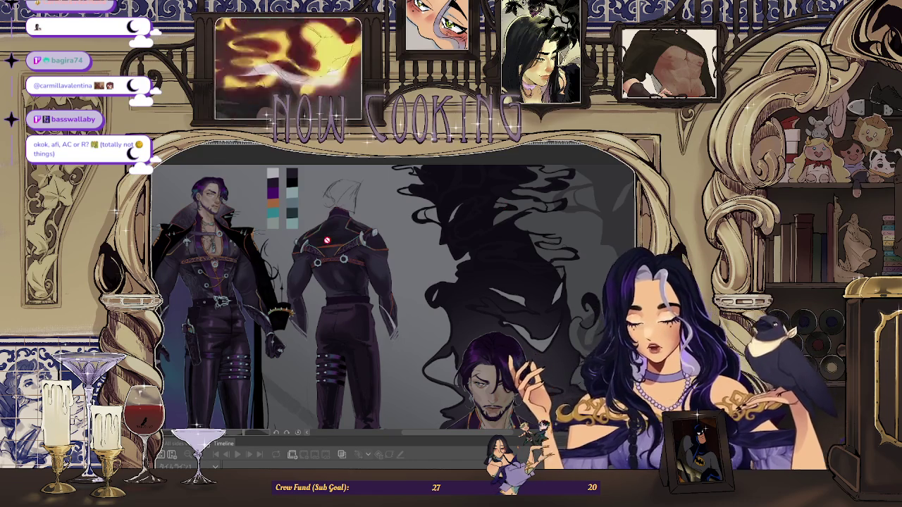
scroll(239, 238, "up", 2)
scroll(239, 237, "up", 5)
scroll(239, 238, "up", 1)
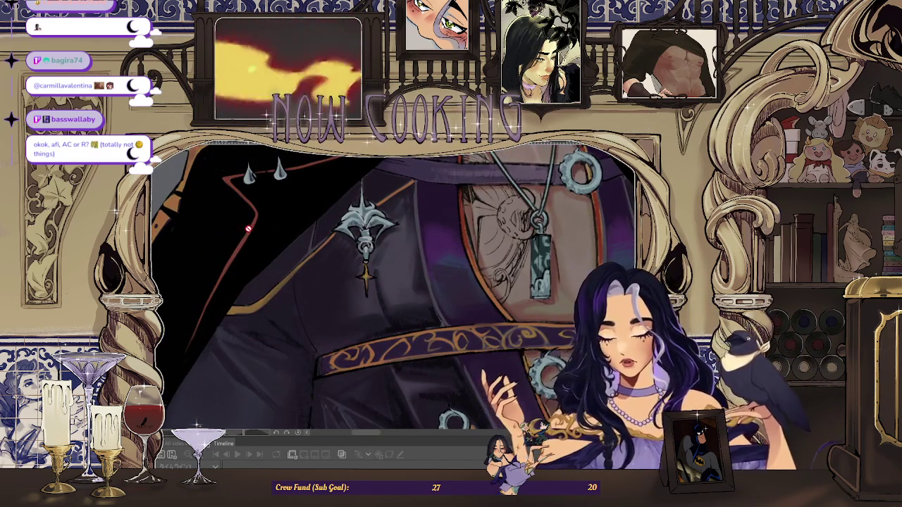
scroll(204, 262, "down", 3)
scroll(226, 260, "down", 2)
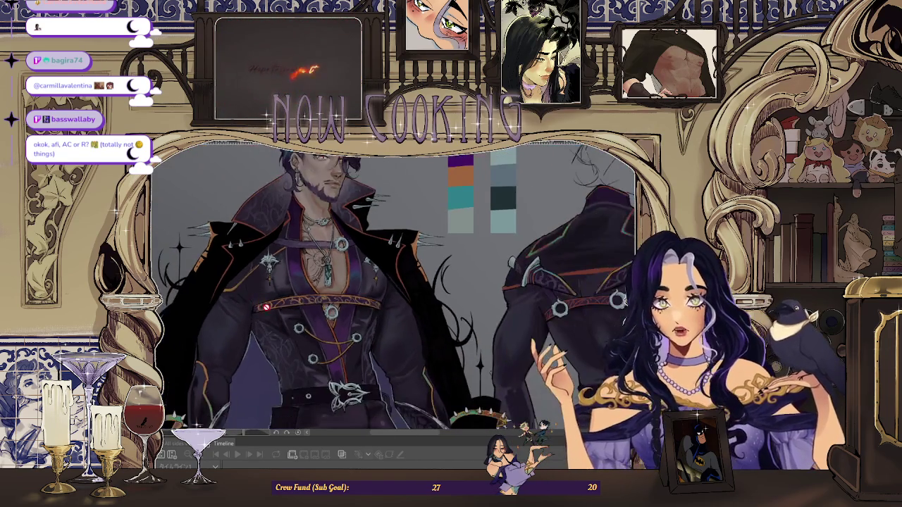
scroll(247, 258, "down", 1)
scroll(267, 256, "down", 1)
scroll(267, 256, "down", 1)
scroll(268, 268, "up", 2)
scroll(267, 282, "up", 1)
scroll(274, 318, "down", 3)
scroll(275, 318, "up", 2)
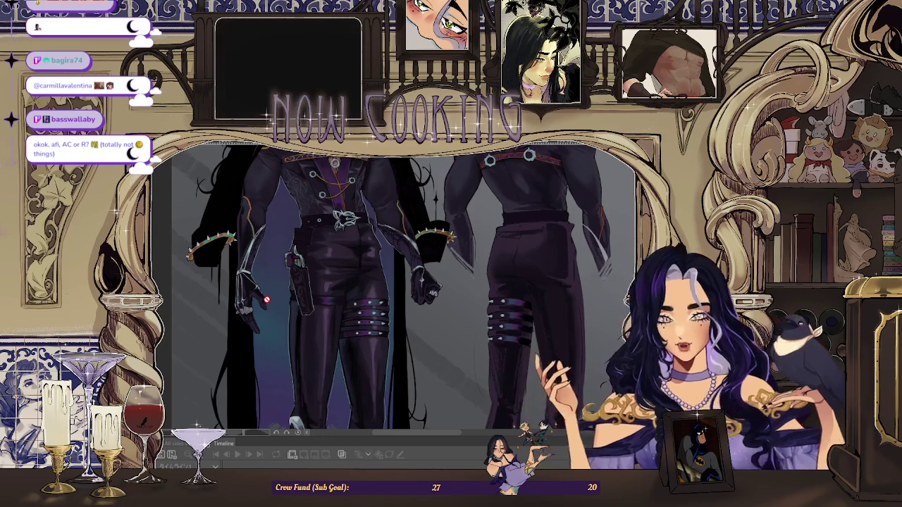
key("ctrl+Tab")
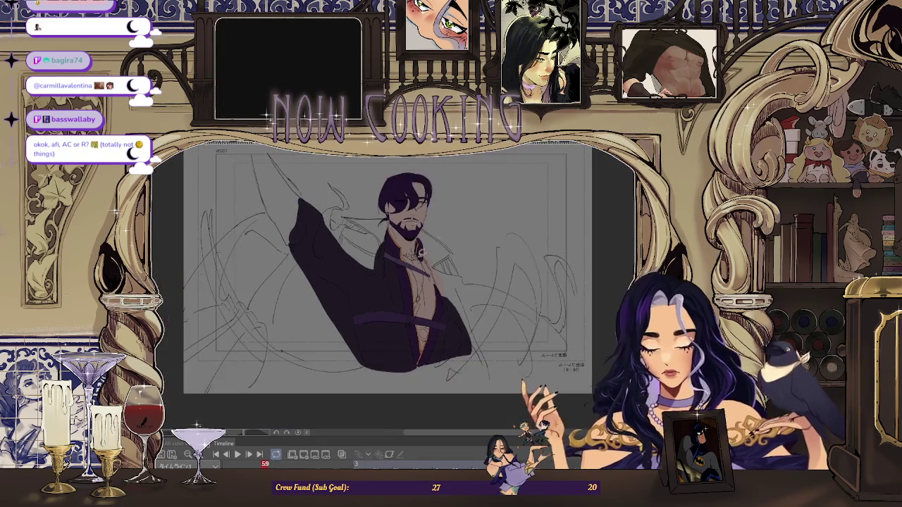
scroll(432, 240, "down", 2)
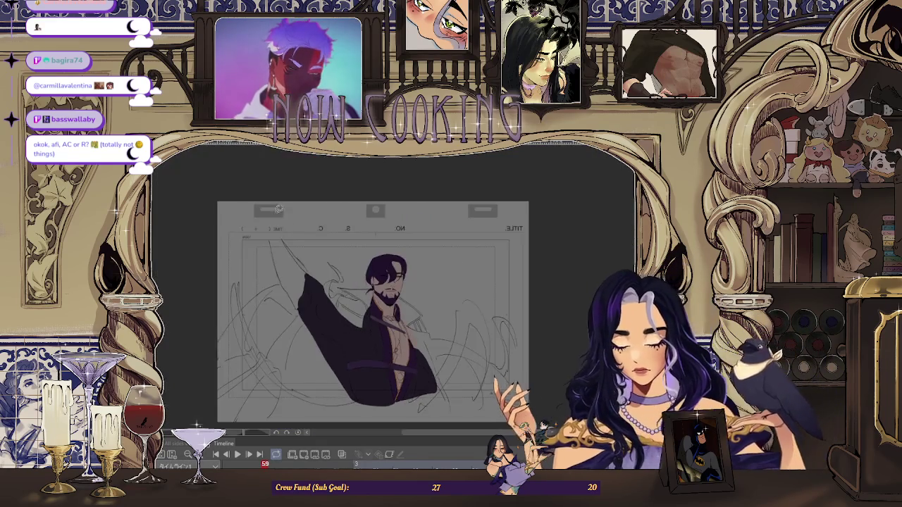
Zoom in and lasso-fill the upper sleeve dark purple, undoing an unwanted first attempt.
scroll(315, 257, "up", 2)
scroll(316, 257, "up", 2)
scroll(296, 247, "up", 2)
scroll(280, 238, "up", 1)
mouse_move(246, 297)
left_mouse_down()
mouse_move(268, 224)
mouse_move(222, 208)
left_mouse_up()
left_click_drag(159, 240, 268, 311)
key("ctrl+z")
key("ctrl+z")
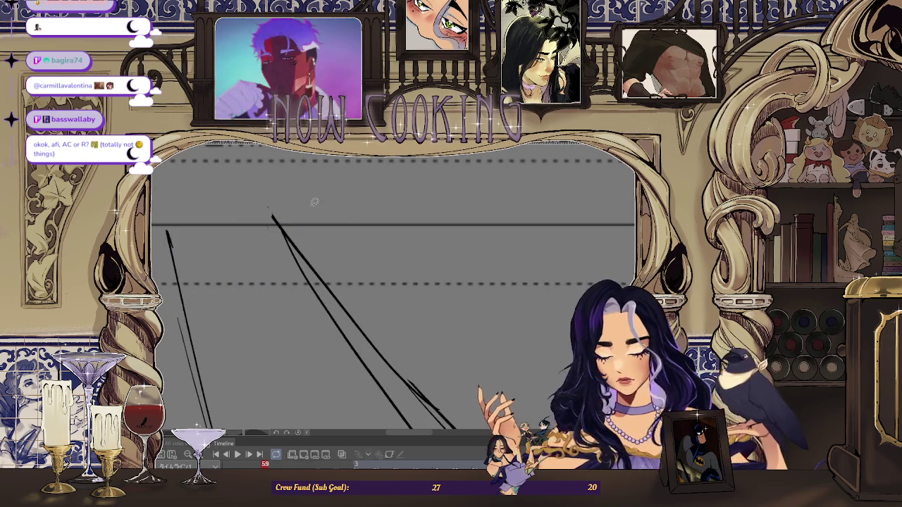
scroll(178, 247, "up", 1)
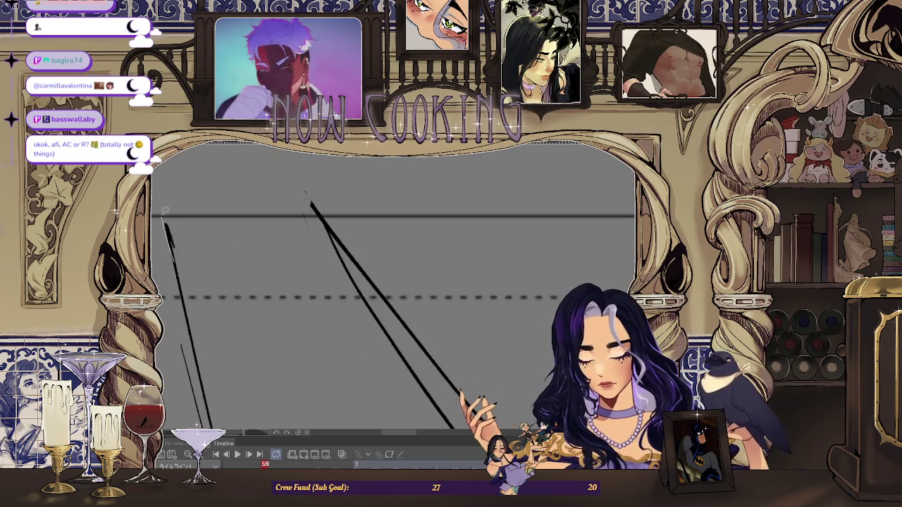
left_click_drag(162, 215, 255, 197)
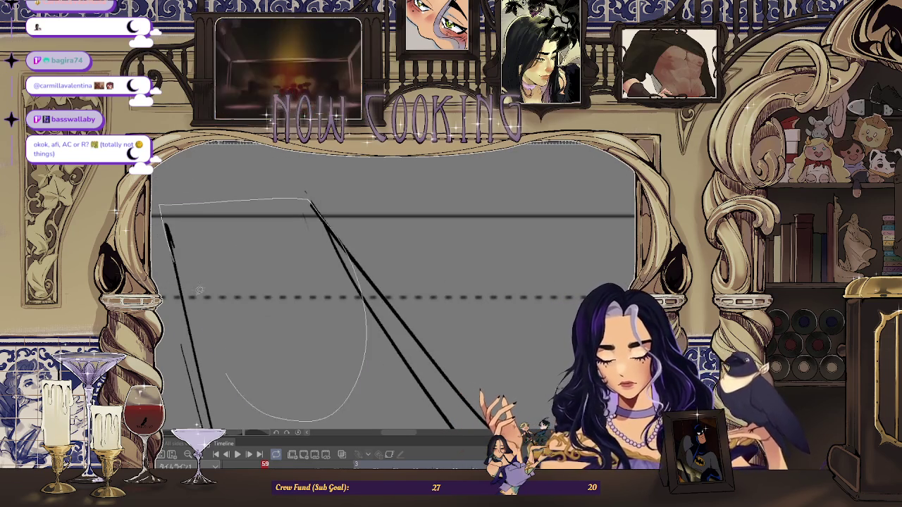
left_click_drag(339, 230, 176, 245)
Rotate the view along the arm and paint dark purple over its diagonal sketch lines.
left_click_drag(238, 238, 219, 227)
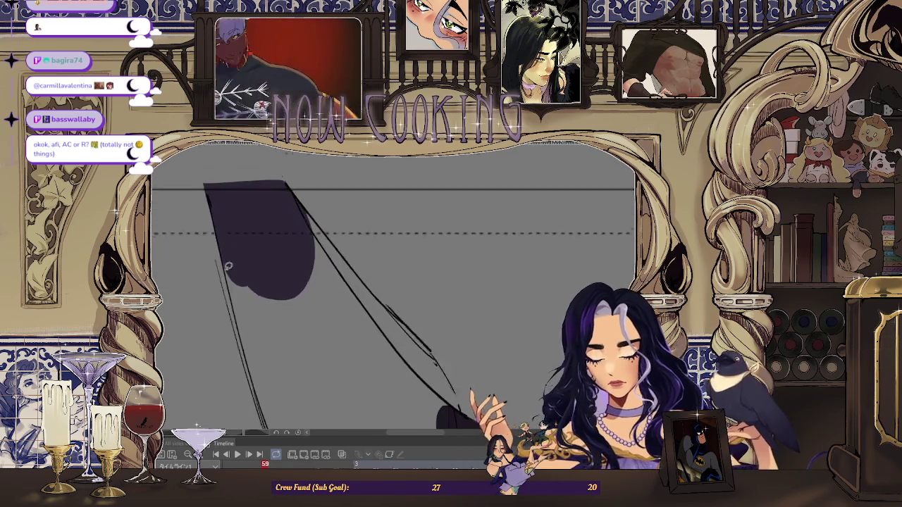
left_click_drag(283, 260, 344, 219)
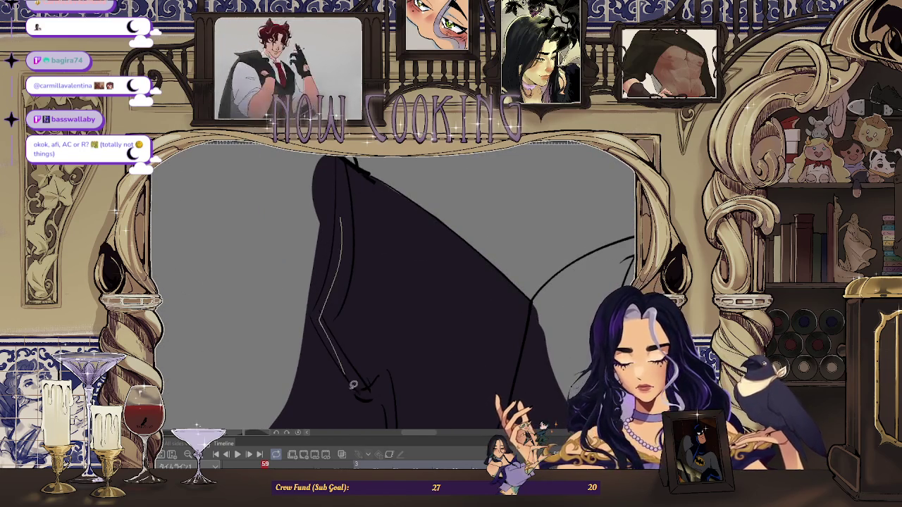
mouse_move(315, 210)
left_mouse_down()
mouse_move(337, 274)
mouse_move(369, 274)
left_mouse_up()
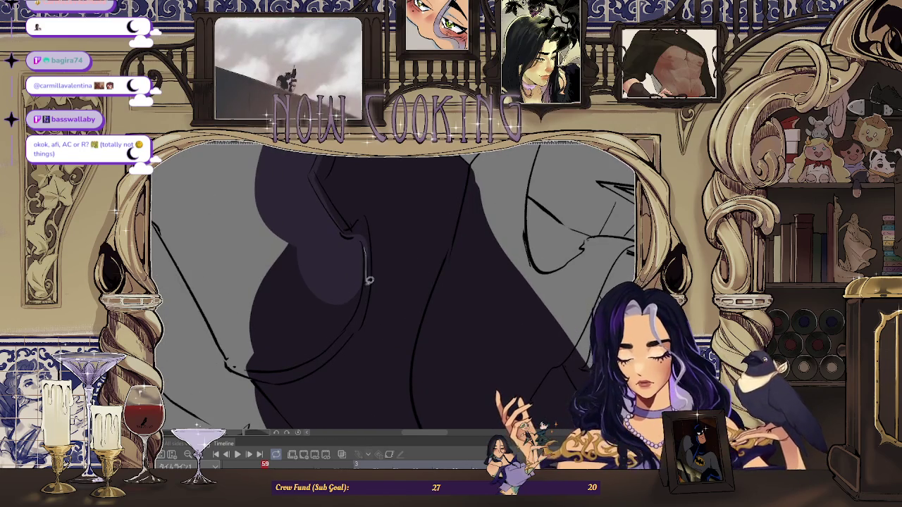
left_click_drag(327, 357, 217, 329)
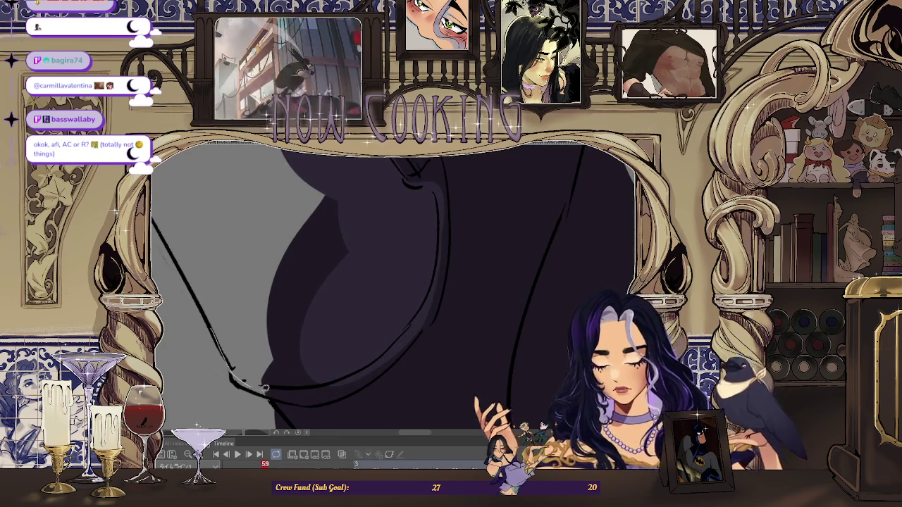
mouse_move(307, 260)
left_mouse_down()
mouse_move(333, 398)
mouse_move(326, 382)
mouse_move(347, 311)
left_mouse_up()
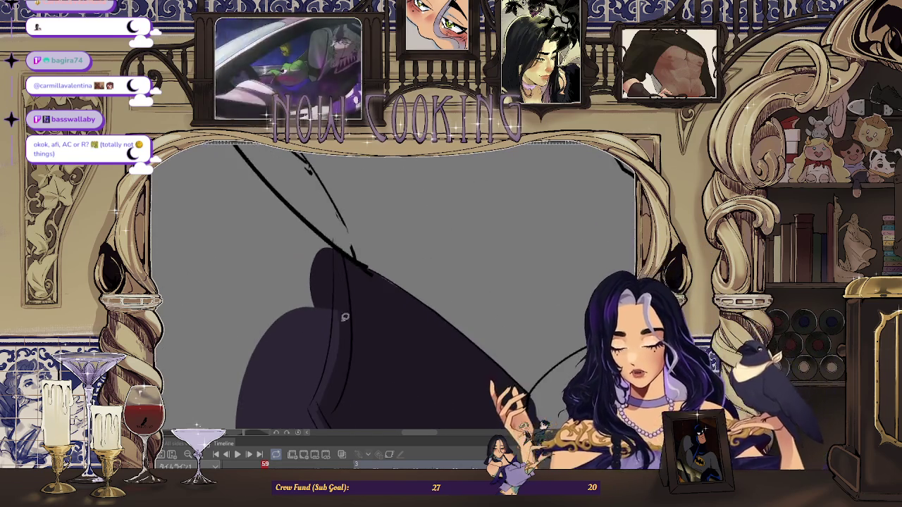
left_click_drag(303, 234, 303, 220)
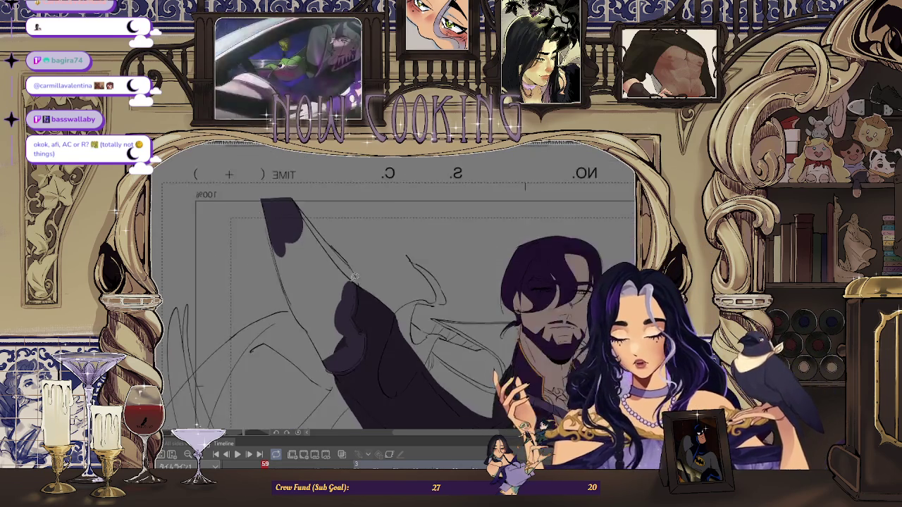
mouse_move(331, 246)
left_mouse_down()
mouse_move(381, 331)
mouse_move(367, 272)
mouse_move(355, 378)
left_mouse_up()
Fill another traced sleeve region dark purple from a rotated view, then straighten the canvas.
left_click_drag(329, 241, 268, 190)
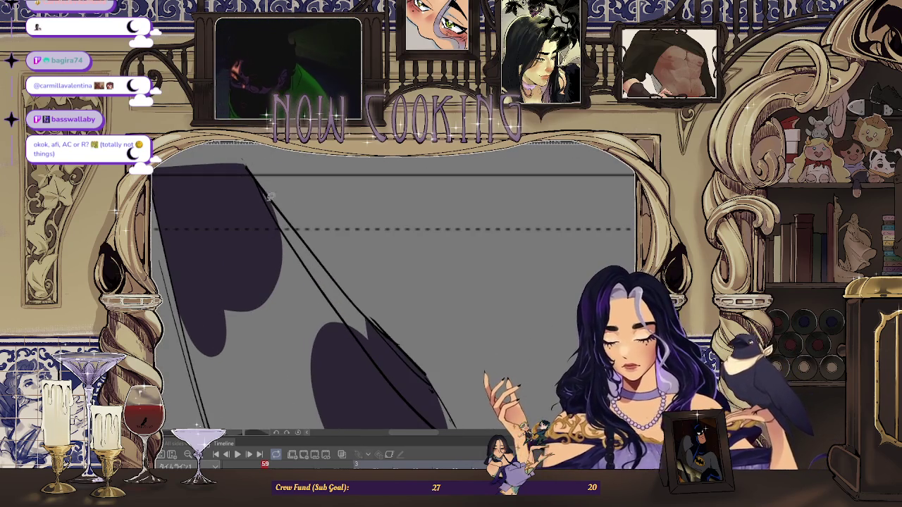
mouse_move(382, 336)
left_mouse_down()
mouse_move(269, 208)
mouse_move(279, 207)
left_mouse_up()
left_click_drag(390, 377, 305, 268)
mouse_move(338, 339)
left_mouse_down()
mouse_move(364, 258)
mouse_move(351, 248)
left_mouse_up()
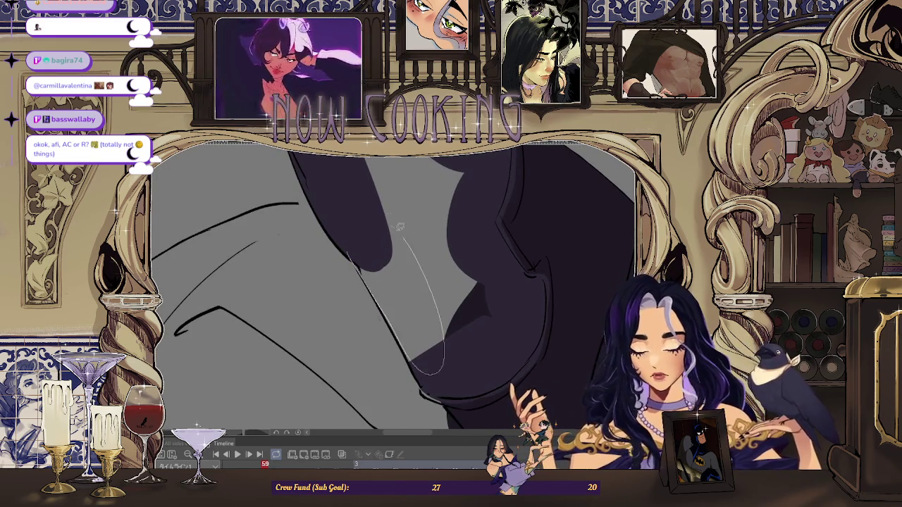
left_click_drag(417, 249, 374, 282)
mouse_move(442, 379)
left_mouse_down()
mouse_move(403, 261)
mouse_move(417, 282)
mouse_move(402, 197)
left_mouse_up()
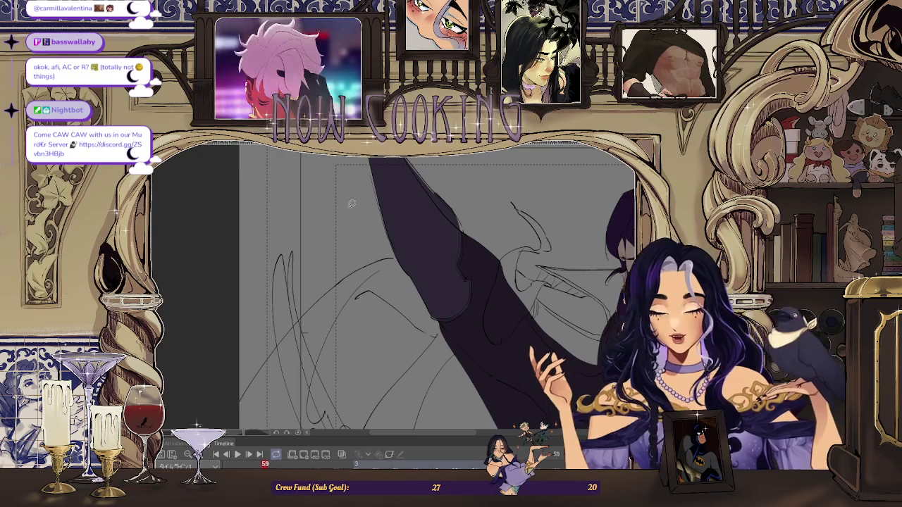
Zoom out, compare frame 59 with the previous frame, then advance to frame 61.
scroll(351, 204, "down", 2)
scroll(351, 204, "down", 2)
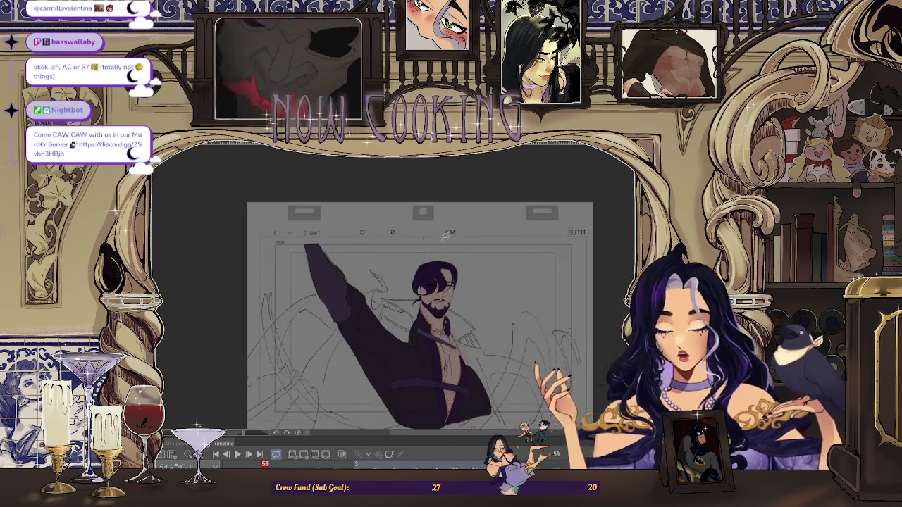
scroll(351, 204, "down", 2)
scroll(429, 293, "up", 1)
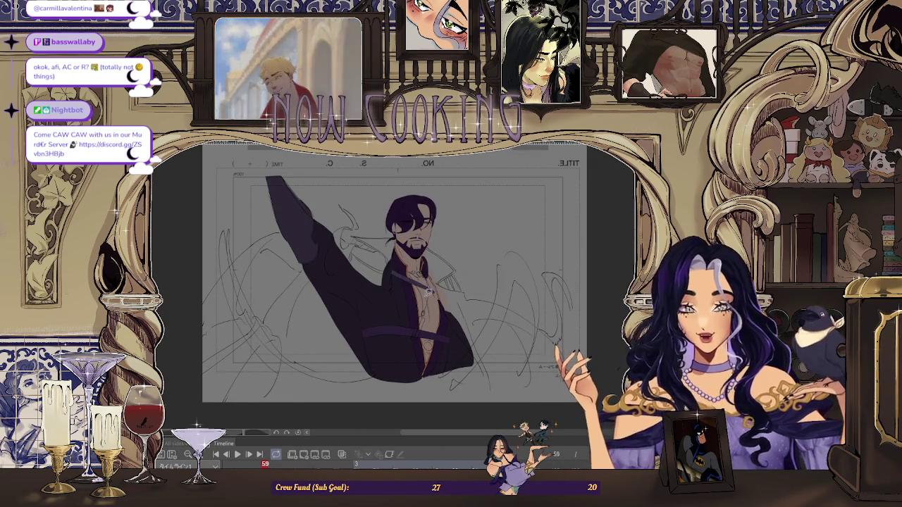
scroll(377, 291, "up", 1)
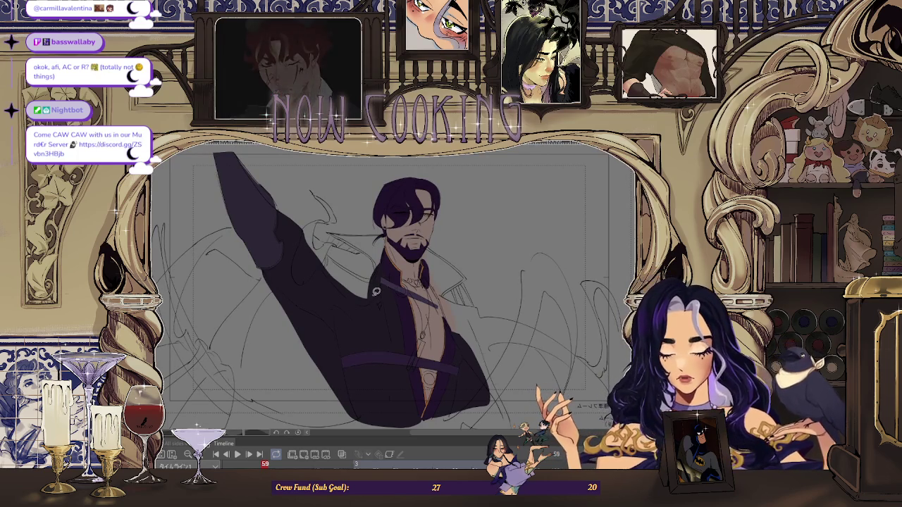
key("ctrl+z")
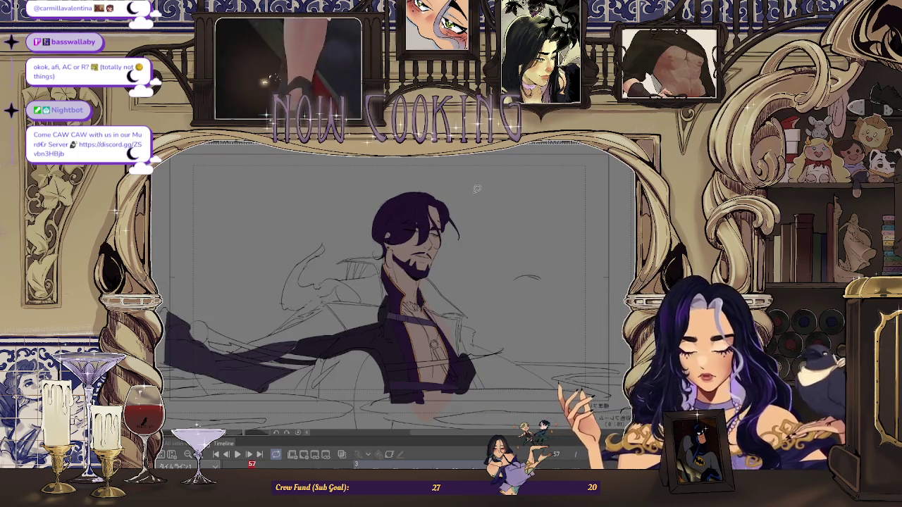
key("ctrl+y")
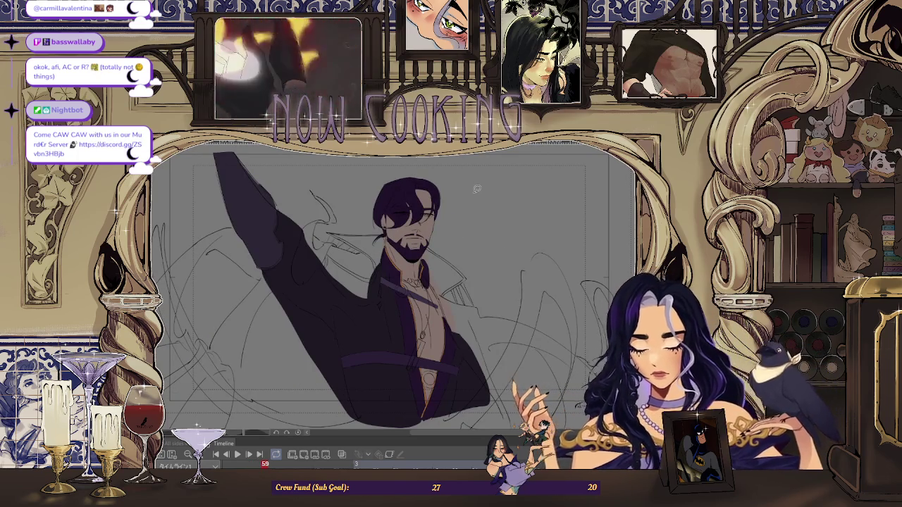
key("Right")
scroll(477, 189, "down", 2)
Zoom into frame 61's sleeve and lasso-fill its remaining gaps dark purple.
scroll(313, 274, "up", 5)
scroll(312, 275, "up", 2)
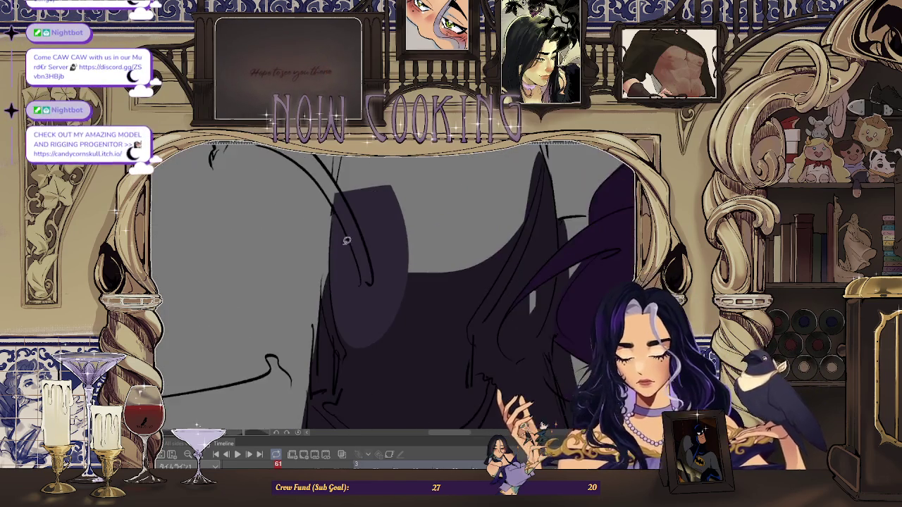
scroll(335, 311, "up", 2)
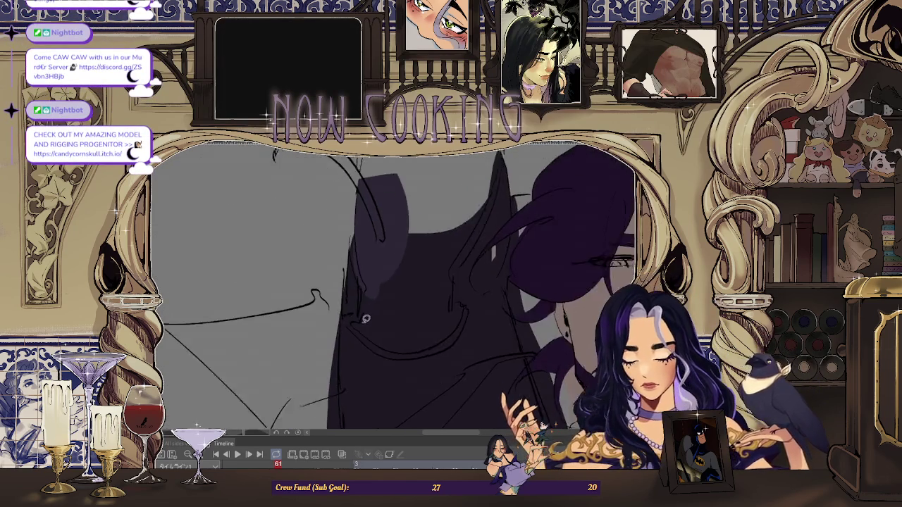
scroll(455, 328, "down", 1)
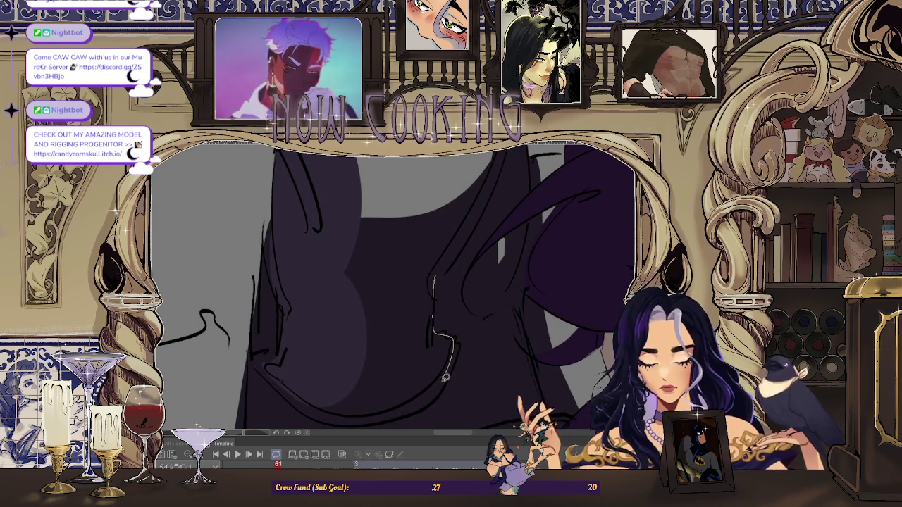
left_click_drag(447, 373, 381, 416)
scroll(296, 380, "down", 2)
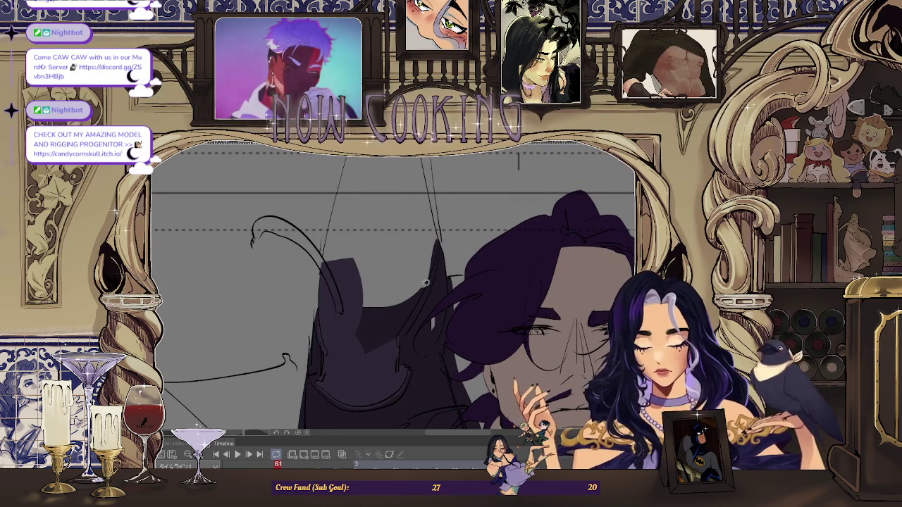
scroll(437, 268, "up", 3)
scroll(443, 250, "up", 1)
left_click_drag(437, 322, 403, 389)
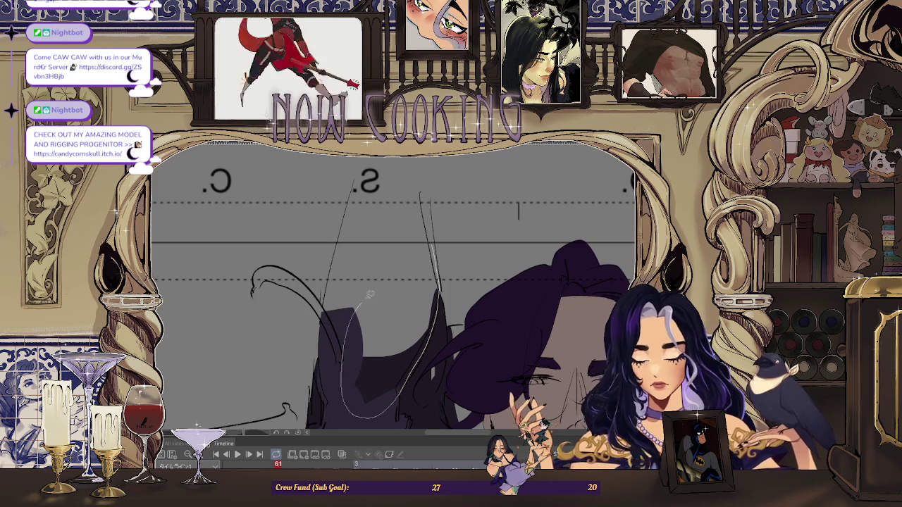
left_click_drag(359, 306, 352, 311)
Zoom in and out to inspect the finished sleeve fill on frame 61.
scroll(321, 310, "up", 1)
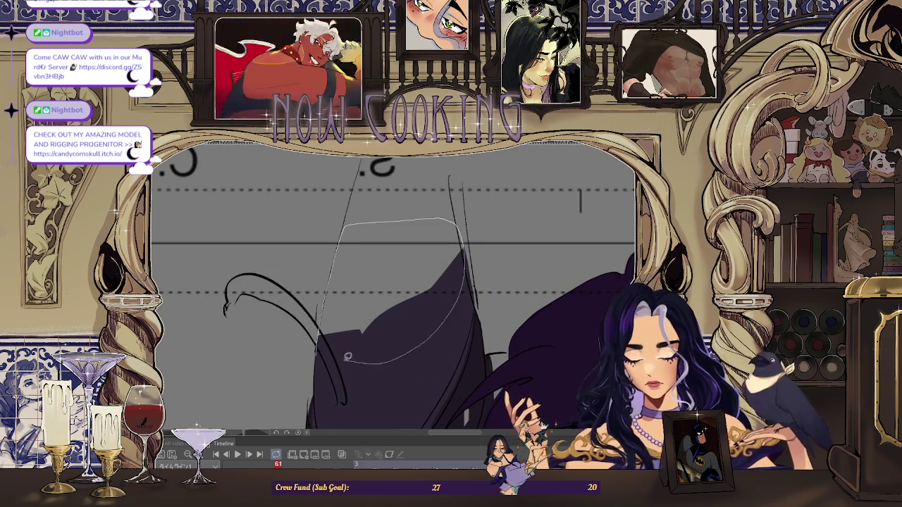
scroll(348, 357, "down", 2)
scroll(394, 296, "down", 2)
scroll(451, 282, "down", 2)
scroll(506, 261, "up", 2)
scroll(386, 302, "up", 1)
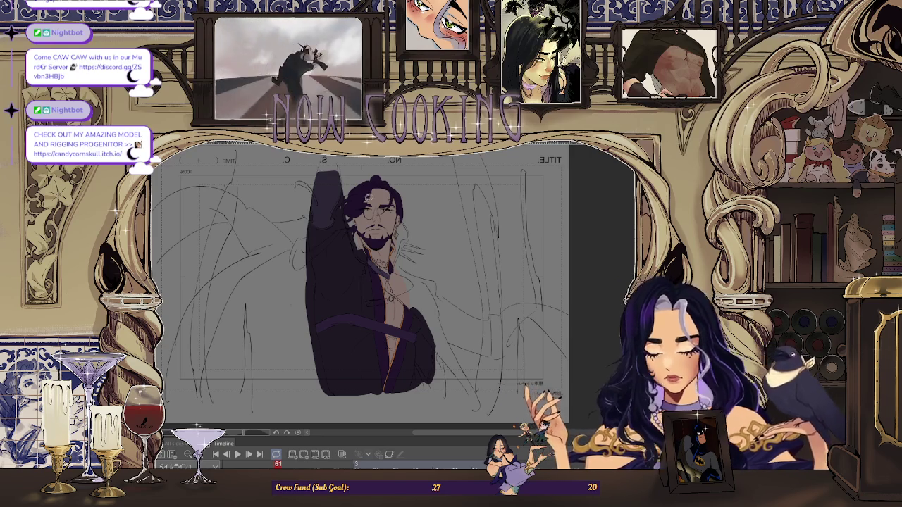
scroll(331, 197, "up", 3)
scroll(328, 208, "down", 2)
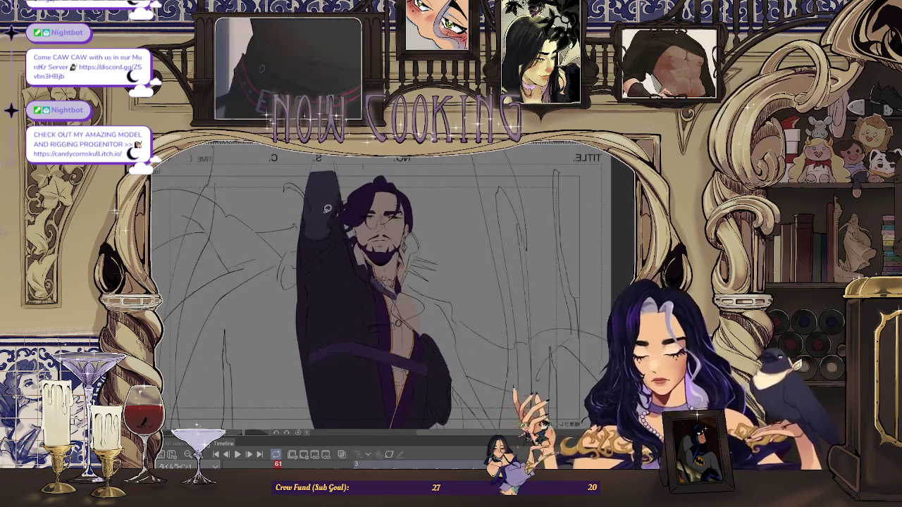
Advance to frame 63 and zoom in on the raised sleeve.
key("Right")
key("Right")
scroll(328, 209, "up", 5)
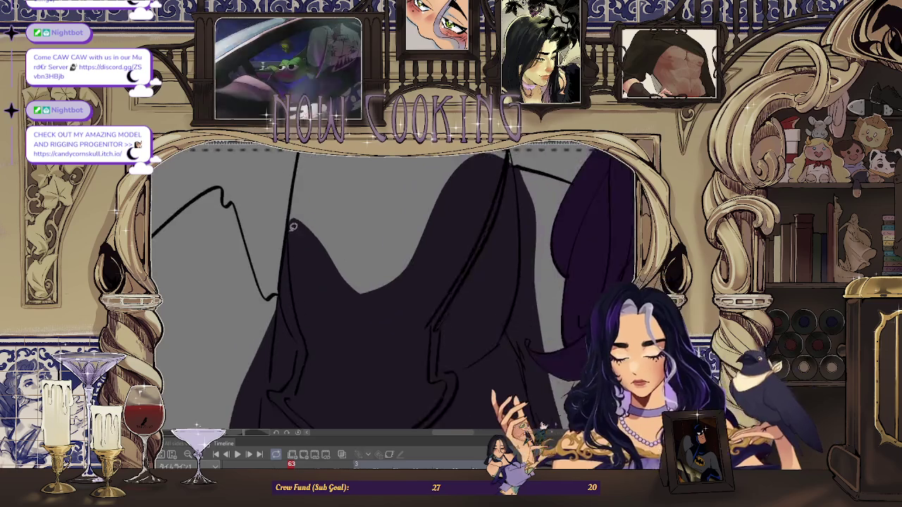
scroll(306, 361, "down", 5)
scroll(335, 262, "up", 5)
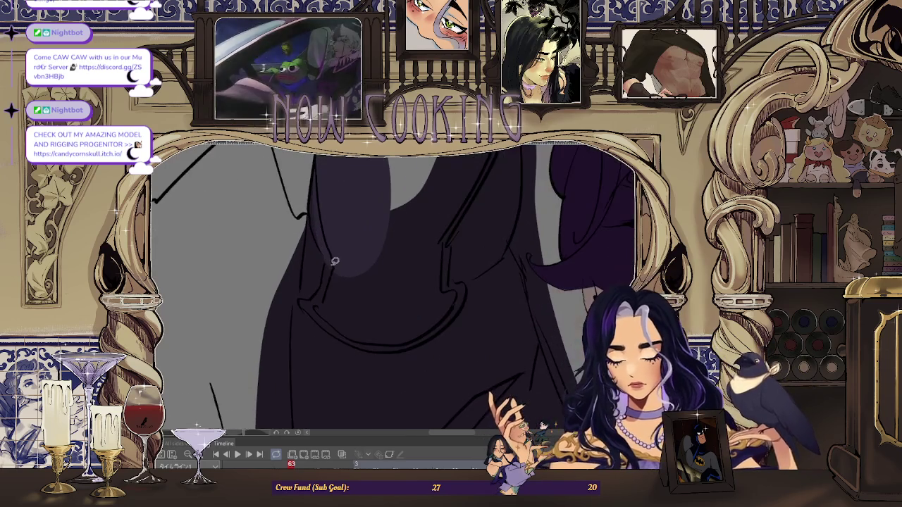
scroll(322, 313, "up", 3)
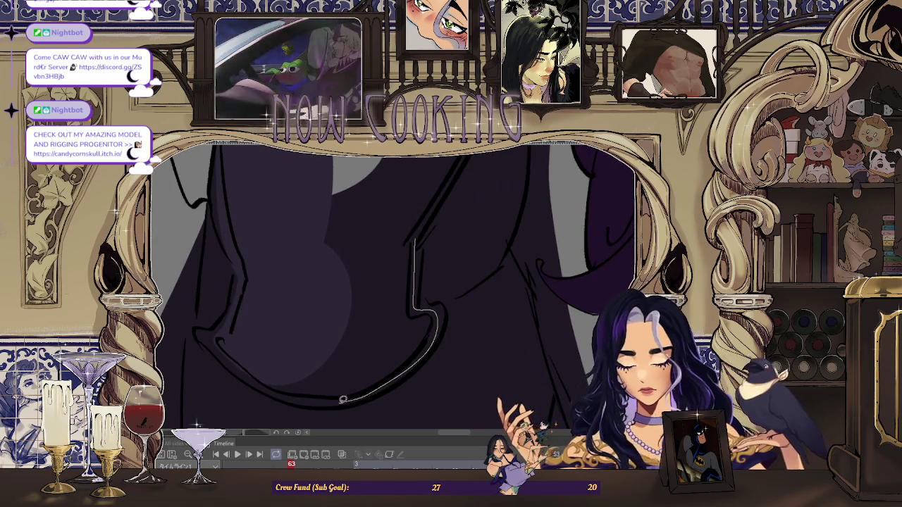
scroll(374, 229, "up", 3)
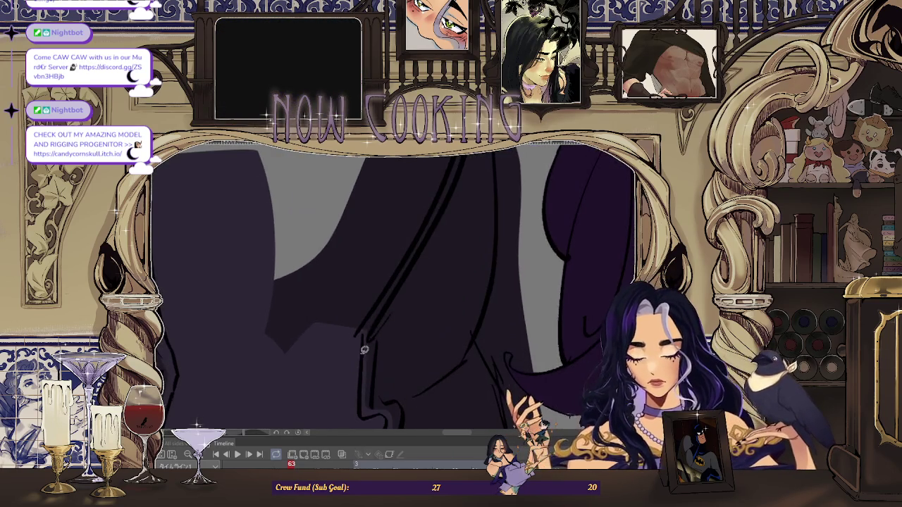
scroll(361, 356, "down", 3)
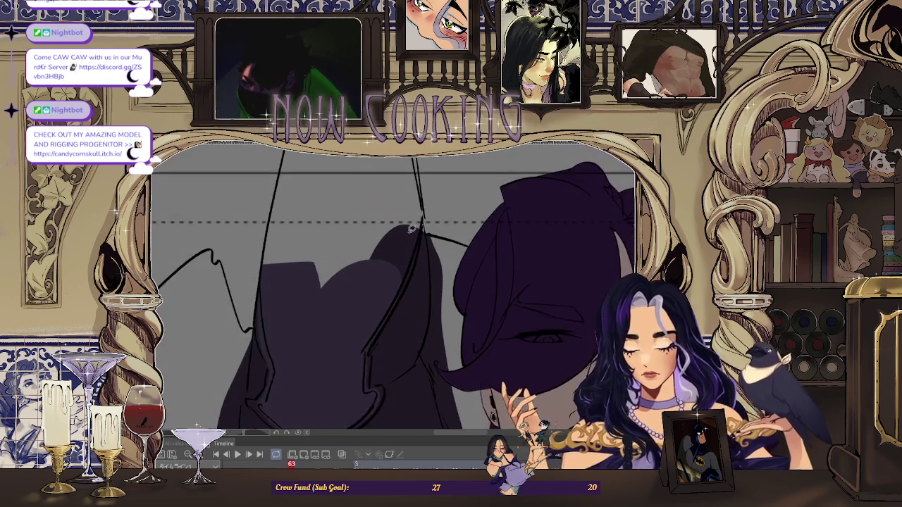
scroll(418, 192, "up", 3)
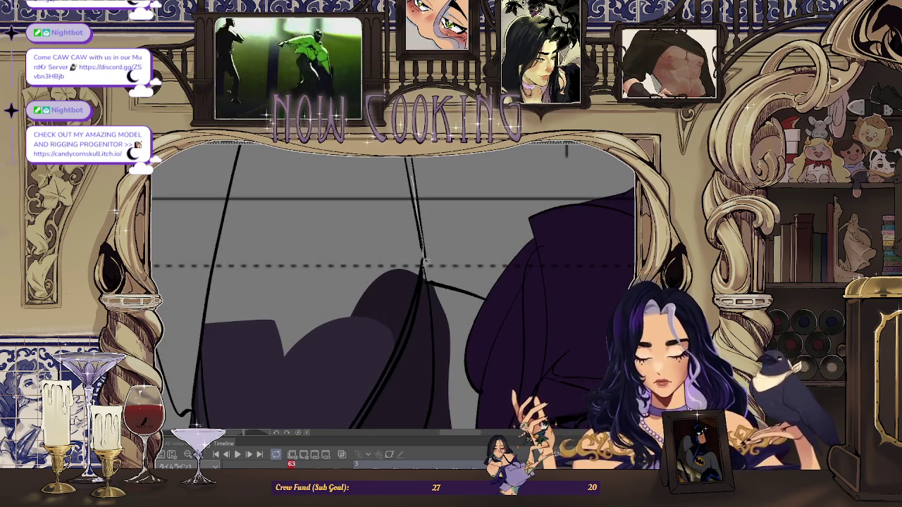
Lasso-fill two sleeve regions dark purple on frame 63.
left_click_drag(392, 170, 413, 173)
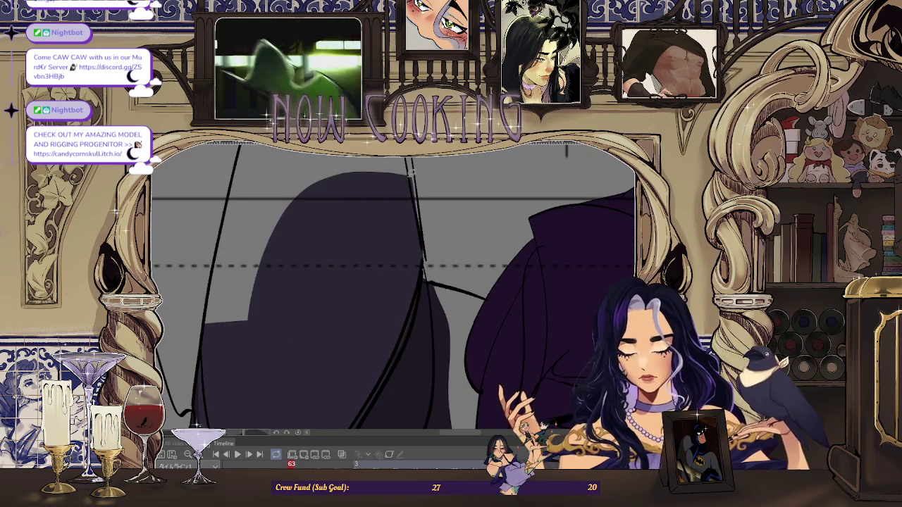
left_click_drag(211, 289, 288, 322)
scroll(350, 235, "down", 2)
scroll(350, 235, "down", 3)
scroll(386, 242, "down", 3)
Zoom in and out to check the filled sleeve on frame 63.
scroll(329, 334, "up", 2)
scroll(292, 393, "up", 2)
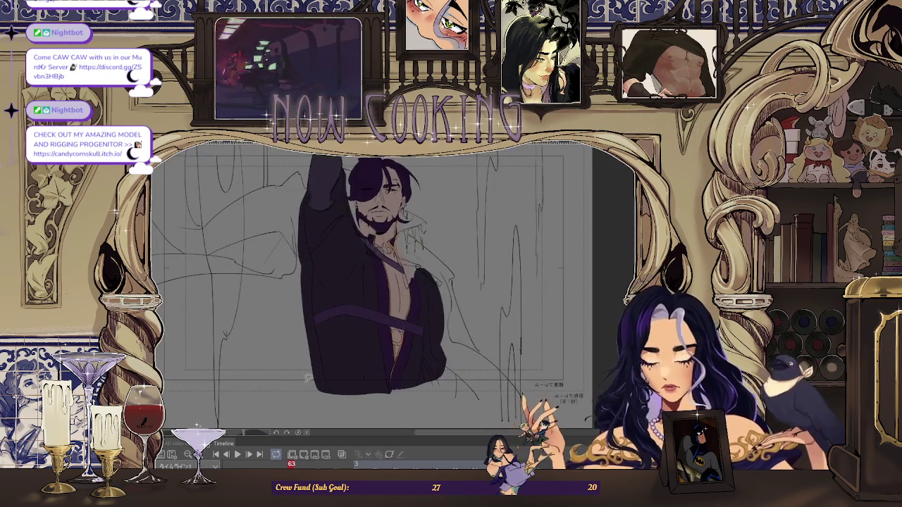
scroll(392, 233, "up", 3)
scroll(396, 243, "up", 2)
scroll(396, 244, "down", 3)
scroll(384, 263, "down", 1)
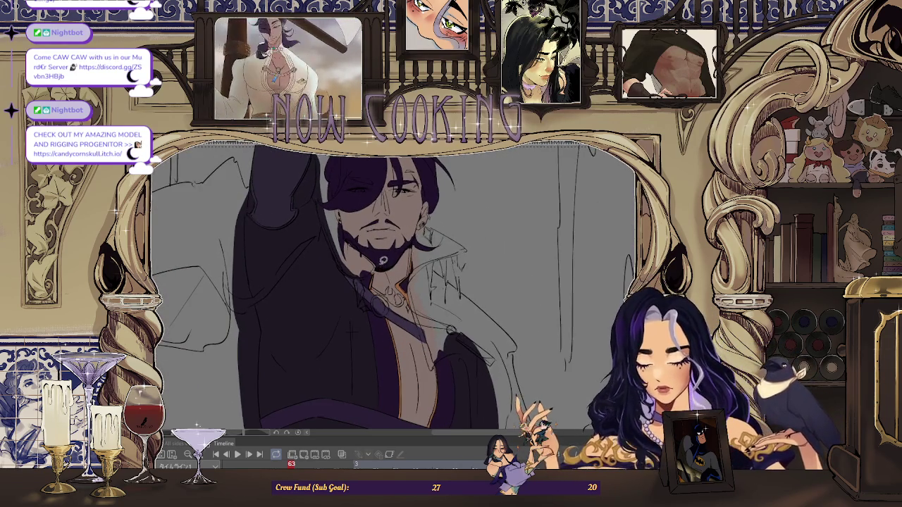
scroll(345, 205, "up", 2)
scroll(337, 190, "up", 2)
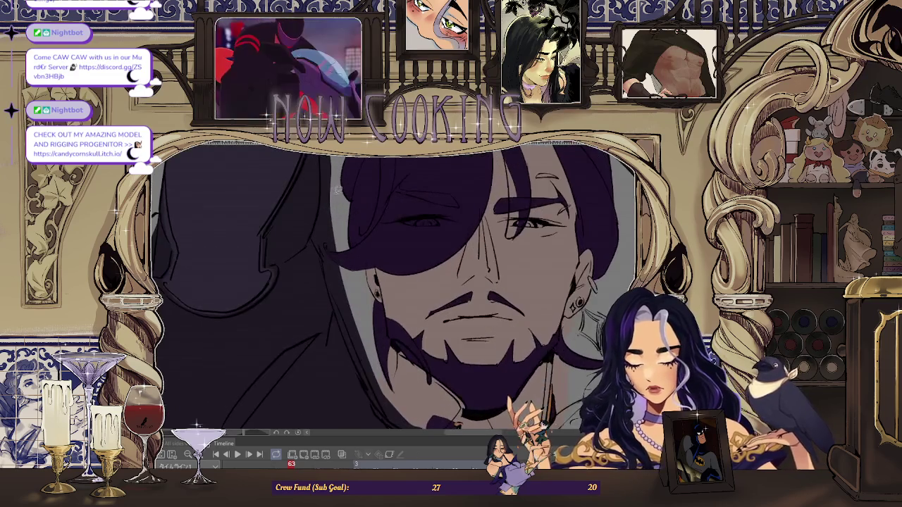
scroll(340, 196, "down", 3)
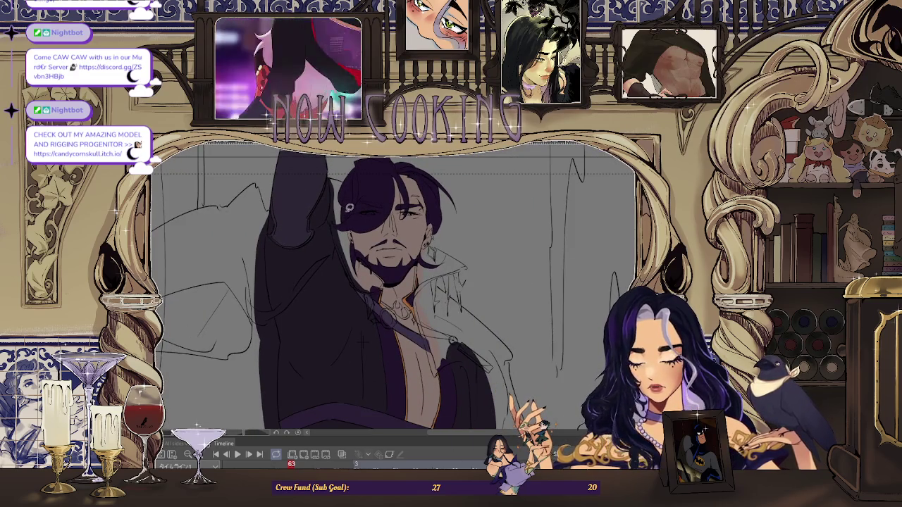
scroll(348, 208, "down", 3)
Advance to frame 65 and zoom in on the man's clothing.
key("Right")
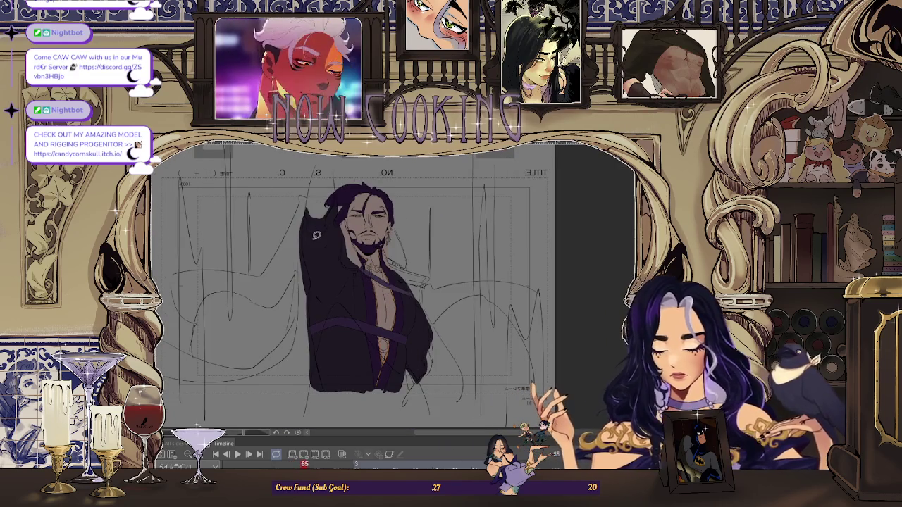
scroll(316, 235, "up", 3)
scroll(346, 226, "up", 3)
scroll(367, 219, "up", 2)
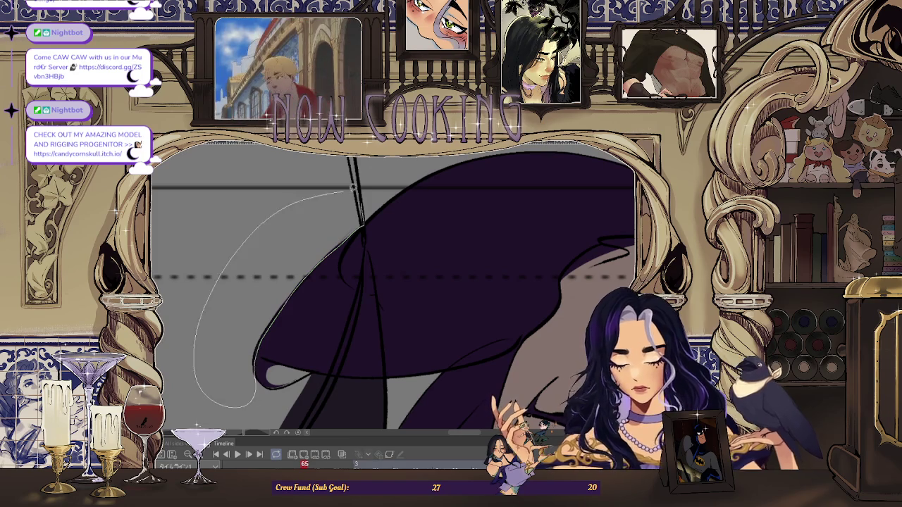
scroll(353, 188, "up", 2)
scroll(317, 228, "up", 2)
scroll(346, 248, "up", 2)
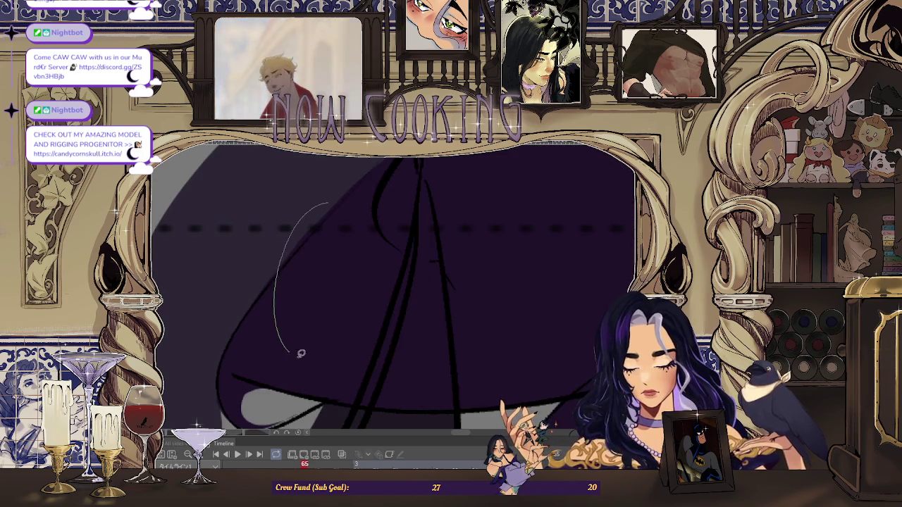
scroll(325, 175, "down", 2)
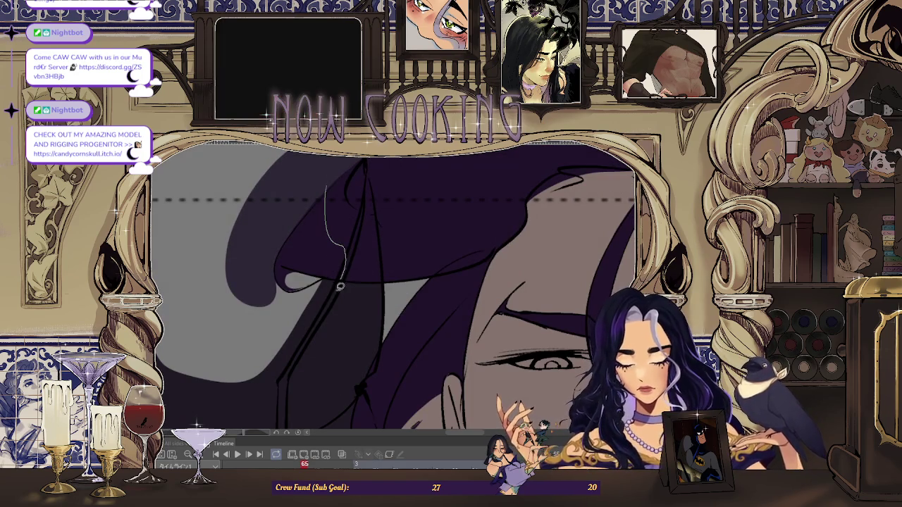
scroll(306, 213, "down", 3)
scroll(251, 230, "up", 3)
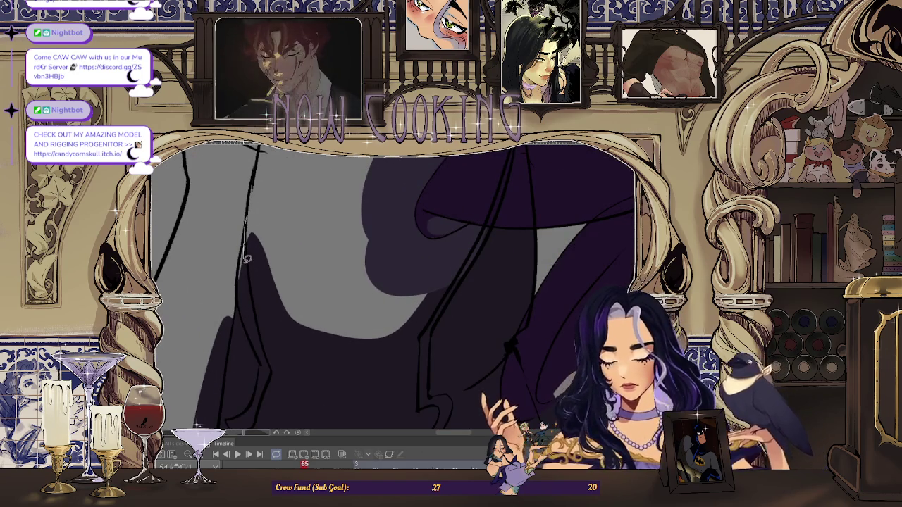
Zoom in and out to find the remaining unfilled clothing areas on frame 65.
scroll(298, 234, "down", 3)
scroll(288, 273, "up", 3)
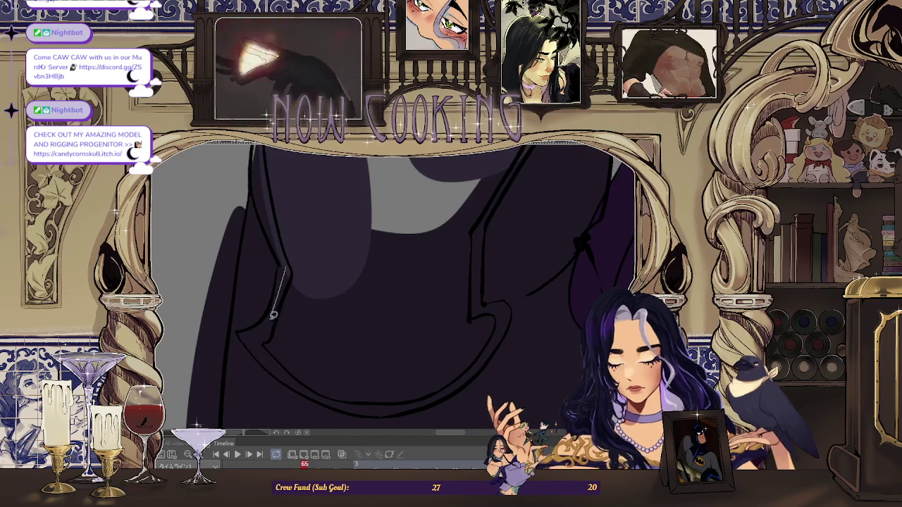
scroll(296, 317, "down", 2)
scroll(419, 236, "up", 2)
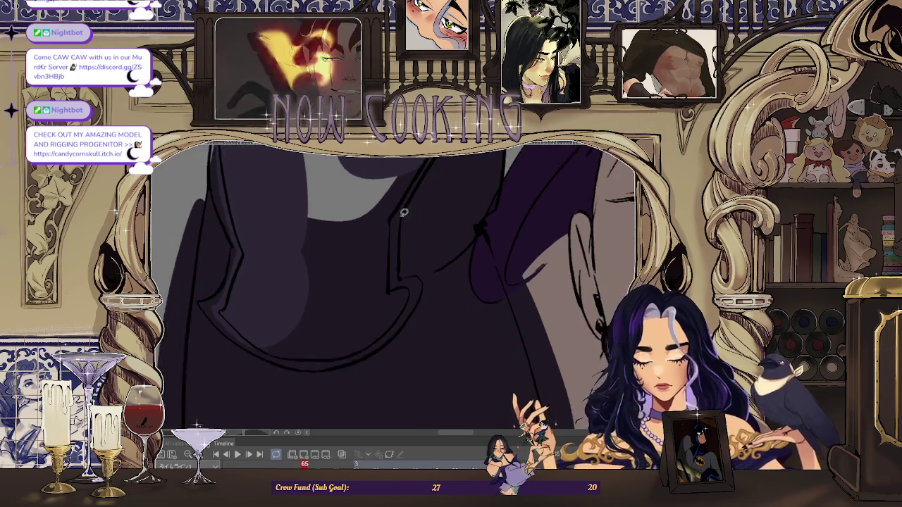
scroll(411, 191, "down", 2)
scroll(402, 297, "up", 2)
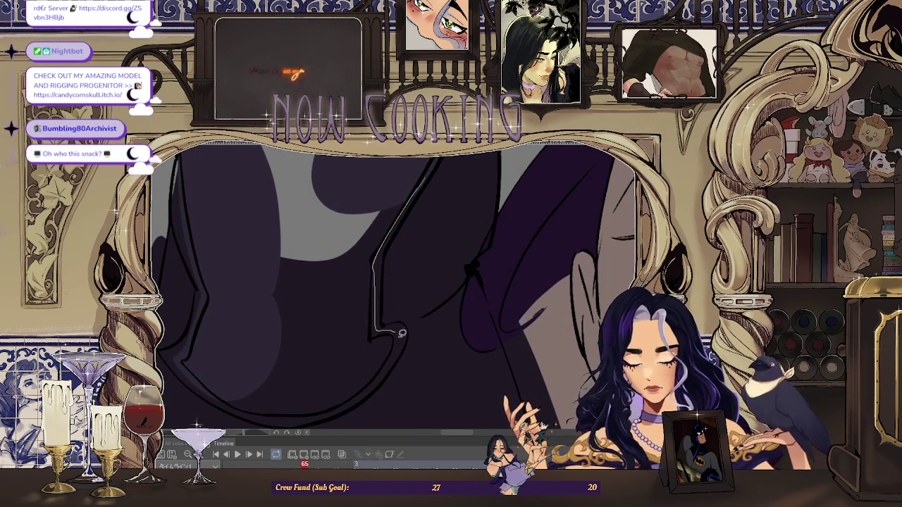
scroll(255, 275, "down", 2)
scroll(401, 276, "up", 2)
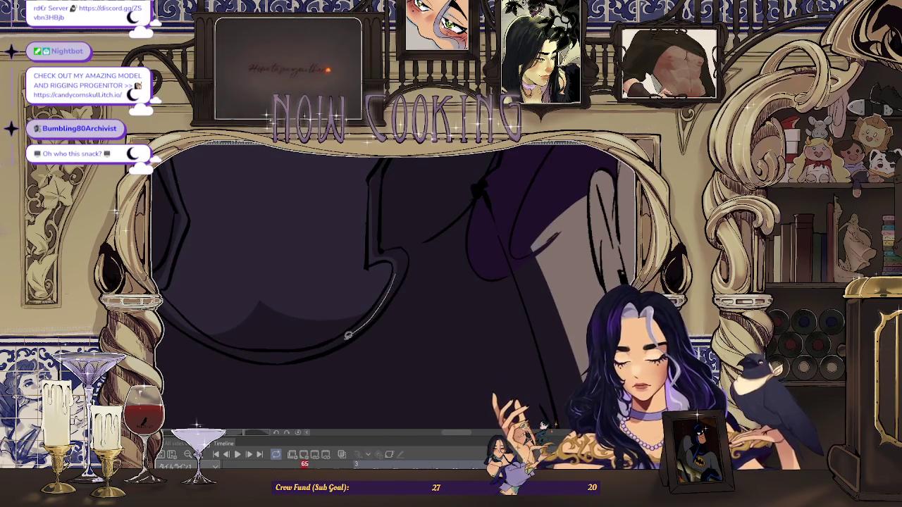
scroll(332, 258, "down", 2)
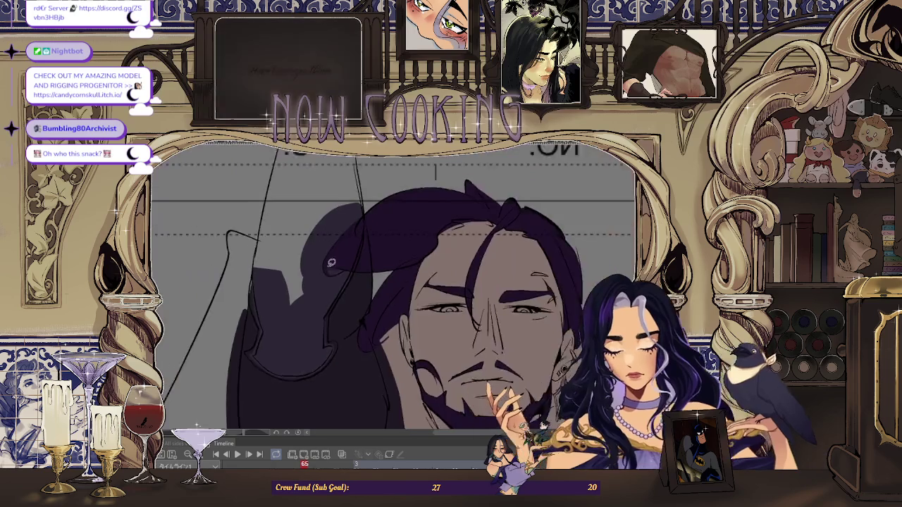
scroll(268, 237, "up", 2)
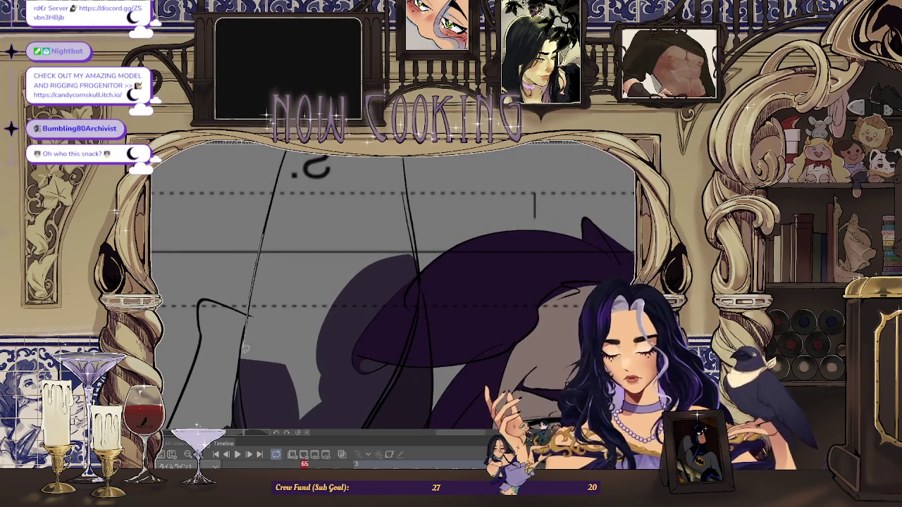
Lasso-fill the last clothing area dark purple and zoom out to check the figure.
left_click_drag(246, 342, 360, 214)
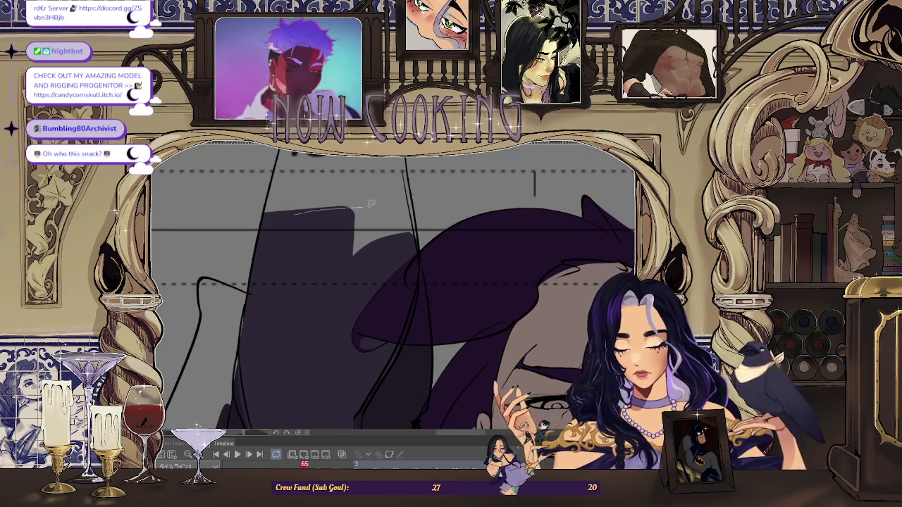
scroll(282, 264, "up", 3)
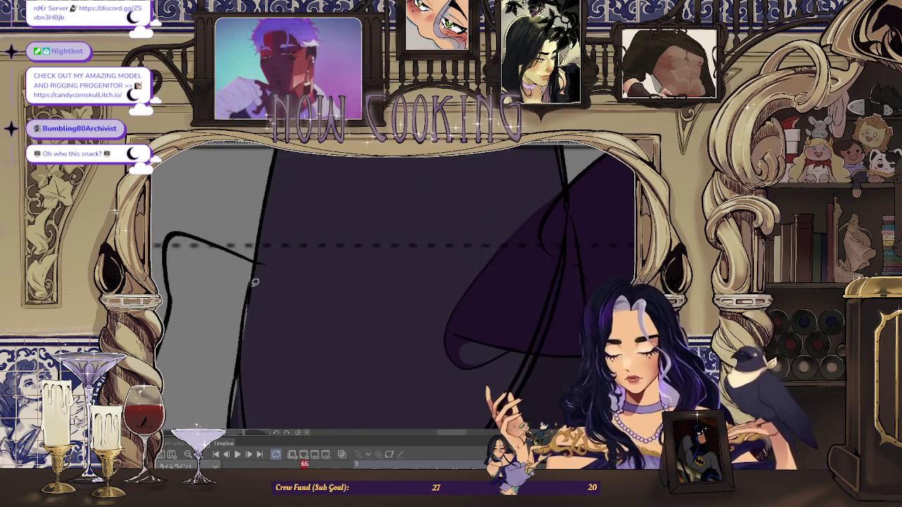
scroll(270, 391, "down", 5)
scroll(213, 356, "down", 3)
scroll(344, 269, "down", 3)
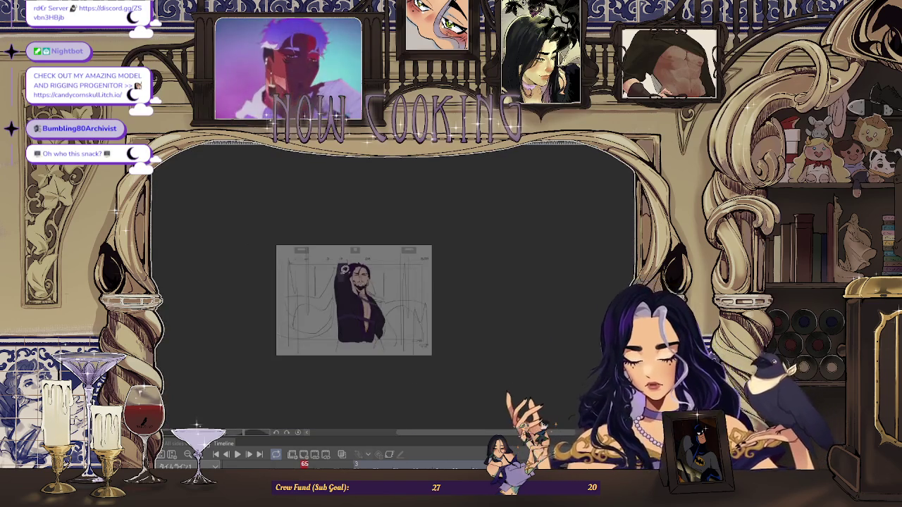
Step back four drawings through the timeline to reach frame 37 of the balcony cut.
key("Left")
key("Left")
key("Left")
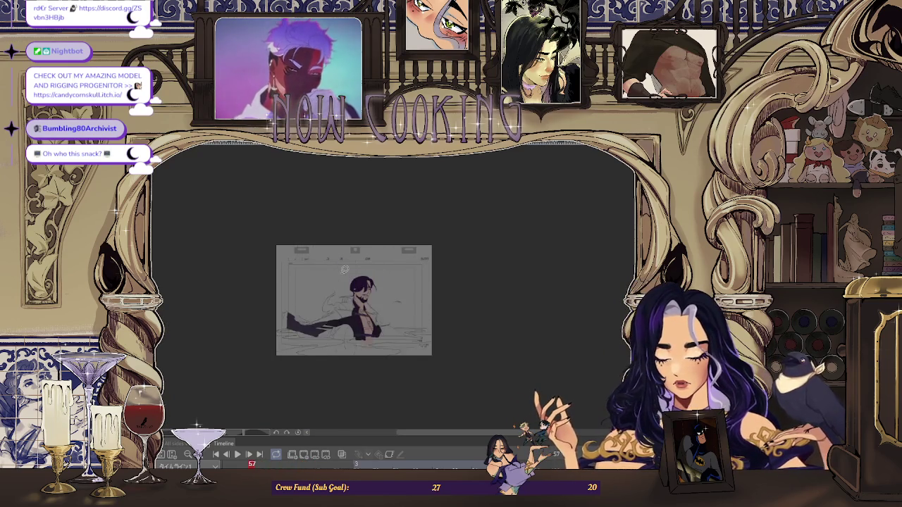
scroll(332, 324, "up", 2)
key("Left")
key("Left")
key("Left")
key("Left")
key("Left")
key("Left")
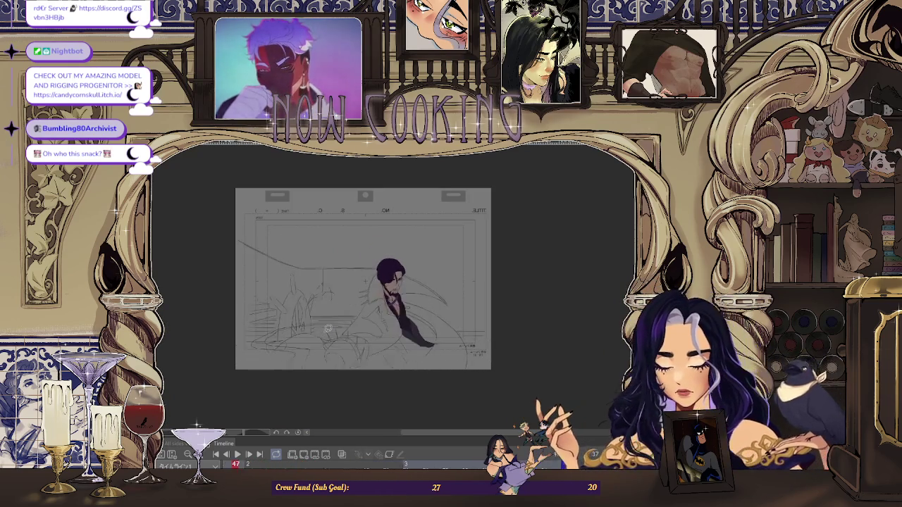
key("Left")
key("Left")
key("Left")
key("Left")
key("Left")
key("Left")
key("Left")
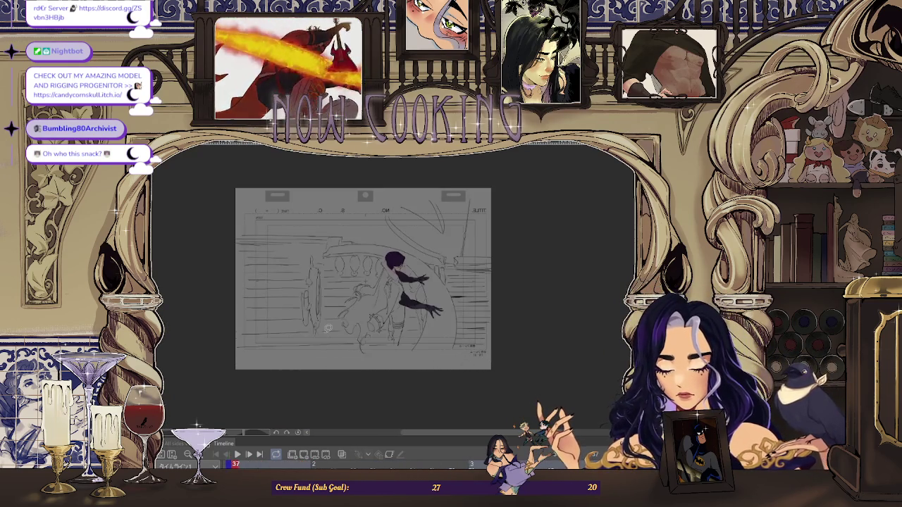
key("Left")
key("Left")
scroll(389, 303, "up", 2)
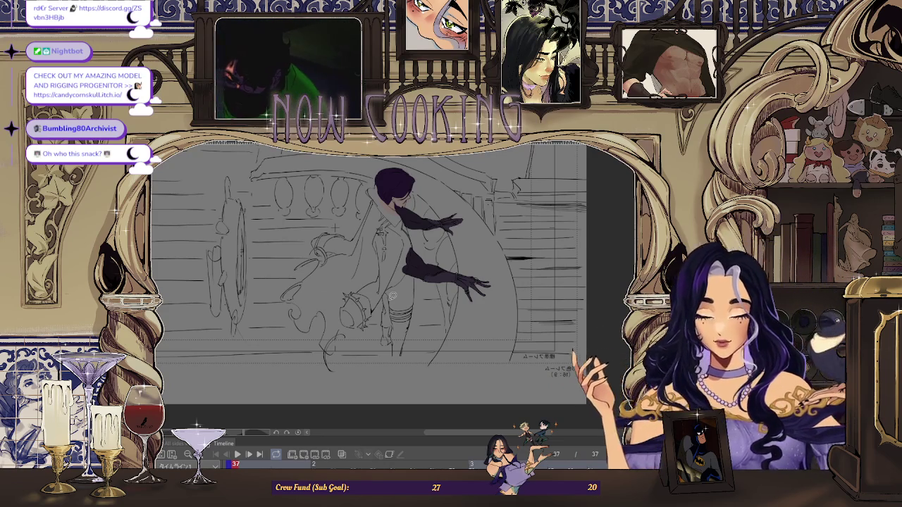
left_click(237, 455)
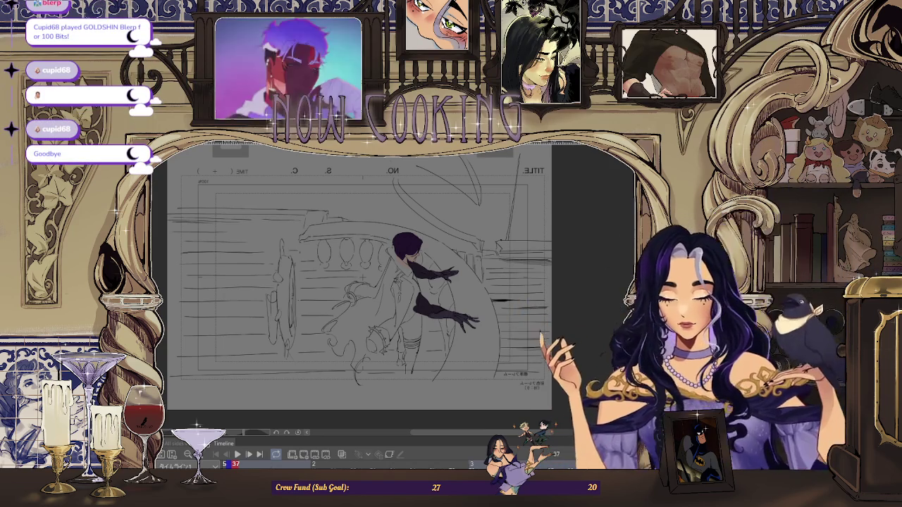
Zoom in on the figure, zoom slightly back out, then switch to the character reference sheet.
key("ctrl+plus")
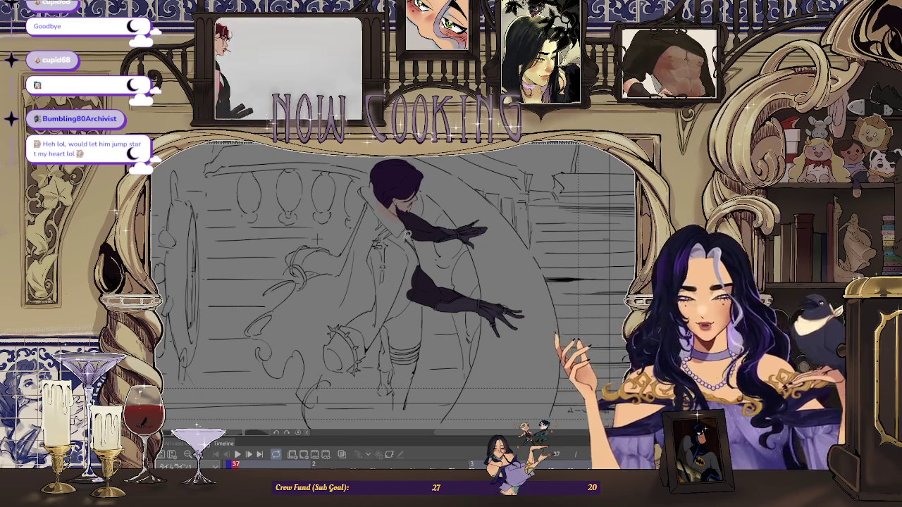
key("ctrl+minus")
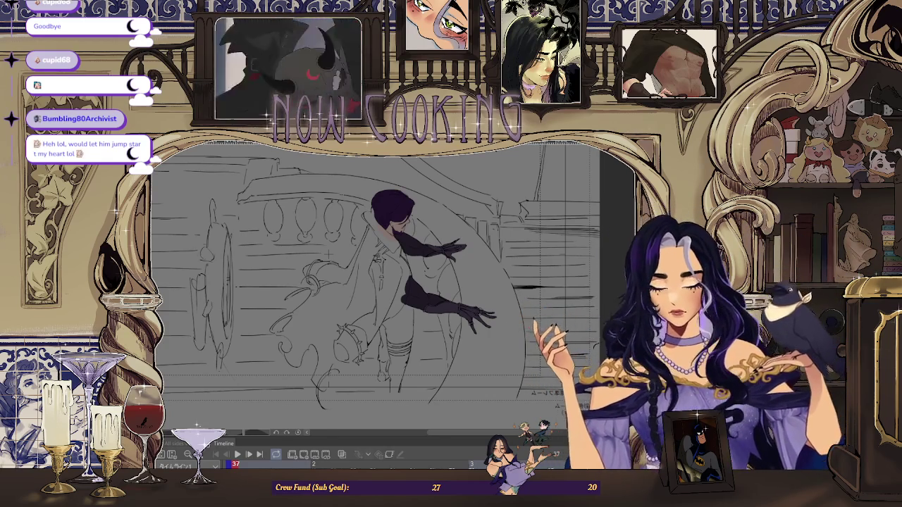
key("alt+Tab")
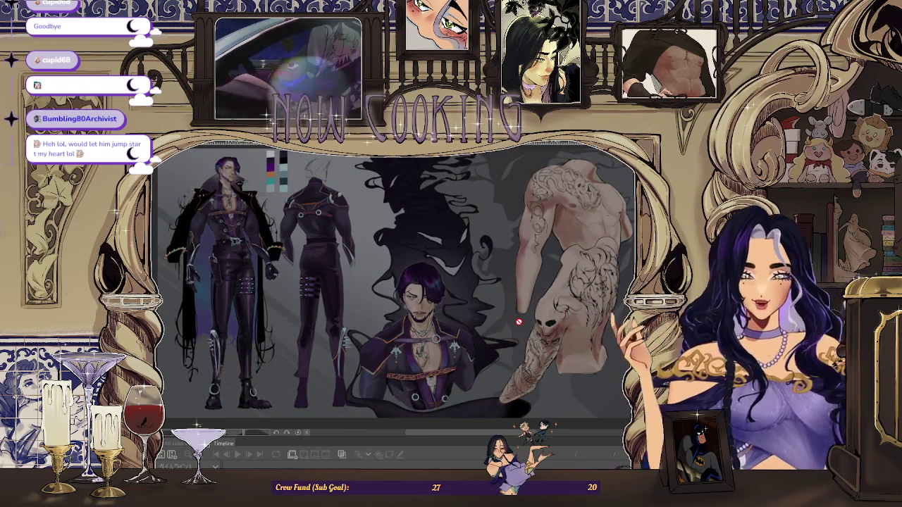
Zoom around the reference sheet's tattooed torso, then switch back to the balcony animation.
scroll(626, 192, "down", 2)
scroll(626, 193, "up", 3)
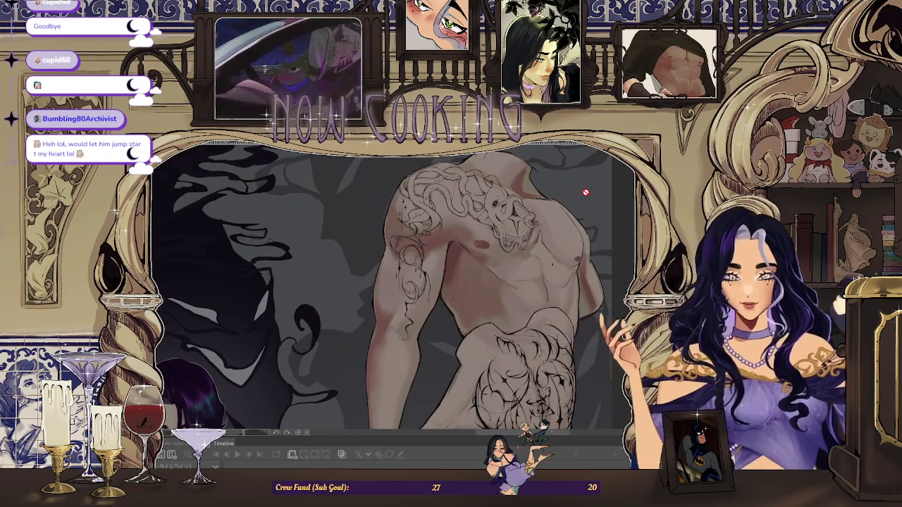
scroll(491, 242, "down", 3)
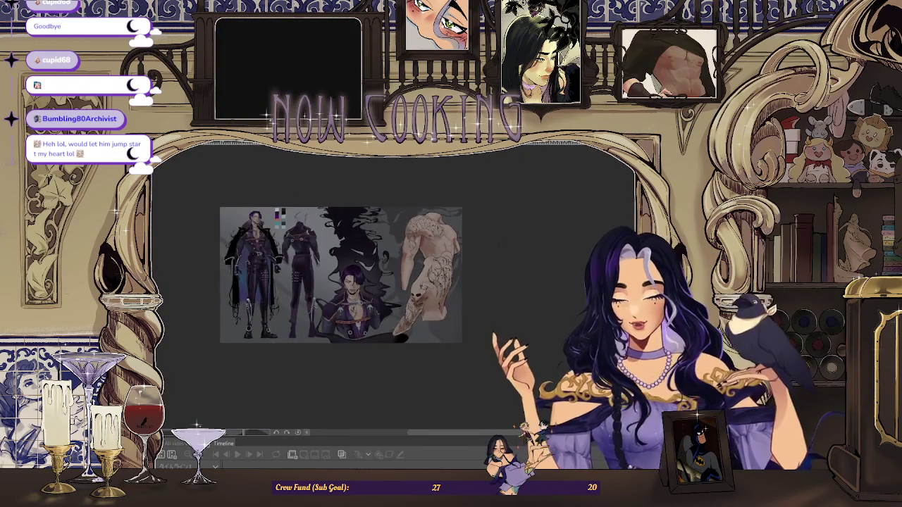
key("ctrl+Tab")
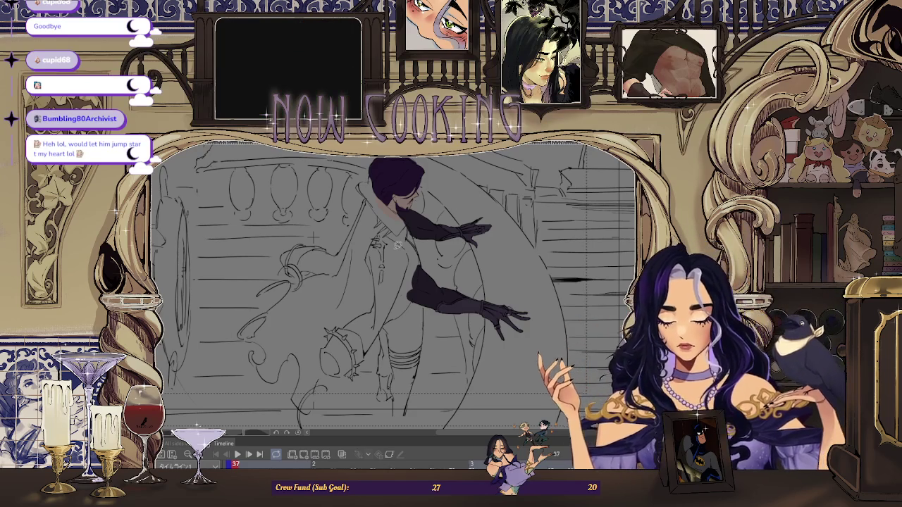
key("ctrl+minus")
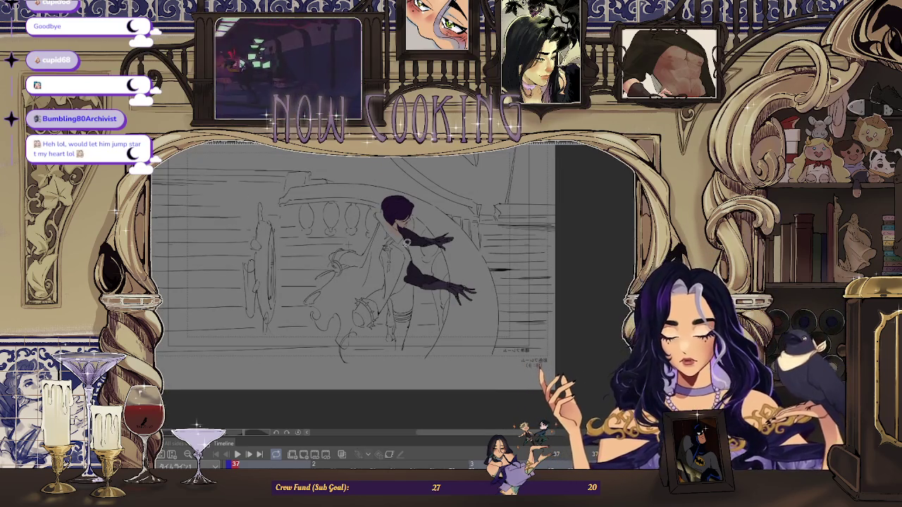
key("ctrl+plus")
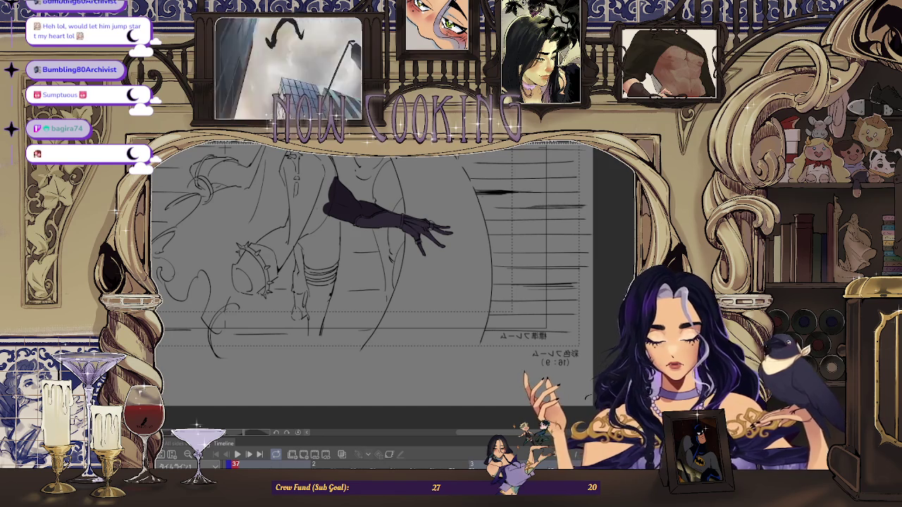
Step forward four drawings from frame 37 and play the animation back.
key("Right")
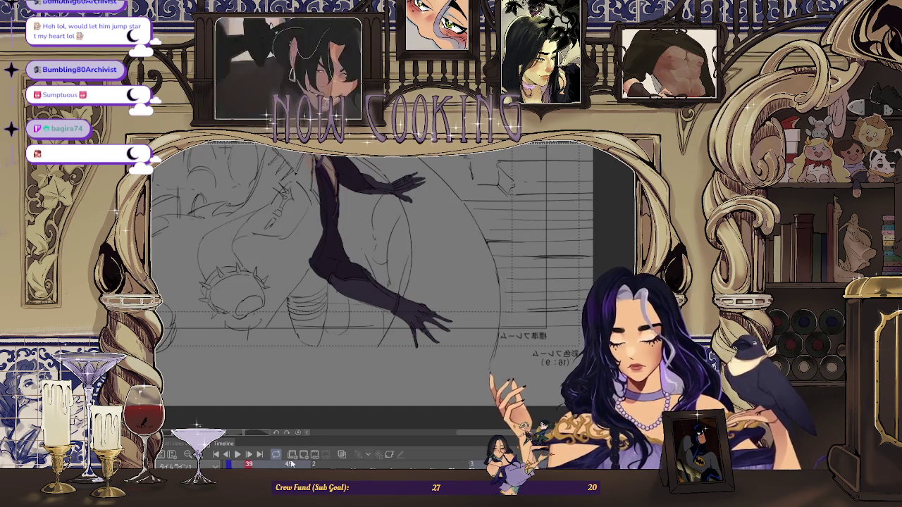
key("Right")
key("Right")
key("Right")
key("Right")
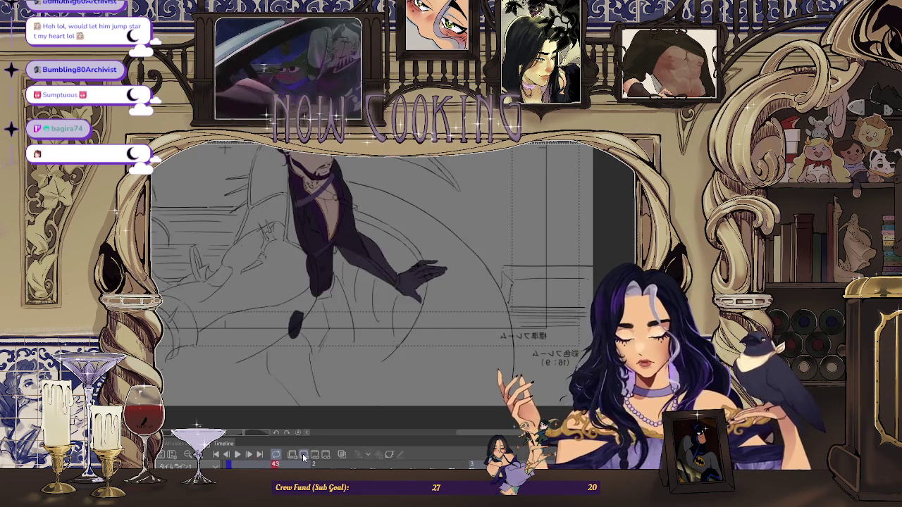
key("Right")
key("Right")
key("Right")
key("Right")
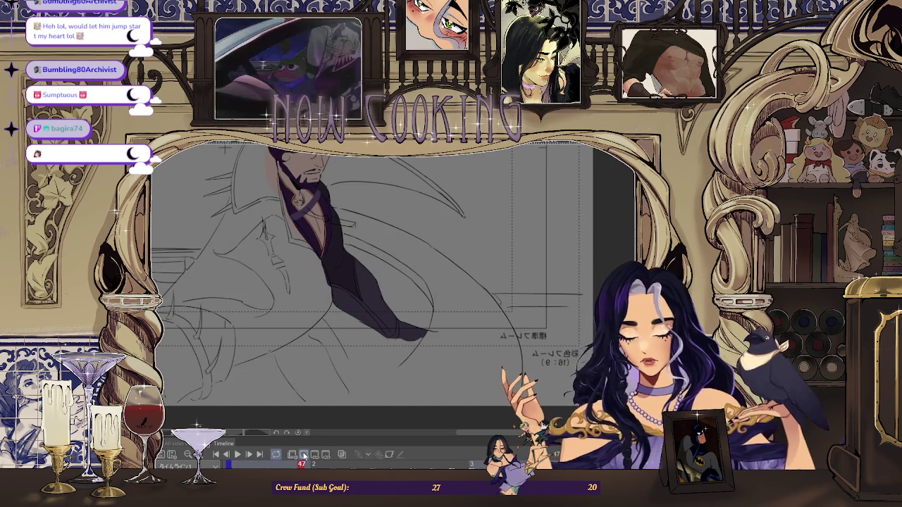
key("Right")
key("Right")
key("Right")
key("Right")
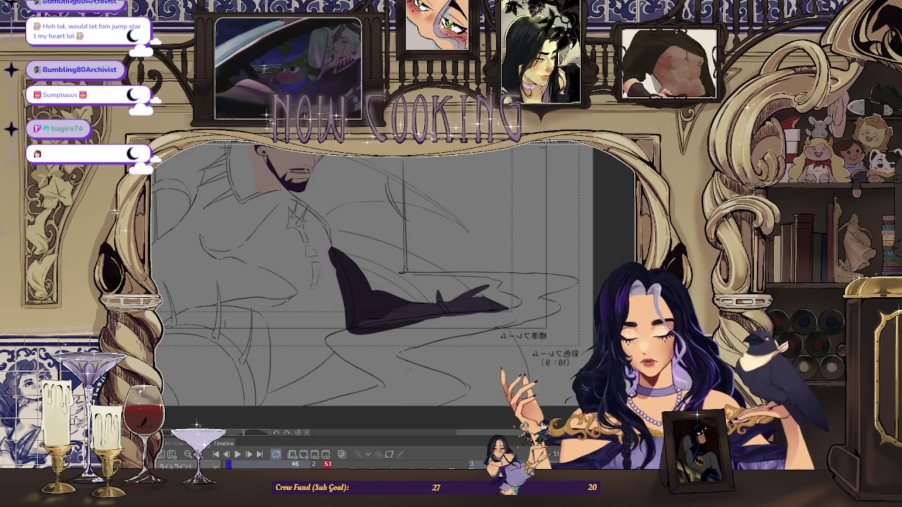
key("space")
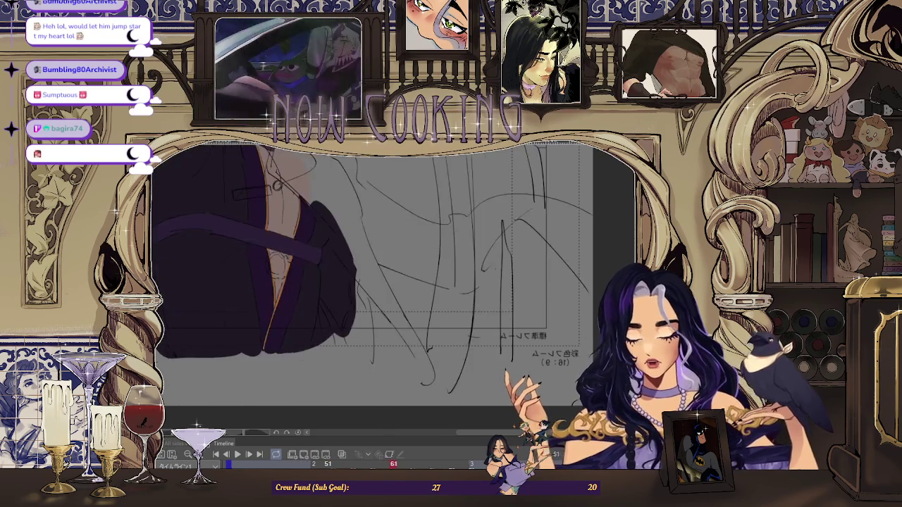
Mirror the canvas horizontally, zoom in, and paint dark purple just below the sleeve.
scroll(322, 224, "up", 2)
scroll(359, 182, "up", 2)
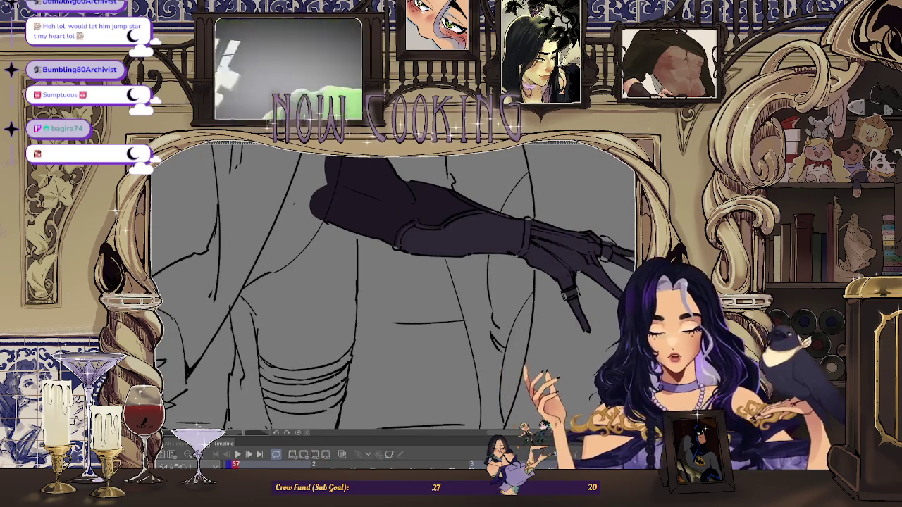
key("h")
scroll(457, 167, "down", 1)
scroll(457, 167, "down", 1)
scroll(456, 167, "down", 1)
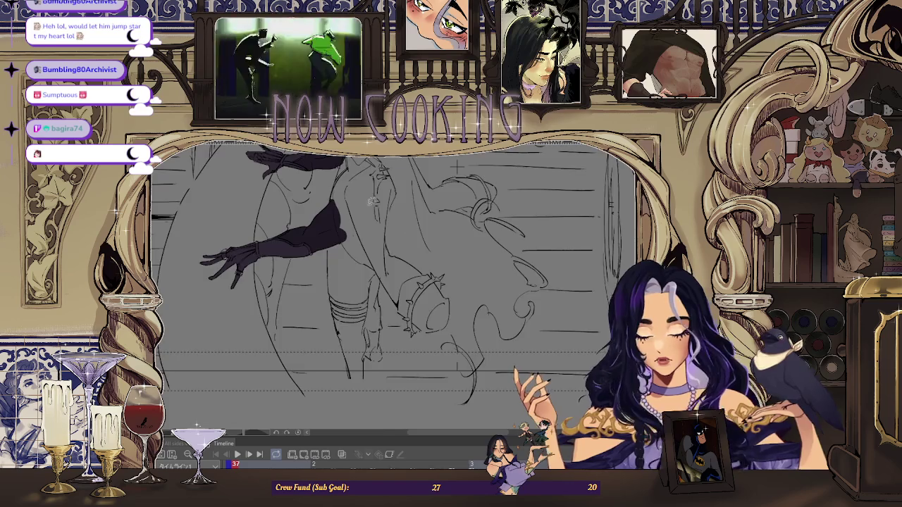
scroll(458, 168, "up", 3)
scroll(286, 300, "up", 2)
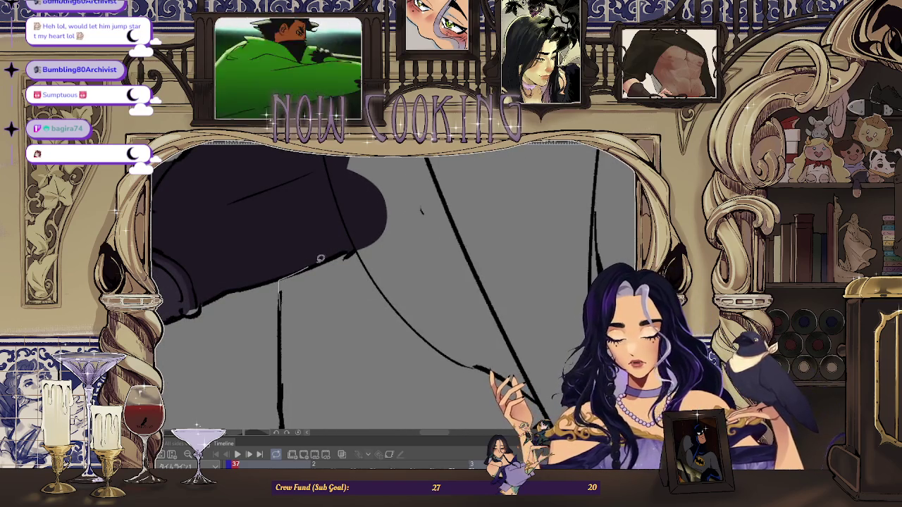
left_click_drag(375, 240, 346, 229)
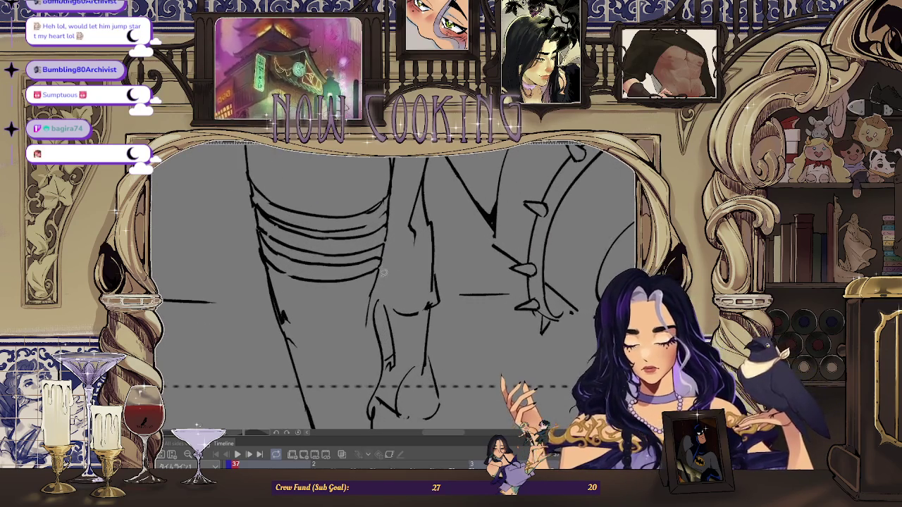
Lasso-fill the trouser legs and foot areas dark purple.
left_click_drag(390, 243, 376, 304)
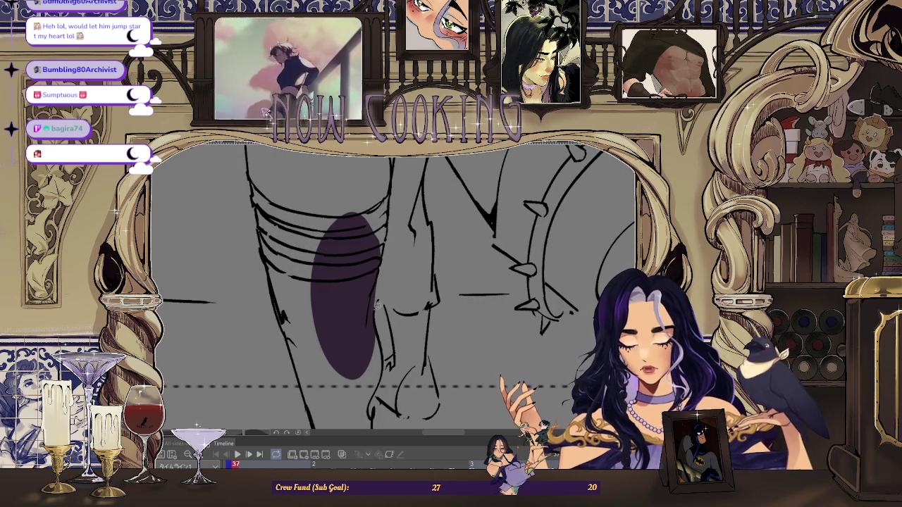
left_click_drag(418, 280, 380, 310)
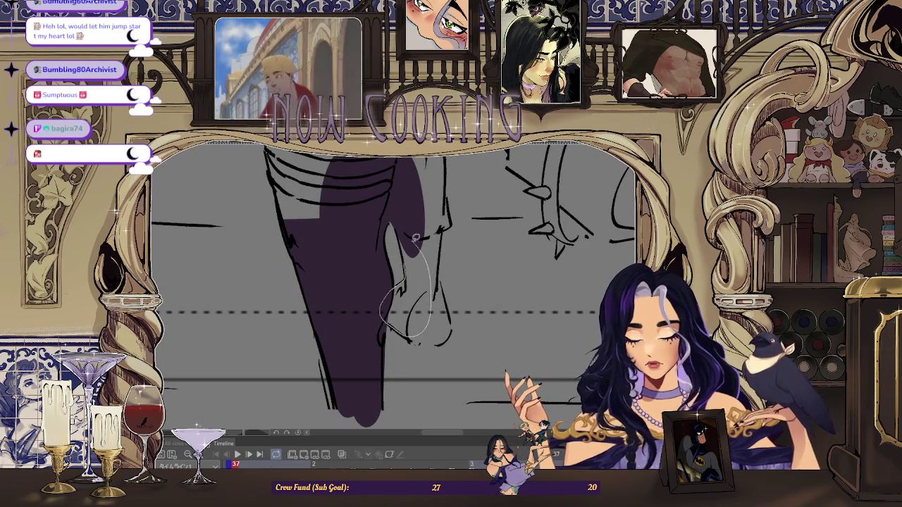
left_click_drag(418, 242, 413, 232)
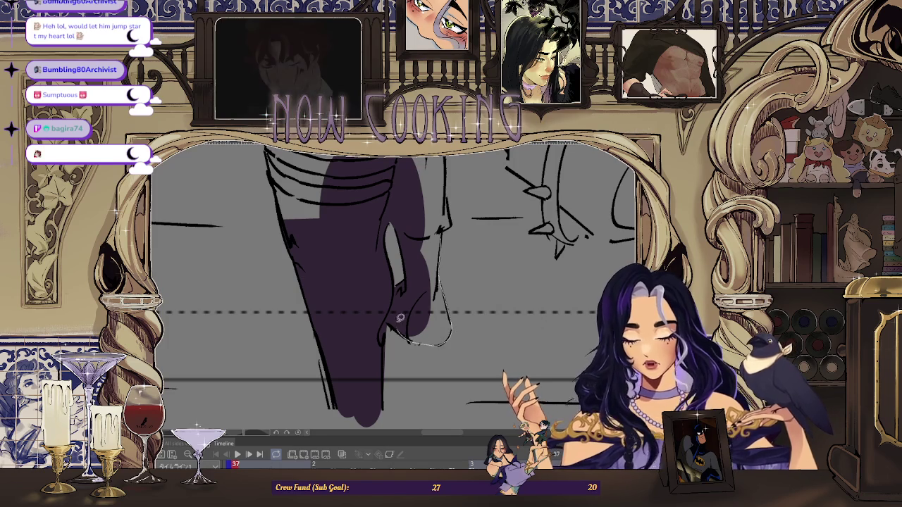
left_click_drag(399, 324, 394, 330)
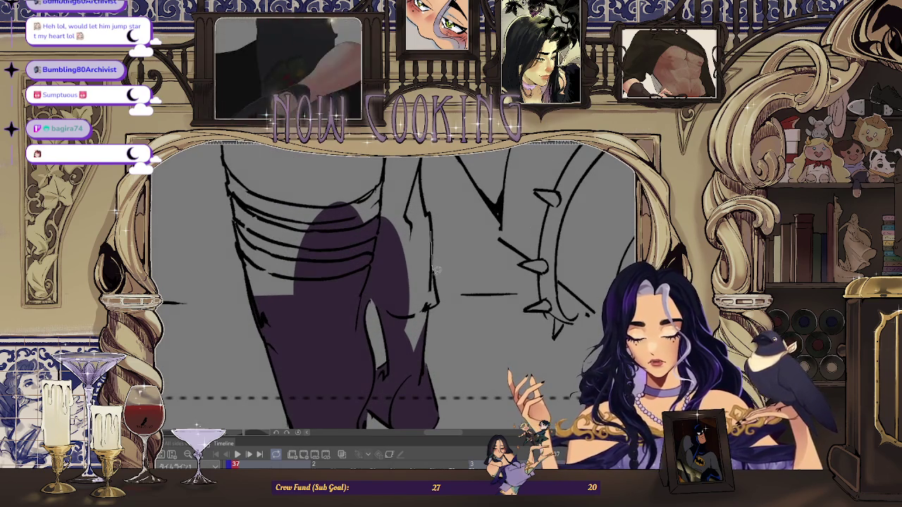
left_click_drag(432, 243, 429, 236)
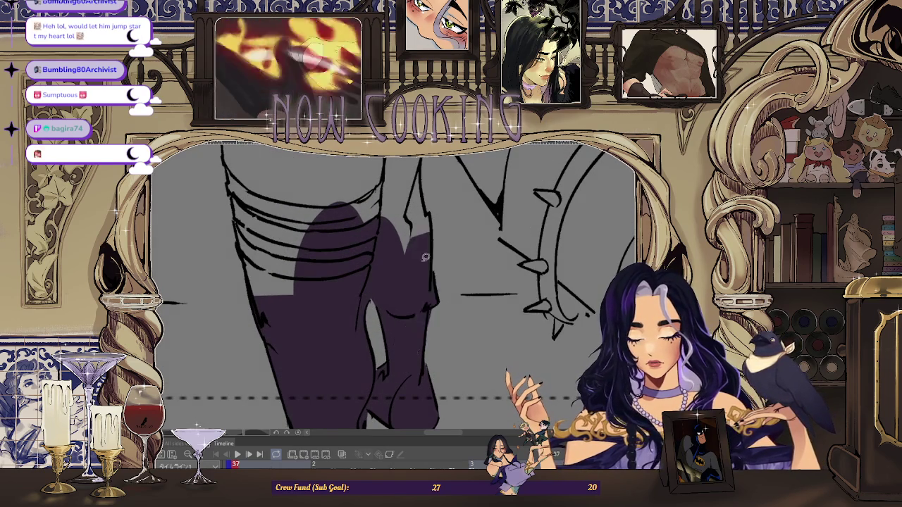
Lasso-fill the remaining thigh areas on frame 37 with dark purple.
scroll(428, 236, "down", 3)
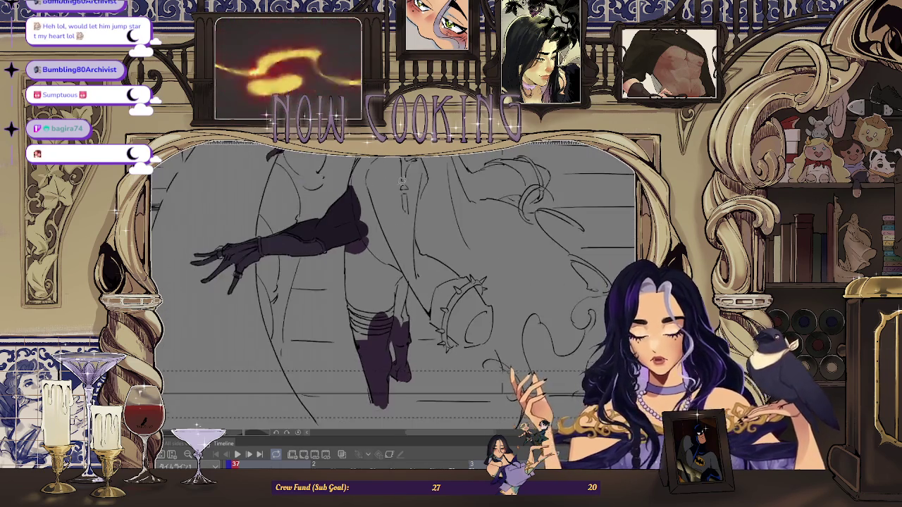
scroll(358, 244, "up", 3)
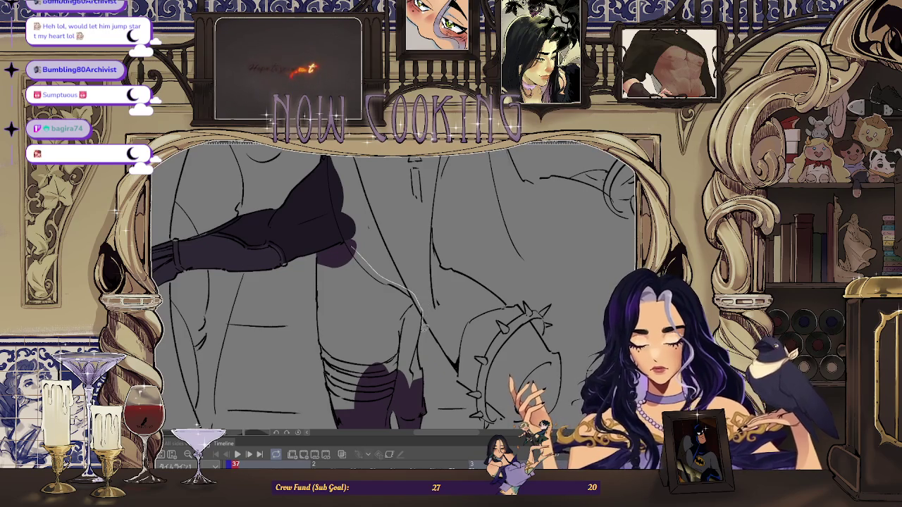
left_click_drag(343, 319, 355, 217)
scroll(328, 250, "up", 2)
scroll(318, 253, "up", 2)
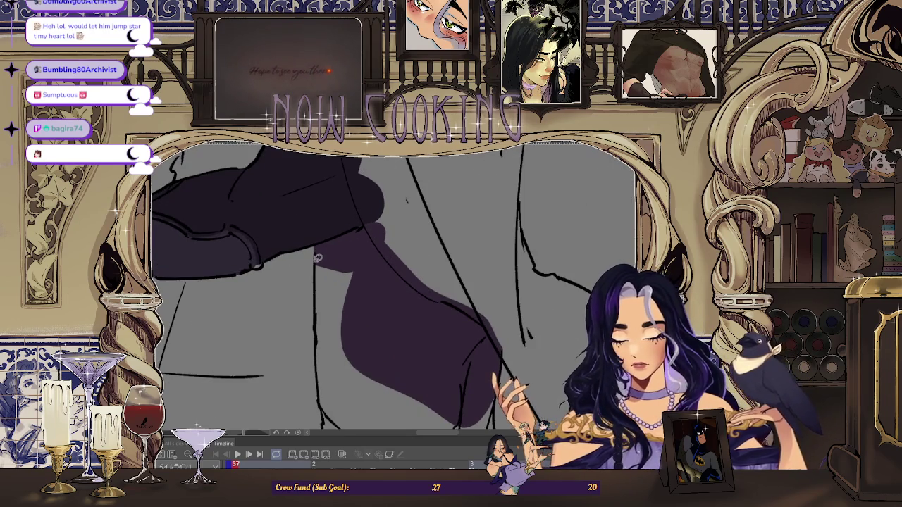
scroll(326, 355, "down", 2)
scroll(337, 252, "up", 1)
scroll(337, 252, "up", 1)
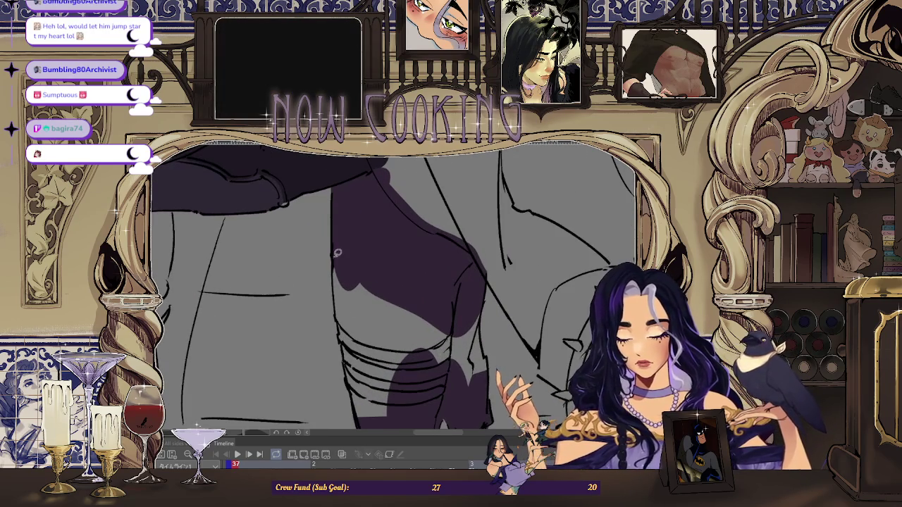
scroll(340, 316, "up", 1)
scroll(341, 261, "up", 1)
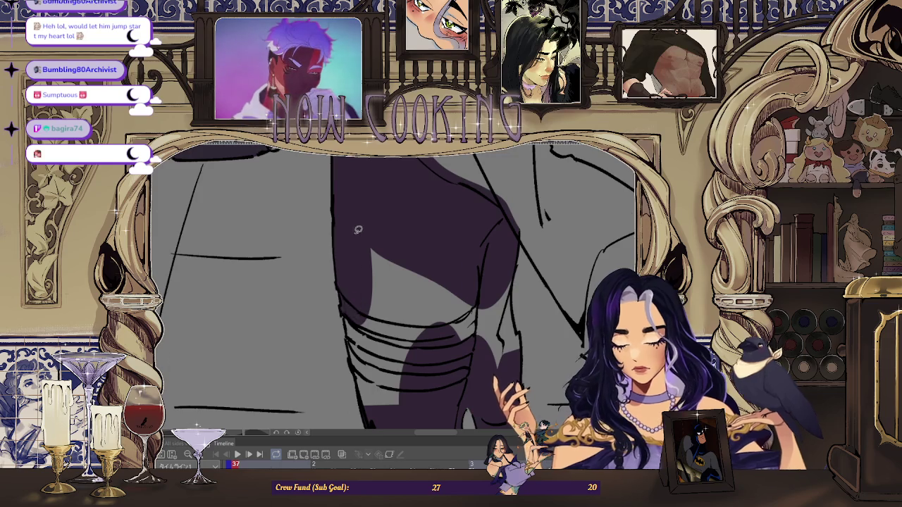
scroll(355, 230, "down", 2)
left_click_drag(384, 215, 373, 296)
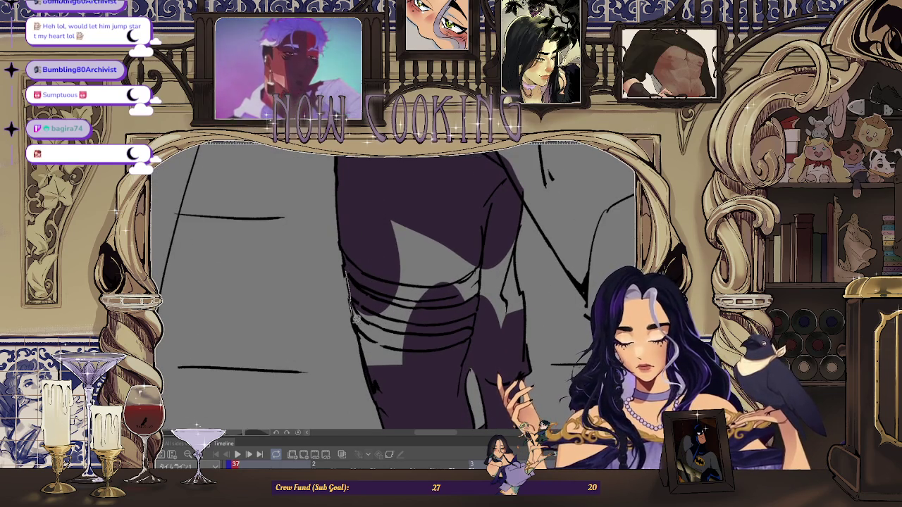
left_click_drag(434, 213, 431, 219)
scroll(525, 293, "up", 2)
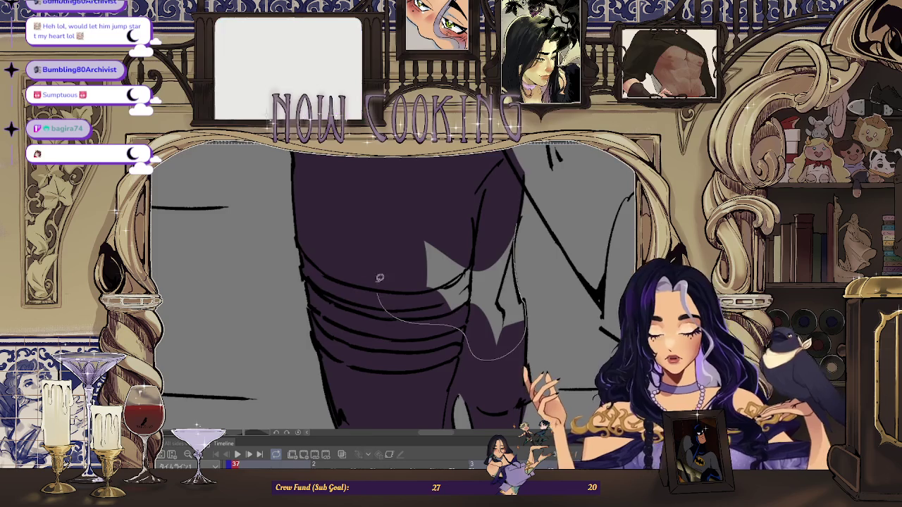
scroll(525, 293, "down", 2)
scroll(460, 287, "down", 2)
Move to frame 39 and lasso-fill the glove dark purple.
key("Right")
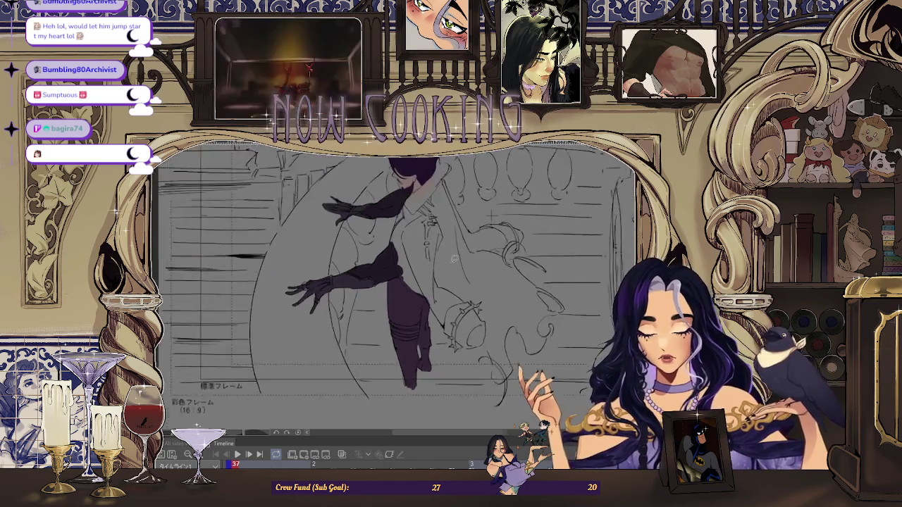
key("Right")
key("Right")
scroll(456, 244, "up", 1)
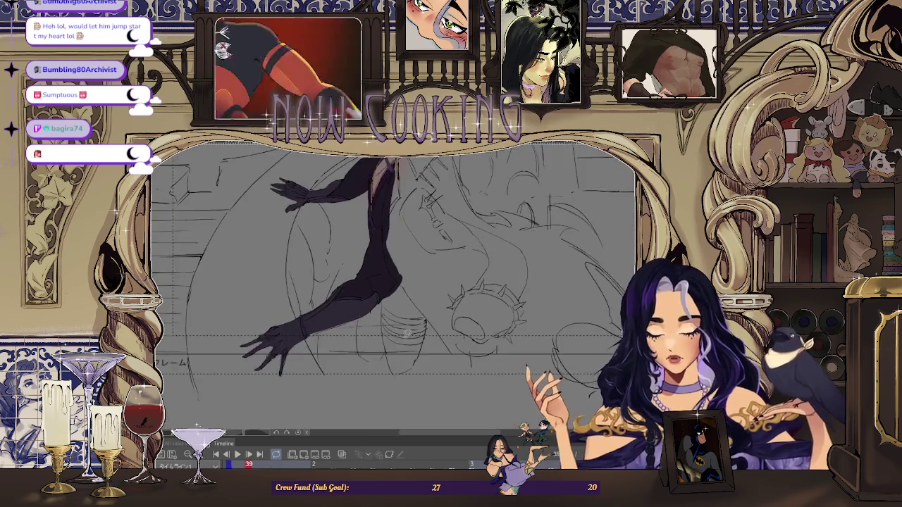
scroll(408, 268, "up", 1)
scroll(353, 292, "up", 1)
scroll(354, 292, "up", 1)
scroll(346, 296, "up", 1)
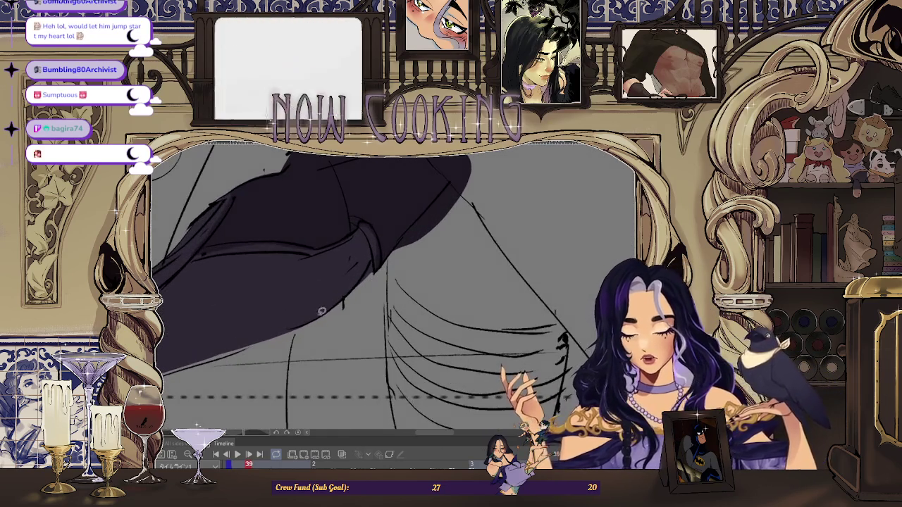
scroll(325, 310, "up", 1)
scroll(297, 338, "up", 1)
mouse_move(277, 333)
left_mouse_down()
mouse_move(344, 295)
mouse_move(285, 328)
left_mouse_up()
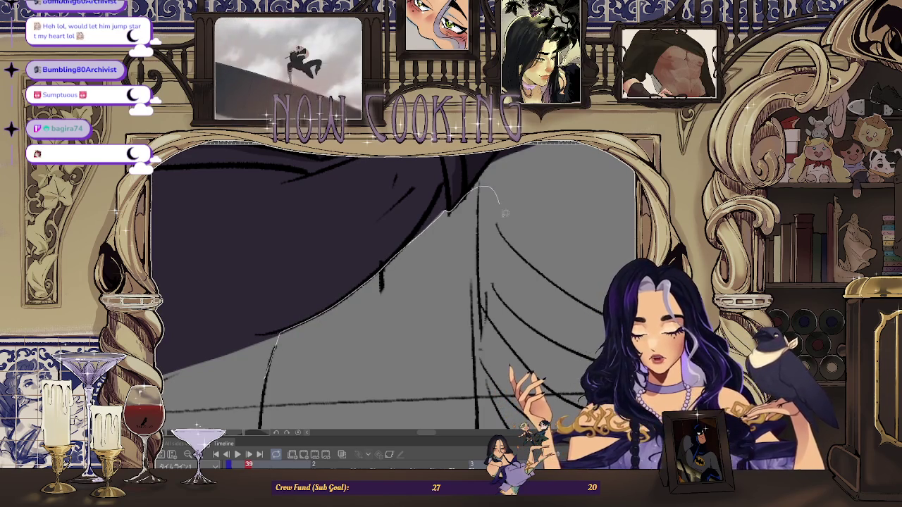
left_click_drag(307, 396, 308, 381)
Fill the cuff, the gap joining glove to cuff, and the area beside the glove purple.
scroll(310, 348, "up", 1)
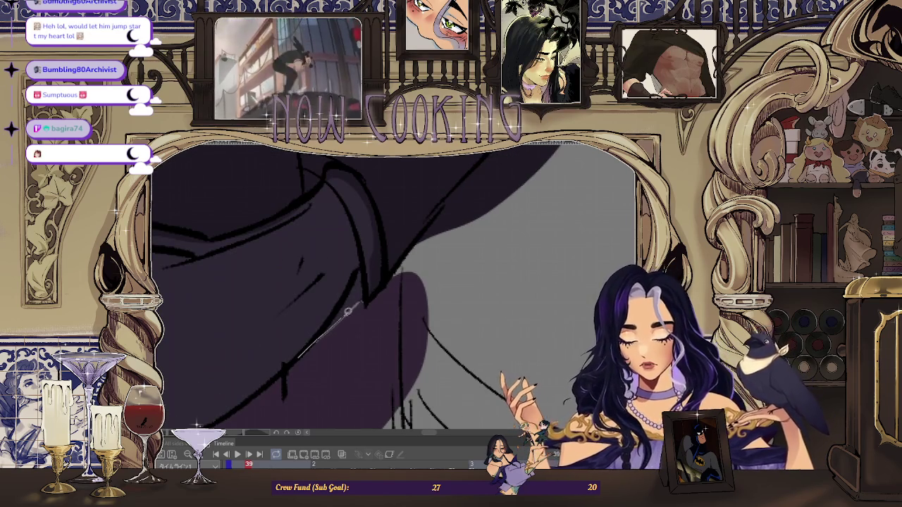
scroll(359, 299, "up", 2)
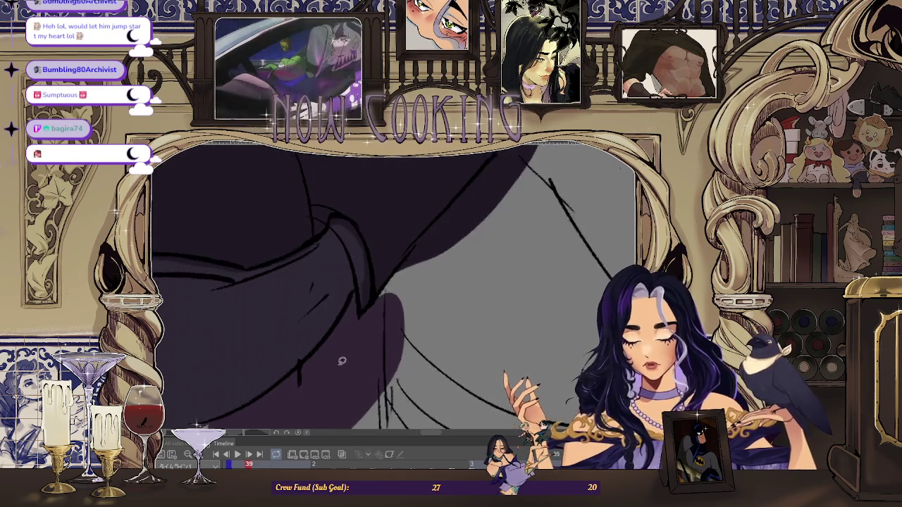
scroll(381, 291, "up", 1)
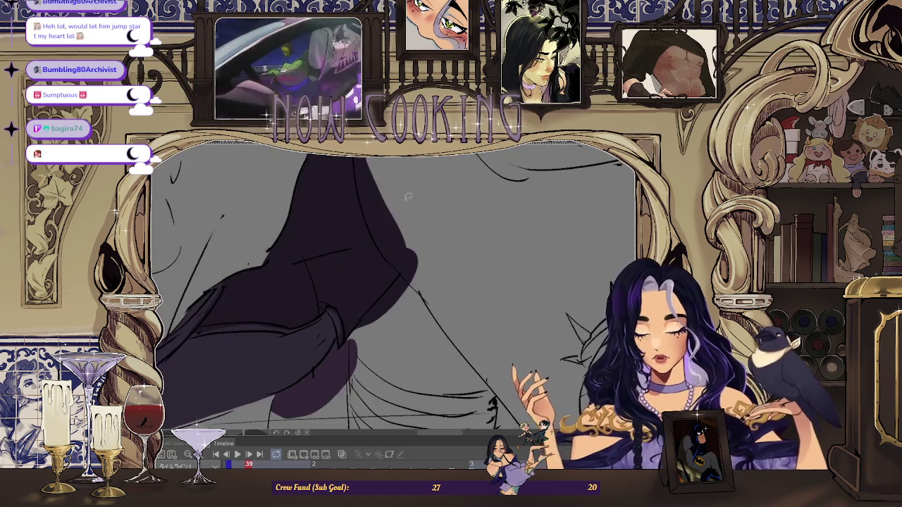
left_click_drag(381, 291, 316, 390)
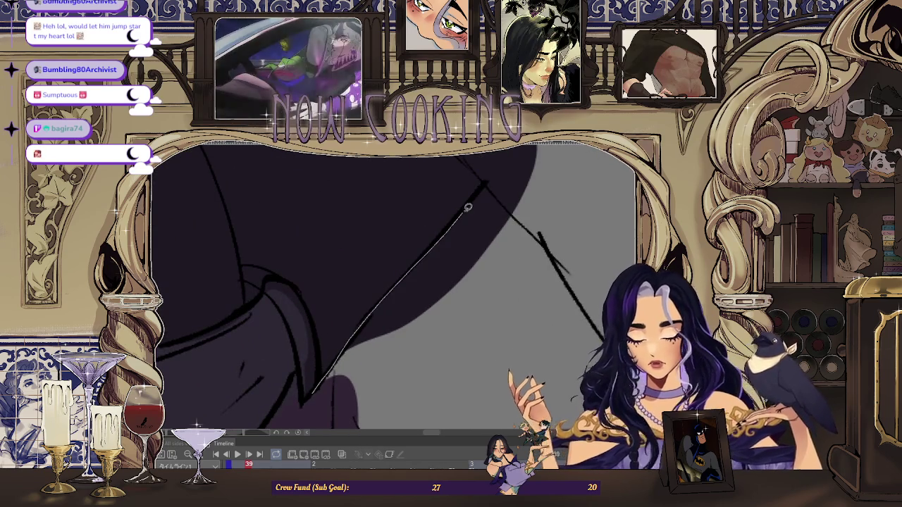
scroll(332, 326, "down", 1)
scroll(395, 282, "down", 2)
scroll(451, 231, "down", 1)
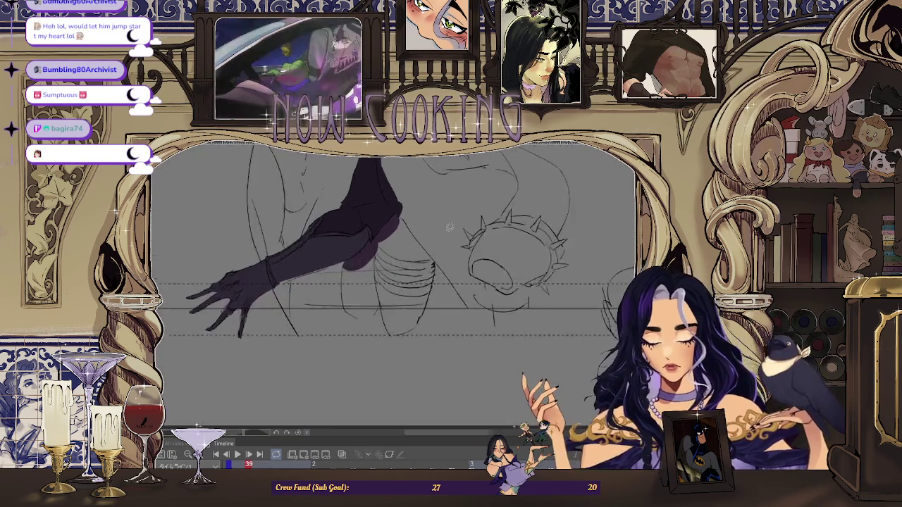
scroll(451, 232, "up", 2)
scroll(437, 257, "up", 1)
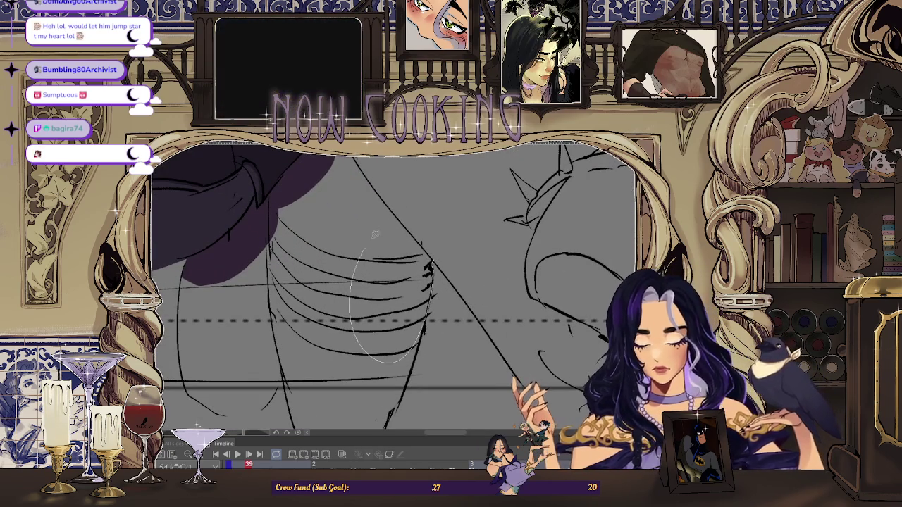
left_click_drag(438, 250, 420, 238)
scroll(419, 238, "down", 1)
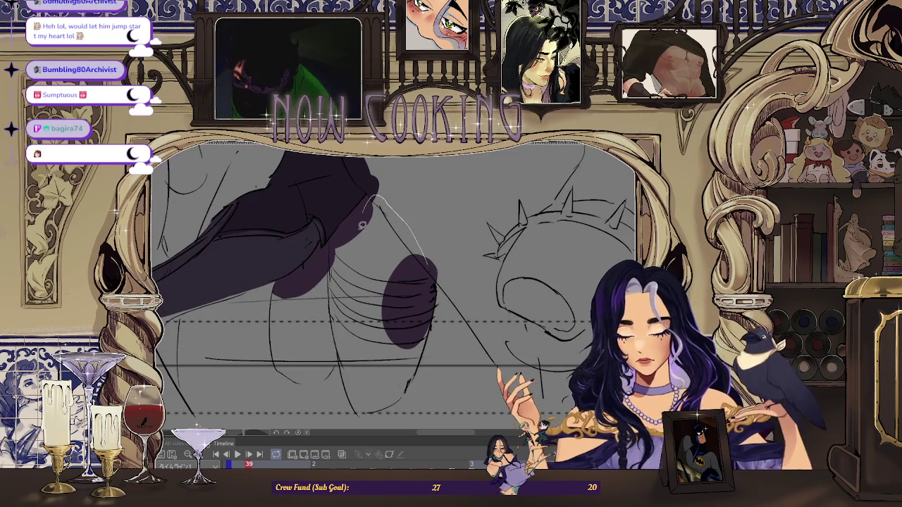
left_click_drag(364, 212, 374, 212)
scroll(373, 211, "up", 1)
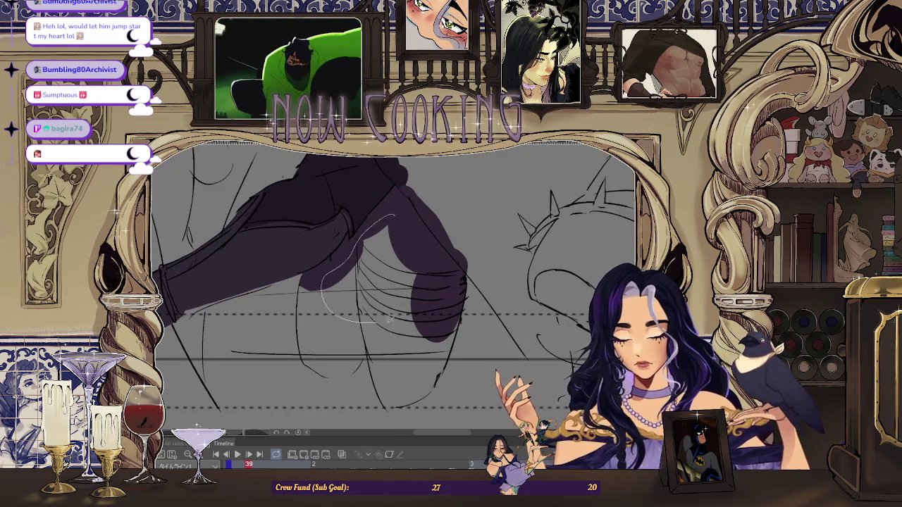
left_click_drag(377, 319, 384, 321)
Lasso-fill the trouser areas on frame 39 dark purple, then advance to frame 41.
scroll(338, 246, "up", 2)
scroll(334, 243, "up", 1)
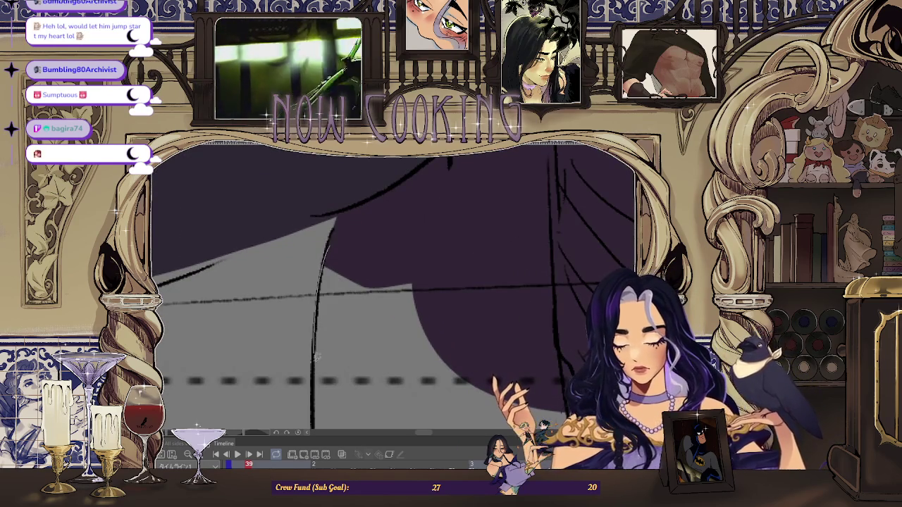
scroll(316, 341, "down", 1)
scroll(443, 252, "down", 2)
scroll(378, 231, "up", 2)
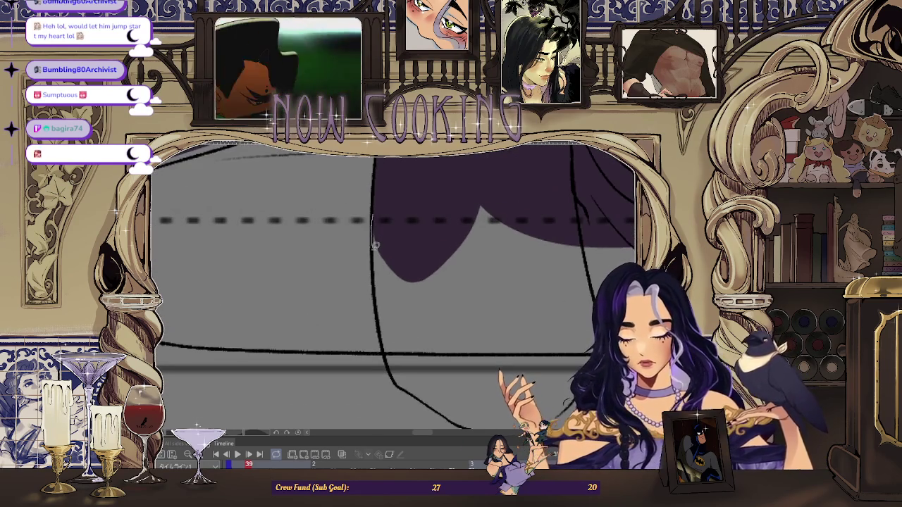
left_click_drag(389, 352, 484, 172)
scroll(484, 172, "down", 2)
scroll(312, 290, "up", 2)
scroll(313, 289, "up", 2)
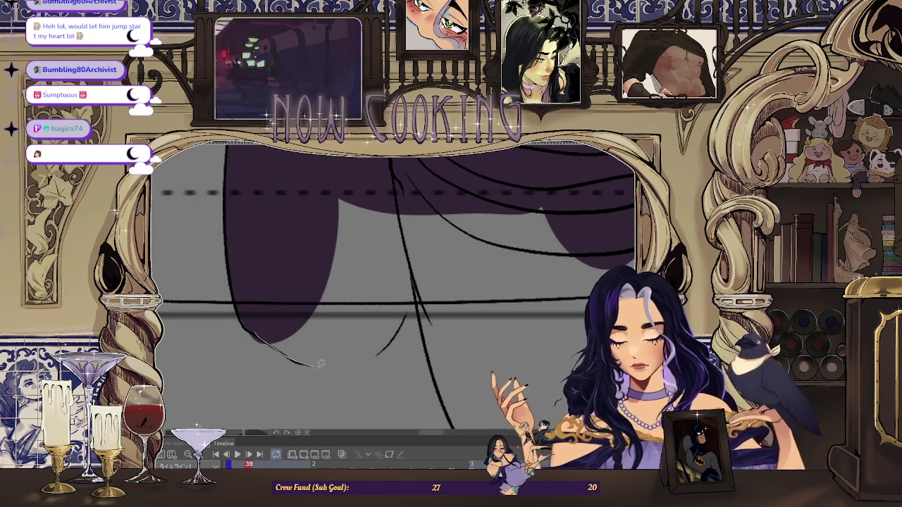
left_click_drag(372, 159, 287, 249)
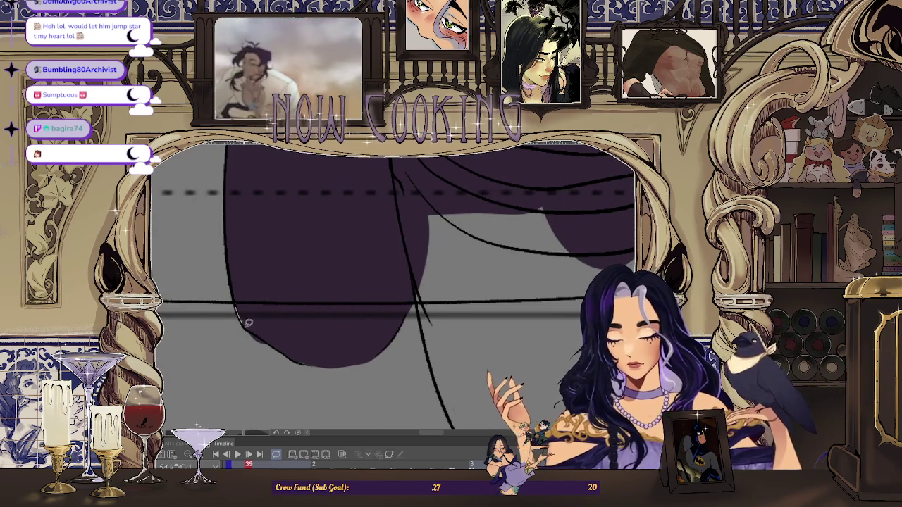
scroll(315, 300, "down", 2)
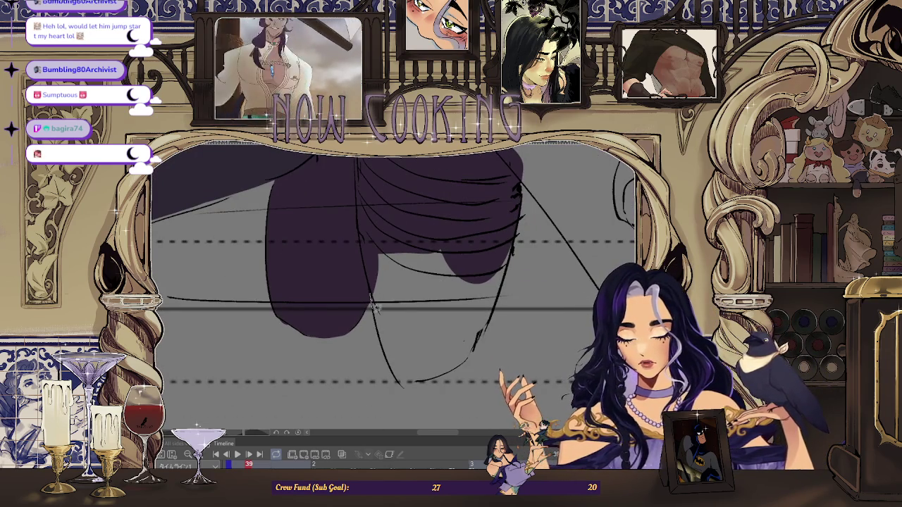
left_click_drag(477, 222, 478, 227)
scroll(470, 303, "down", 3)
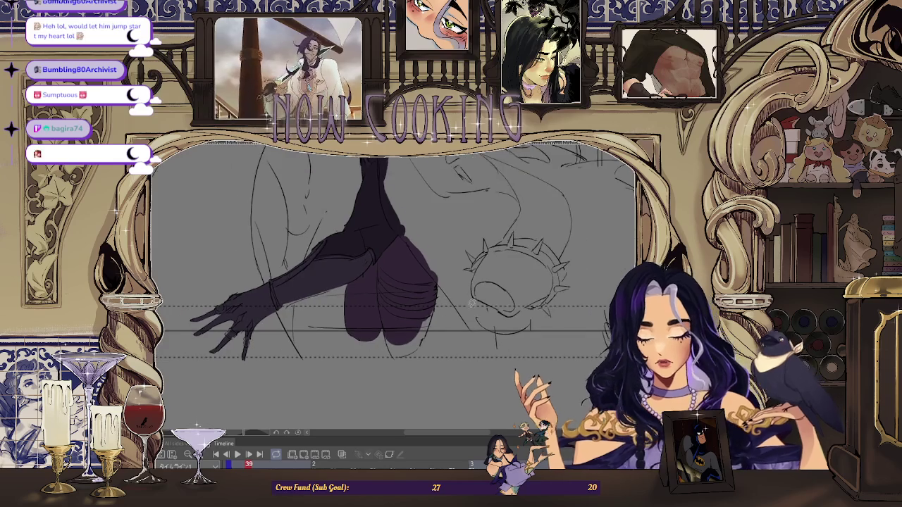
scroll(464, 320, "up", 2)
scroll(451, 296, "up", 2)
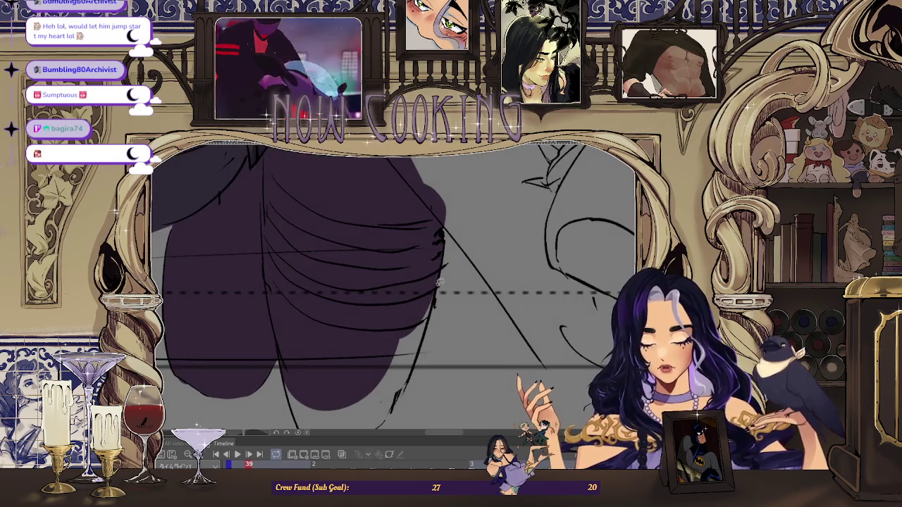
left_click_drag(421, 356, 423, 353)
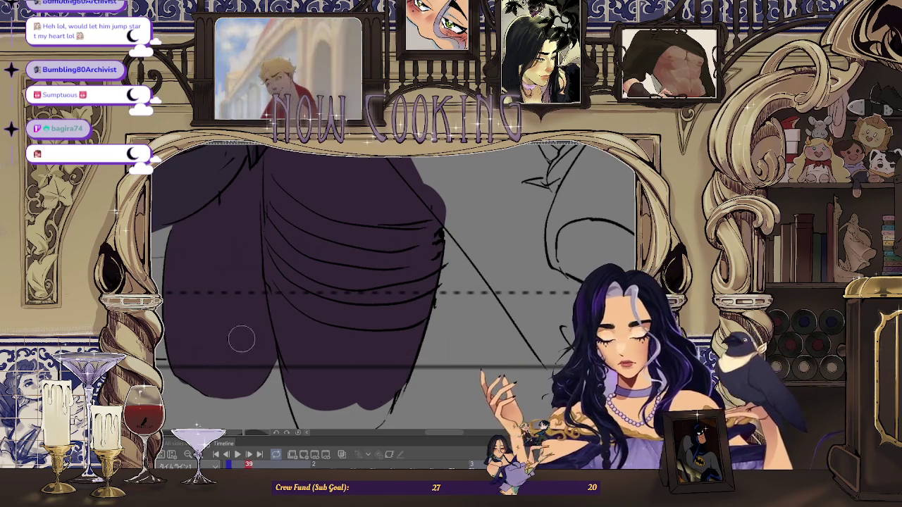
scroll(321, 254, "down", 5)
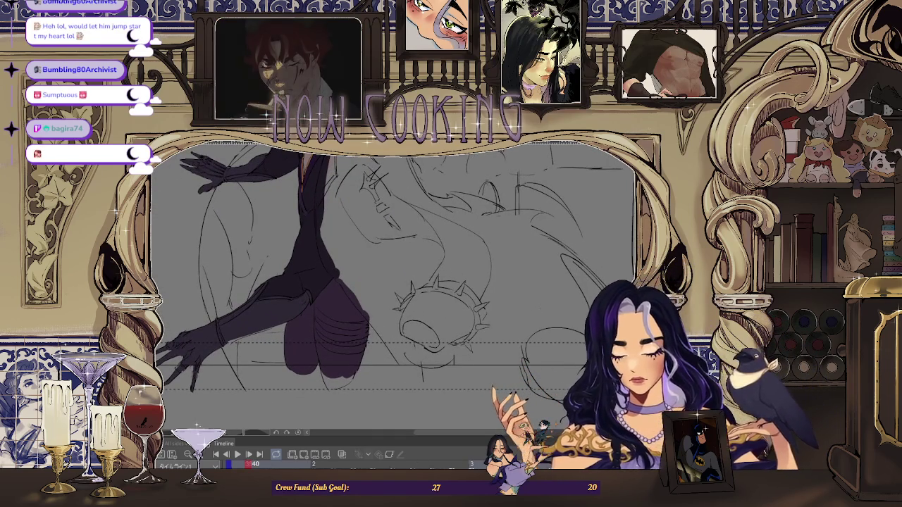
key("Right")
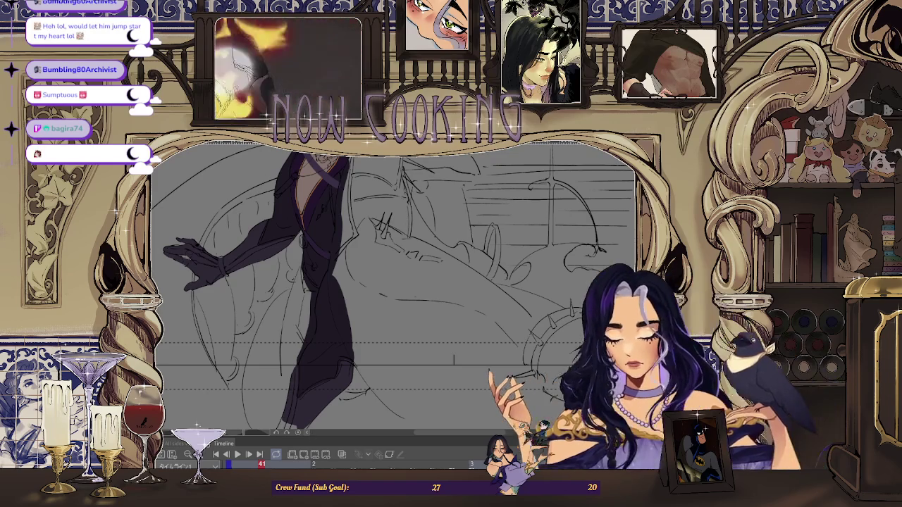
Zoom in on frame 41 and fill the first two grey trouser gaps dark purple.
scroll(303, 228, "up", 1)
scroll(303, 228, "up", 1)
scroll(303, 228, "up", 1)
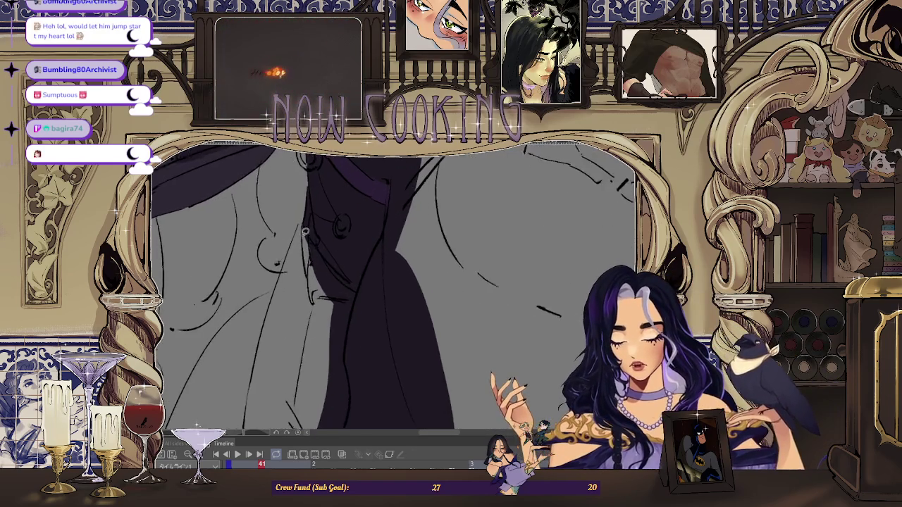
scroll(308, 237, "up", 1)
scroll(318, 208, "up", 1)
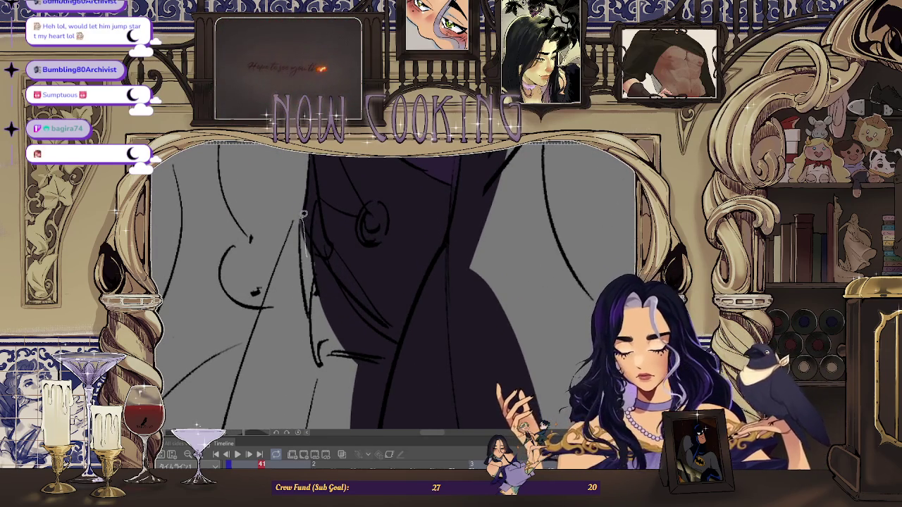
scroll(280, 266, "down", 1)
scroll(315, 235, "down", 1)
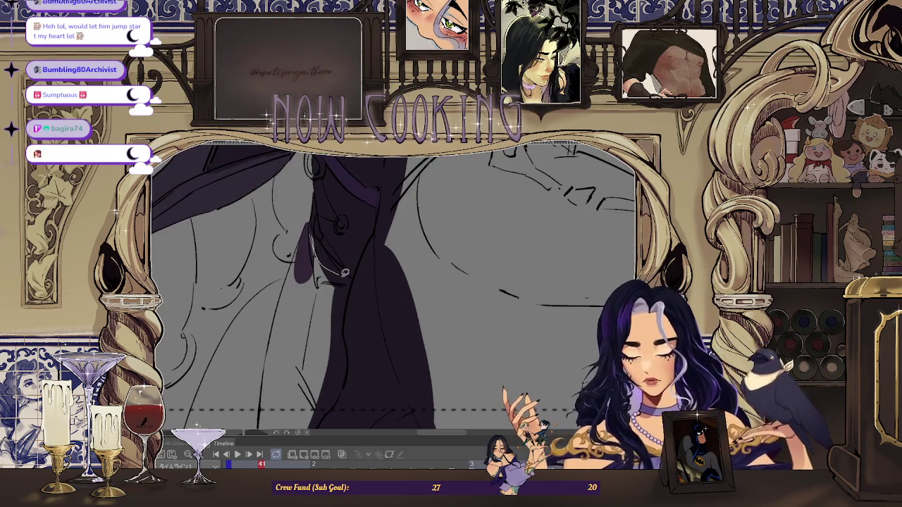
scroll(305, 237, "up", 2)
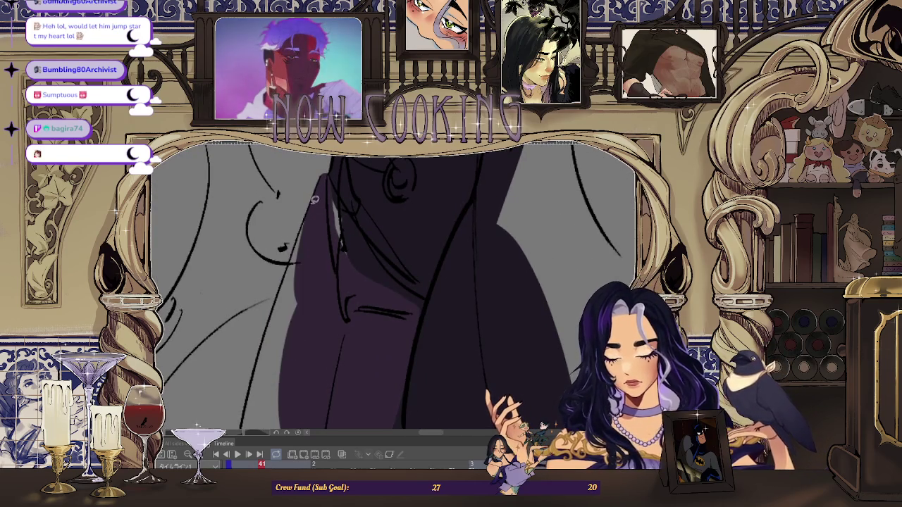
scroll(303, 297, "down", 1)
scroll(302, 298, "down", 1)
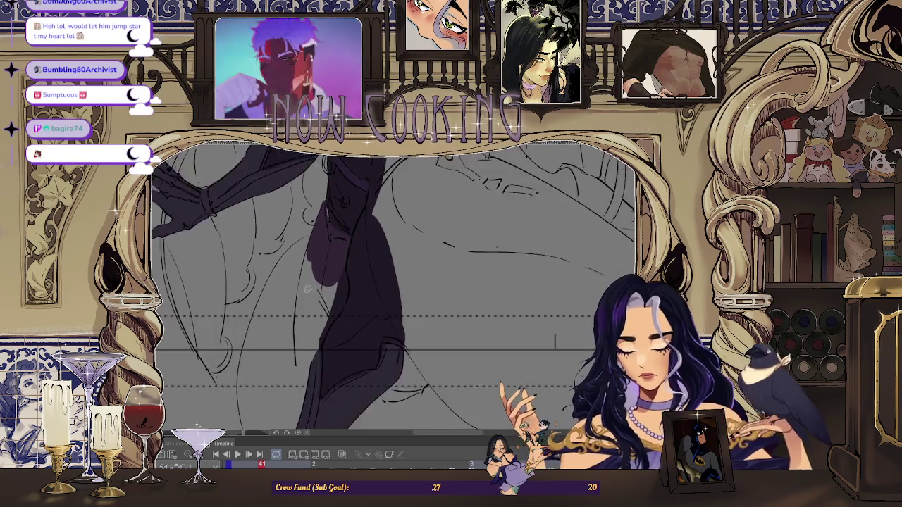
scroll(303, 299, "up", 2)
scroll(303, 211, "up", 1)
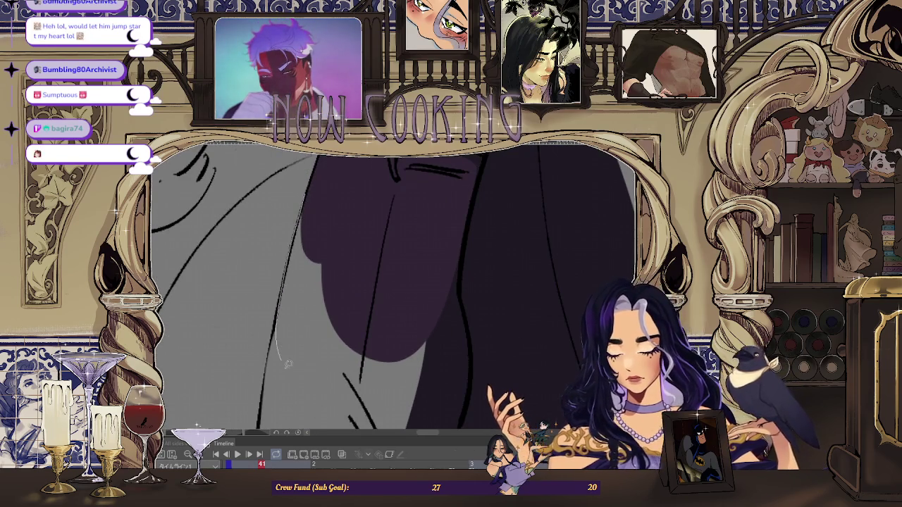
scroll(280, 348, "down", 1)
scroll(308, 243, "down", 1)
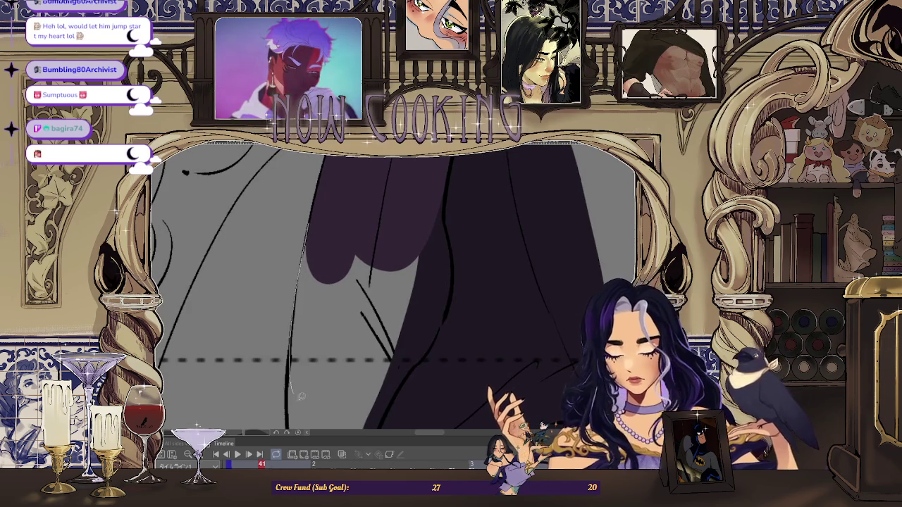
scroll(295, 381, "down", 1)
scroll(328, 236, "up", 2)
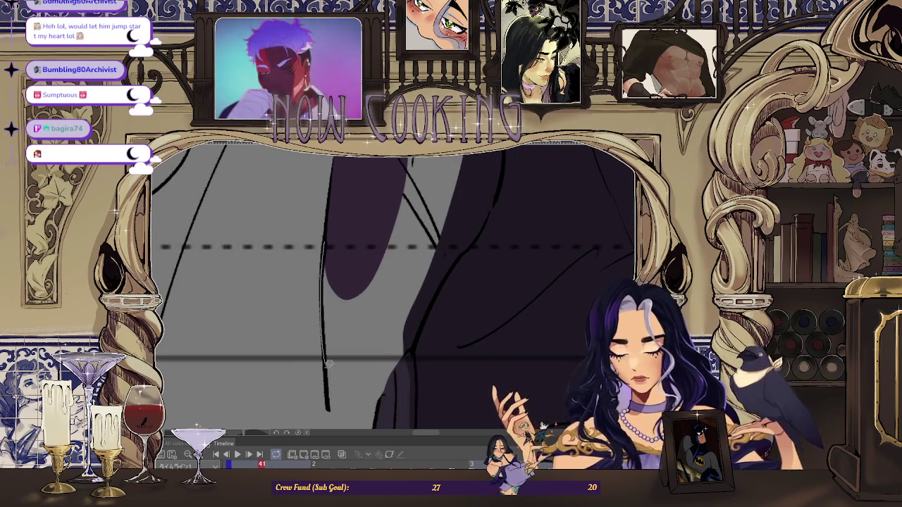
left_click_drag(380, 266, 381, 278)
scroll(422, 268, "down", 1)
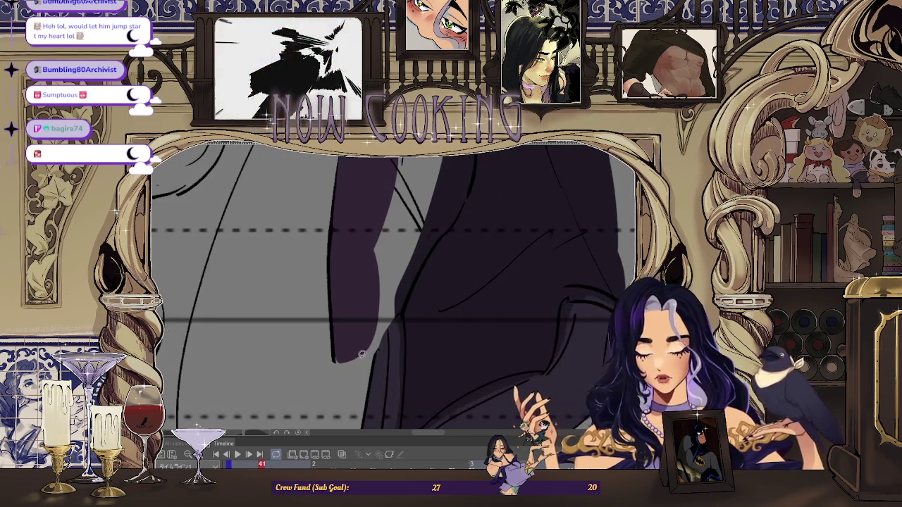
left_click_drag(375, 353, 398, 314)
left_click_drag(400, 229, 427, 230)
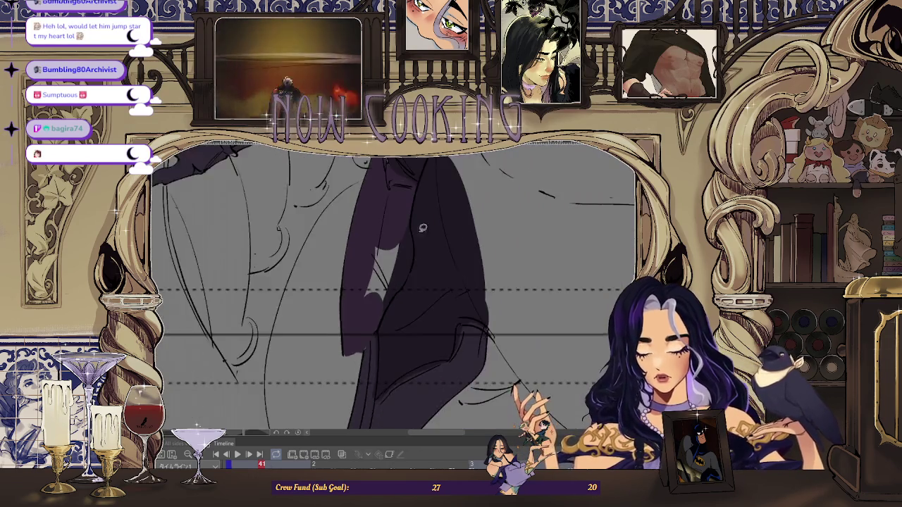
Fill the remaining grey patches inside the trousers dark purple.
scroll(419, 216, "up", 2)
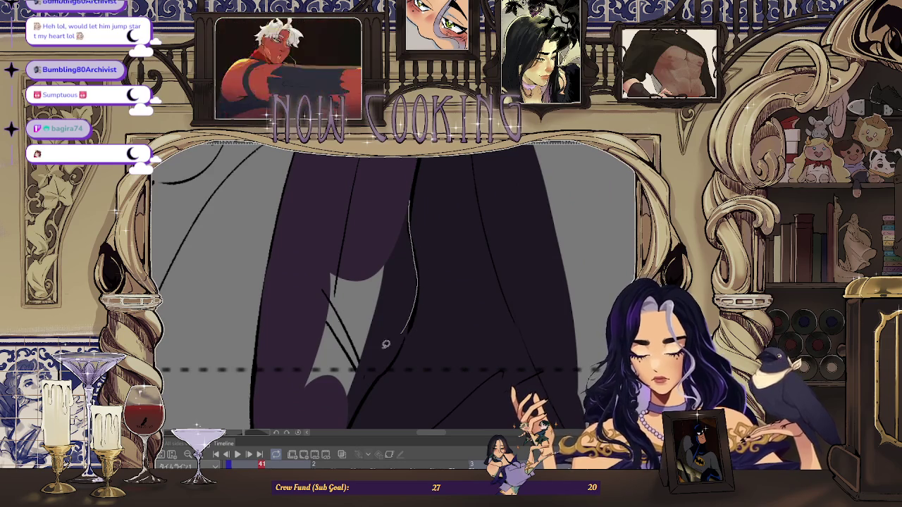
left_click_drag(401, 338, 416, 201)
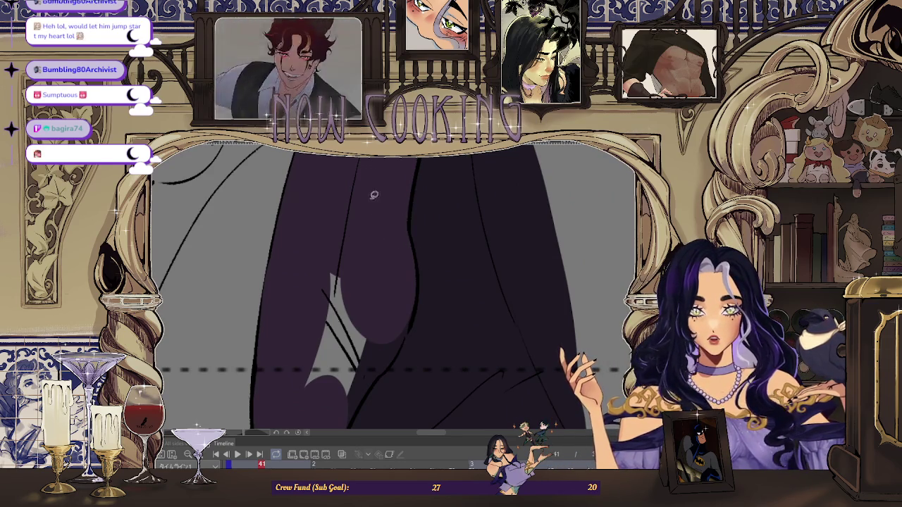
scroll(383, 275, "up", 1)
scroll(410, 286, "up", 1)
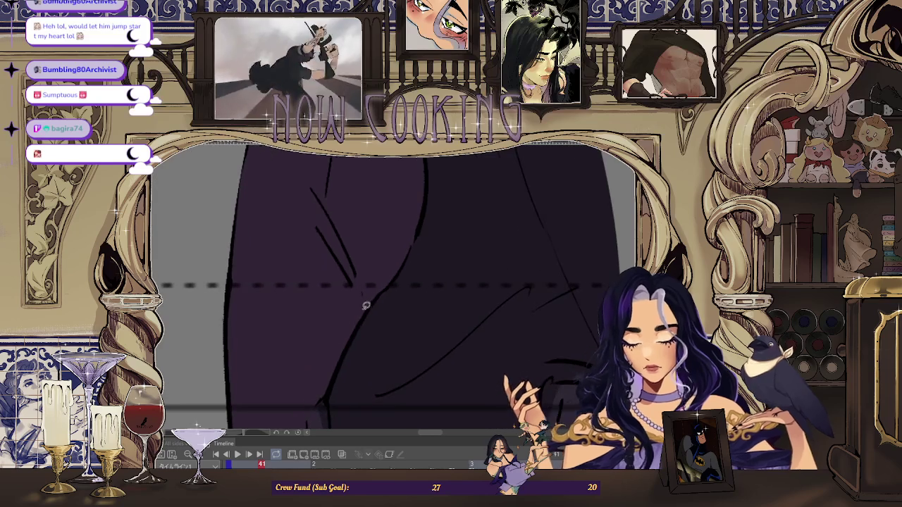
left_click_drag(365, 306, 356, 282)
scroll(356, 282, "down", 2)
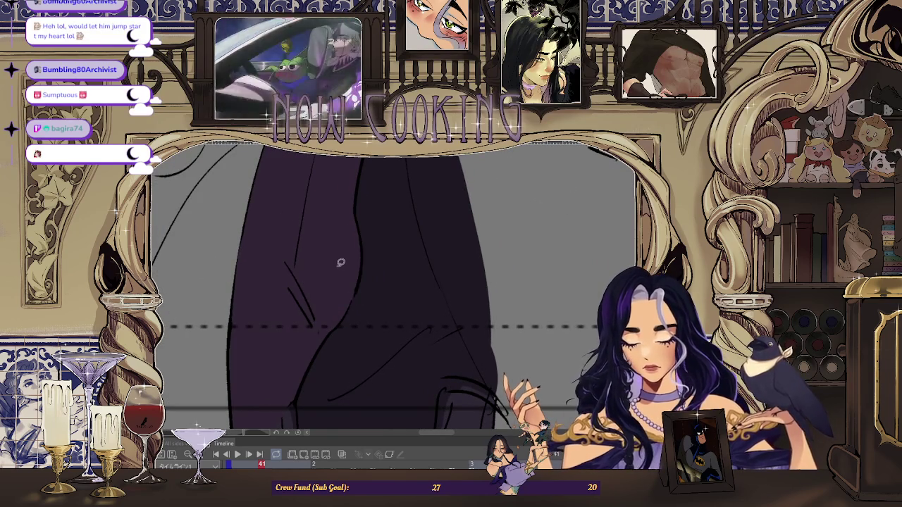
scroll(338, 263, "down", 2)
scroll(381, 308, "down", 1)
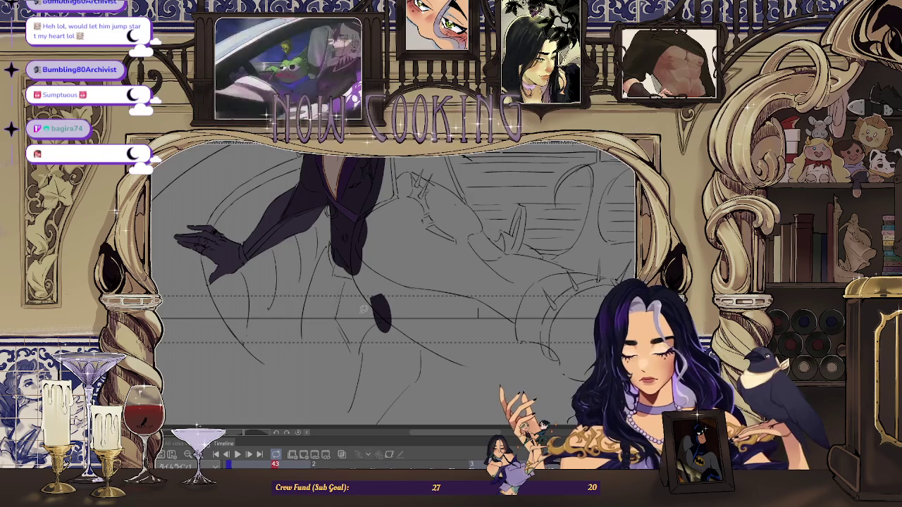
Fill the area below the collar and another clothing section dark purple.
scroll(341, 257, "up", 2)
scroll(332, 246, "up", 2)
left_click_drag(337, 289, 305, 223)
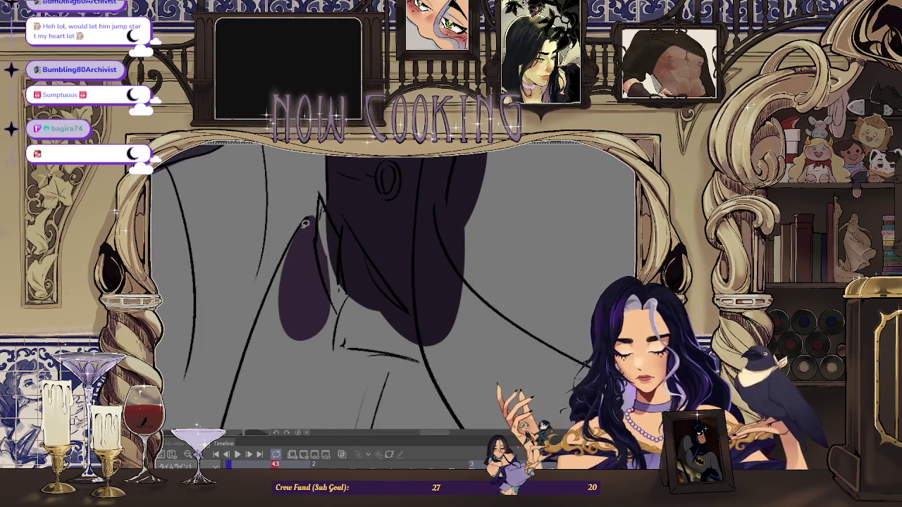
left_click_drag(288, 361, 287, 374)
scroll(296, 317, "down", 2)
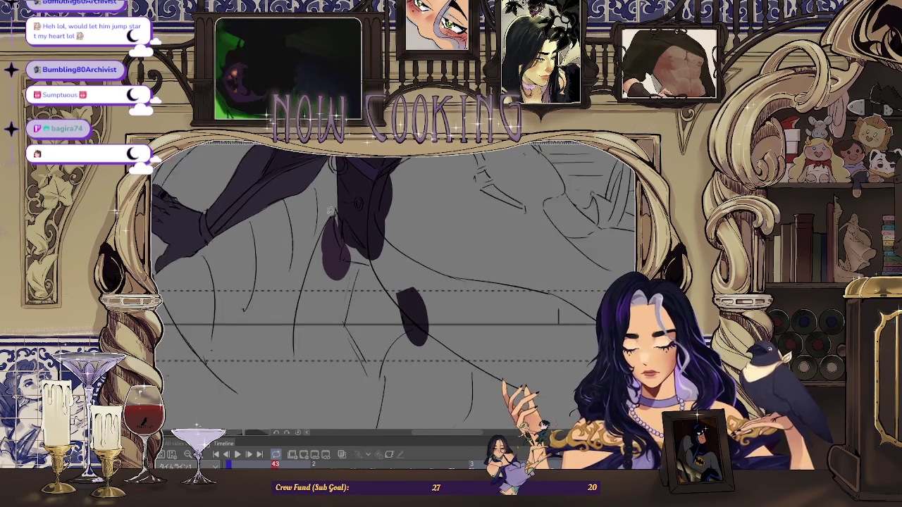
scroll(335, 212, "up", 3)
scroll(303, 412, "down", 3)
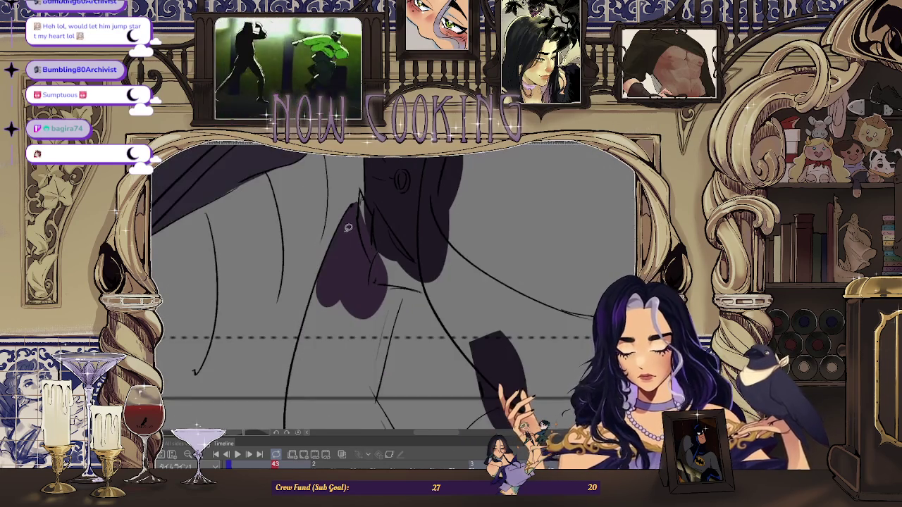
scroll(347, 246, "up", 2)
scroll(334, 242, "up", 2)
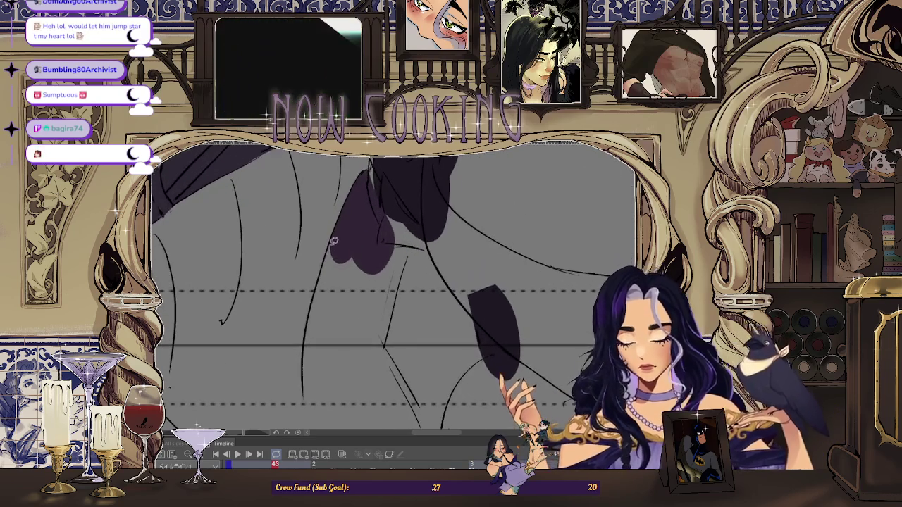
Fill a trouser section and extend the purple fill down the left leg.
left_click_drag(385, 244, 379, 258)
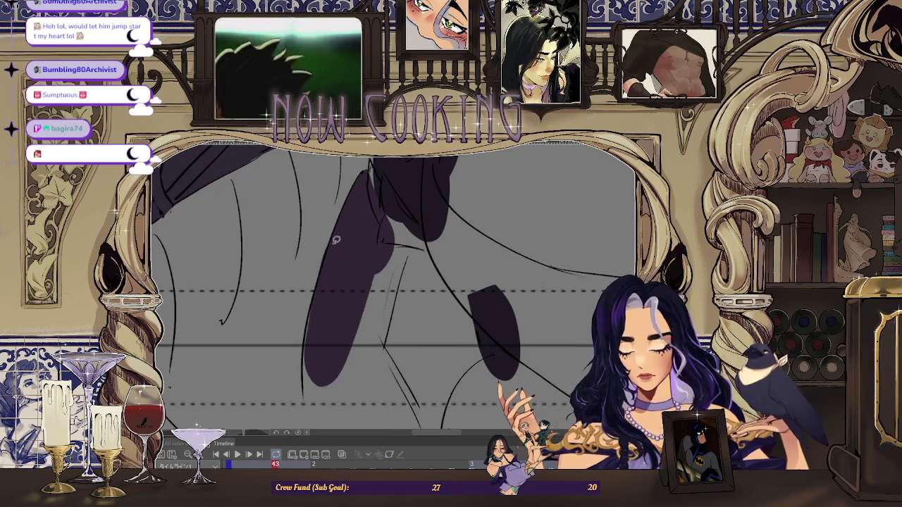
scroll(337, 240, "up", 2)
left_click_drag(313, 301, 350, 221)
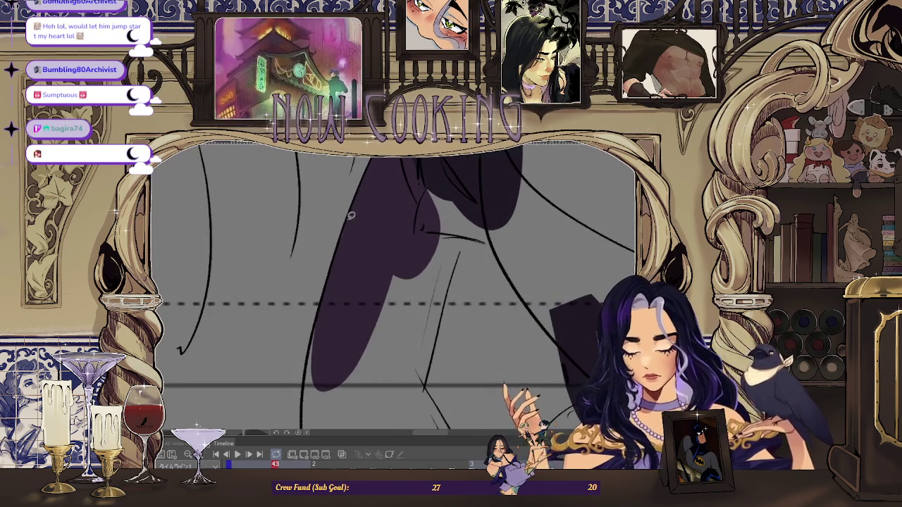
scroll(365, 219, "down", 2)
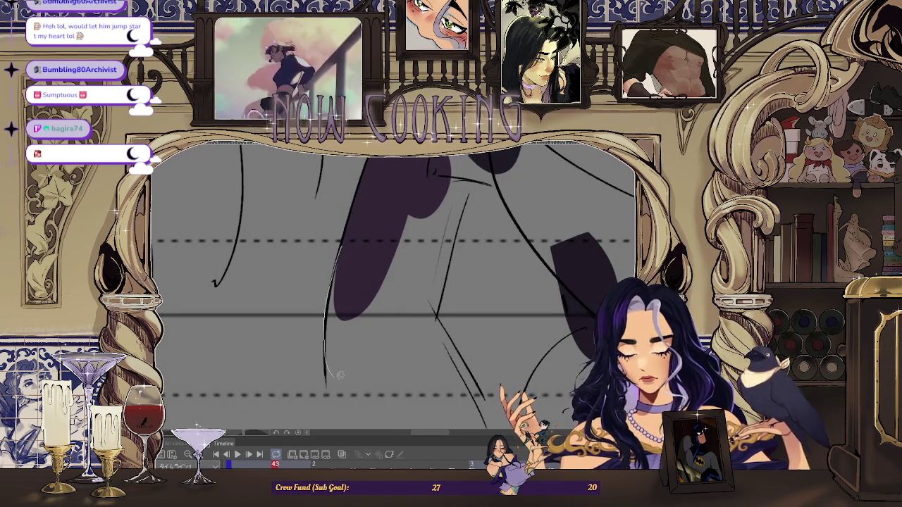
left_click_drag(334, 368, 346, 239)
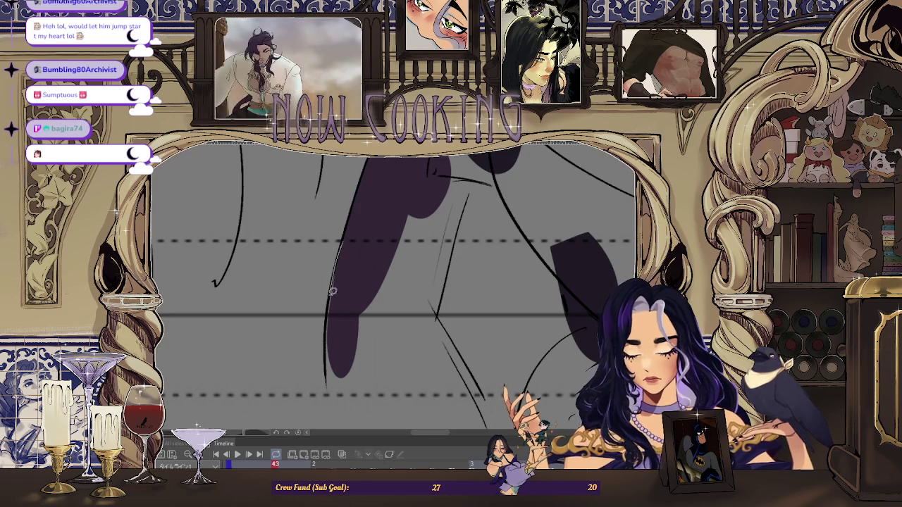
scroll(339, 285, "down", 3)
scroll(332, 278, "up", 2)
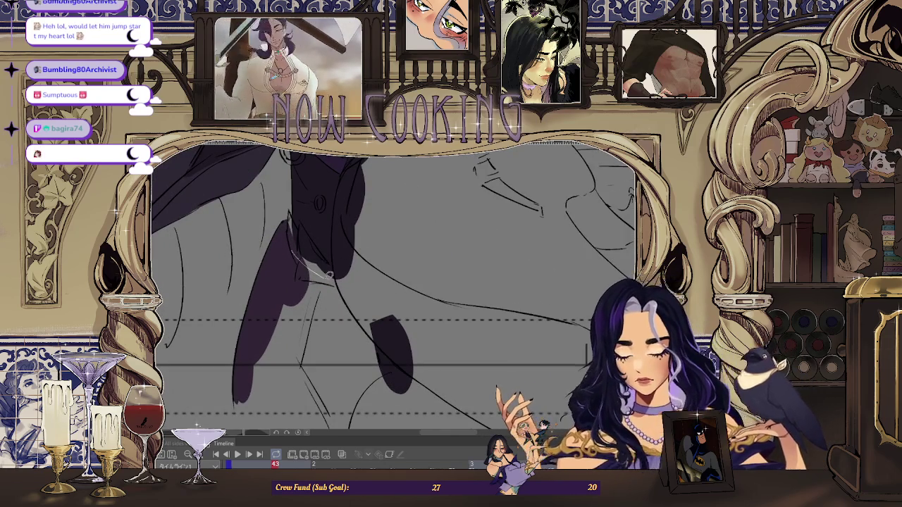
left_click_drag(296, 235, 297, 237)
scroll(348, 307, "up", 3)
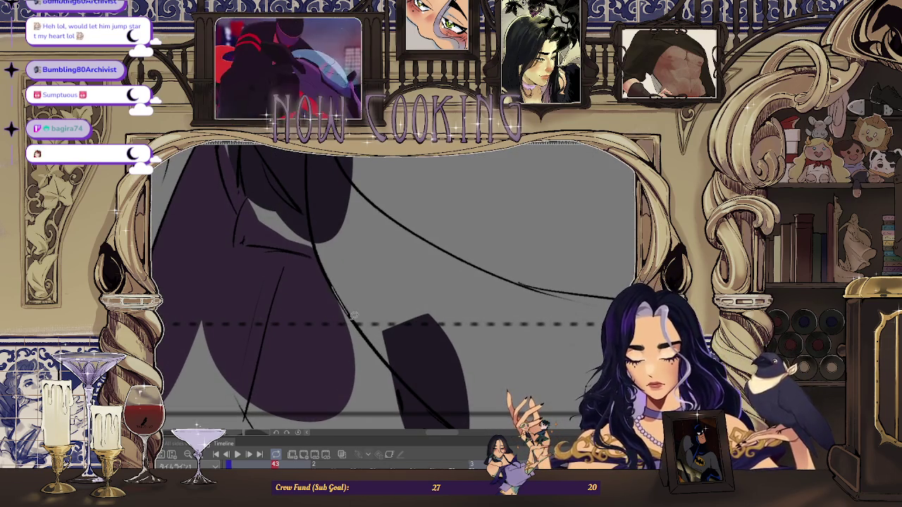
Fill the unfilled lower-leg area dark purple and zoom out to view the whole figure.
scroll(320, 294, "down", 3)
scroll(344, 277, "down", 2)
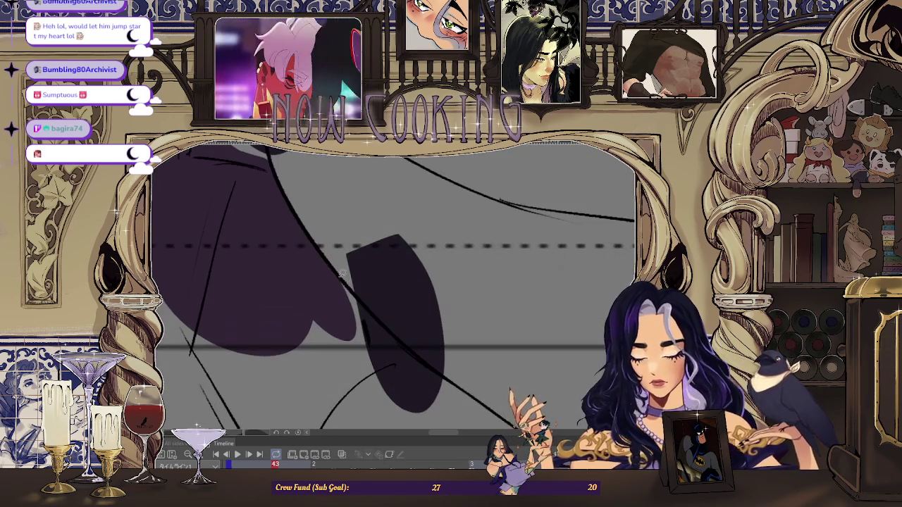
scroll(370, 375, "down", 3)
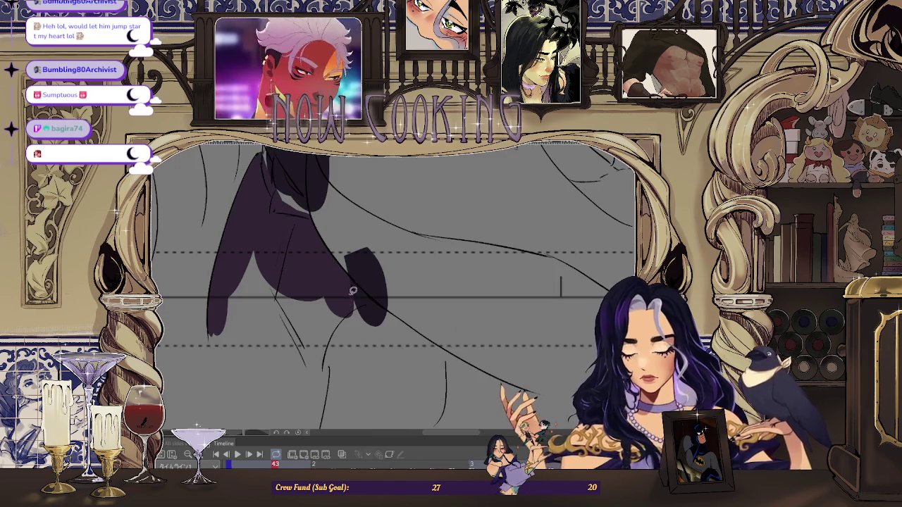
scroll(268, 366, "down", 5)
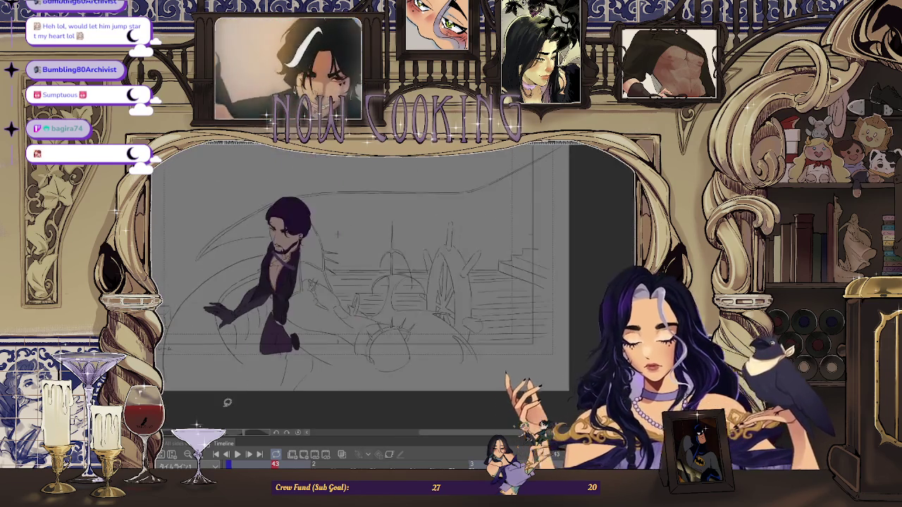
scroll(386, 277, "up", 5)
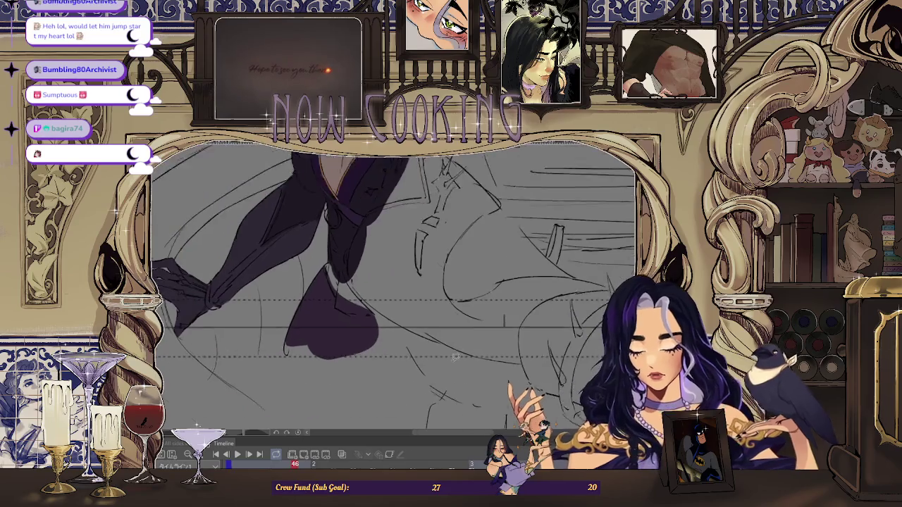
left_click_drag(430, 354, 261, 375)
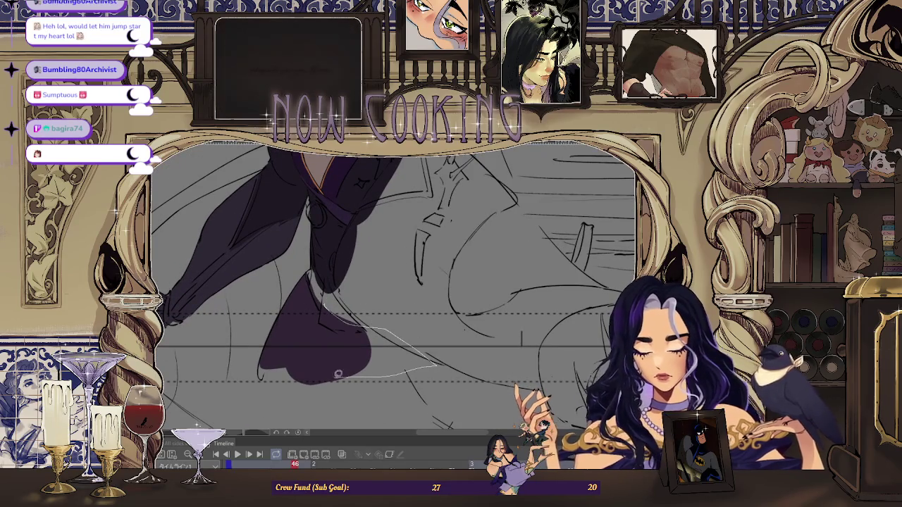
left_click_drag(288, 325, 312, 277)
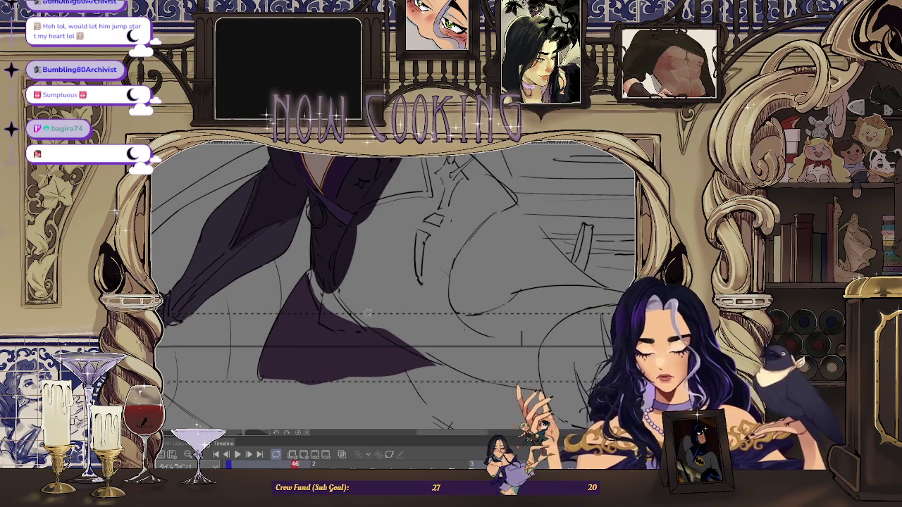
scroll(371, 287, "up", 1)
scroll(355, 360, "down", 2)
scroll(459, 303, "down", 2)
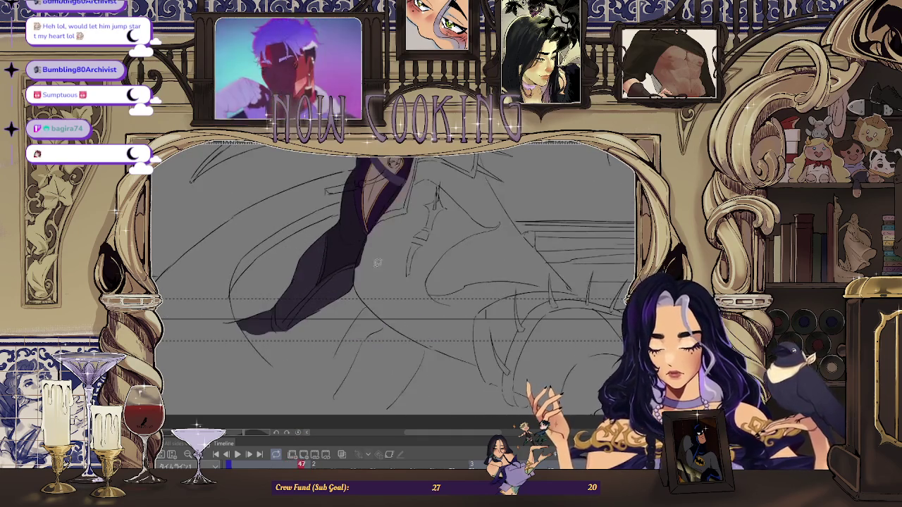
scroll(325, 343, "up", 2)
scroll(324, 342, "up", 2)
scroll(325, 343, "up", 1)
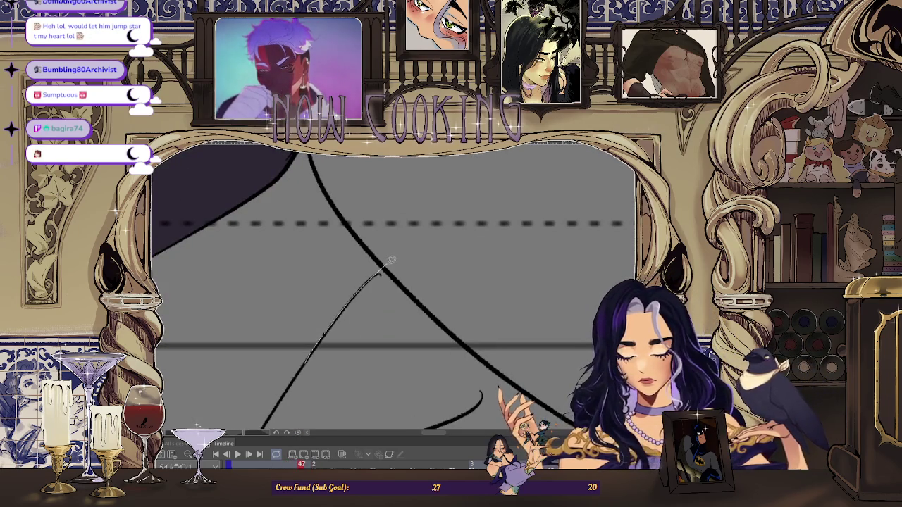
scroll(405, 289, "down", 3)
scroll(405, 290, "down", 2)
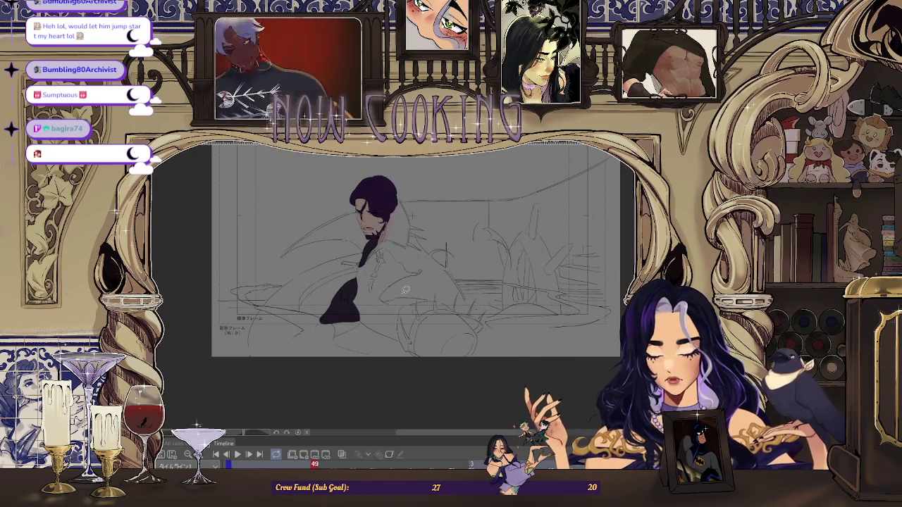
Step back two frames and glance at the finished reference illustration.
scroll(405, 290, "up", 2)
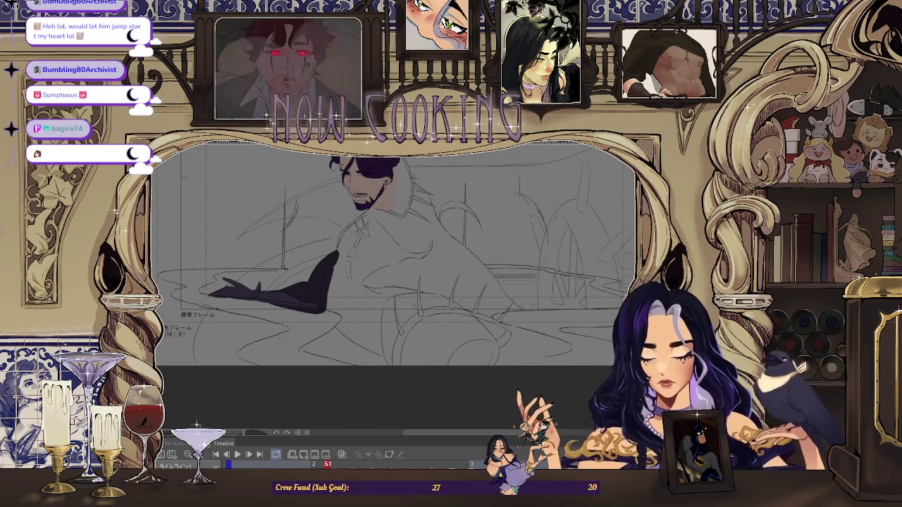
key("Left")
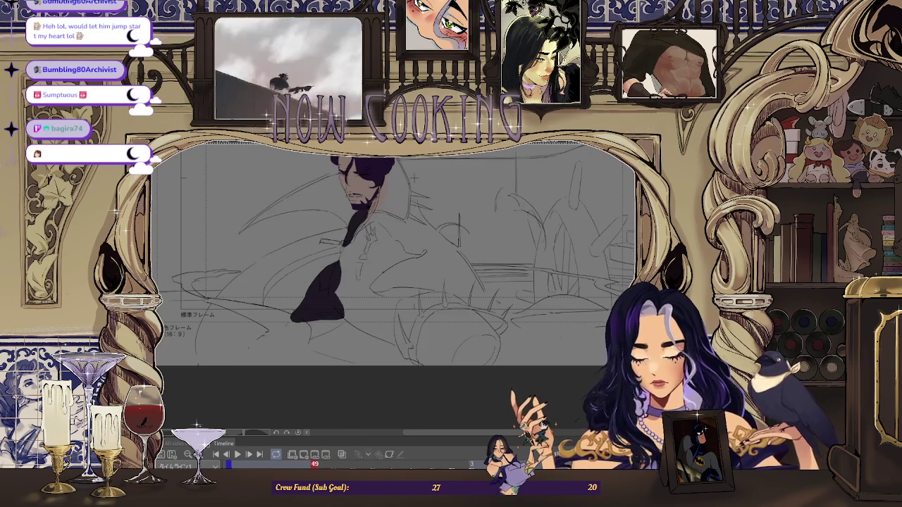
key("Left")
key("Left")
key("Left")
key("Left")
key("Left")
key("Left")
key("Left")
key("Left")
key("Left")
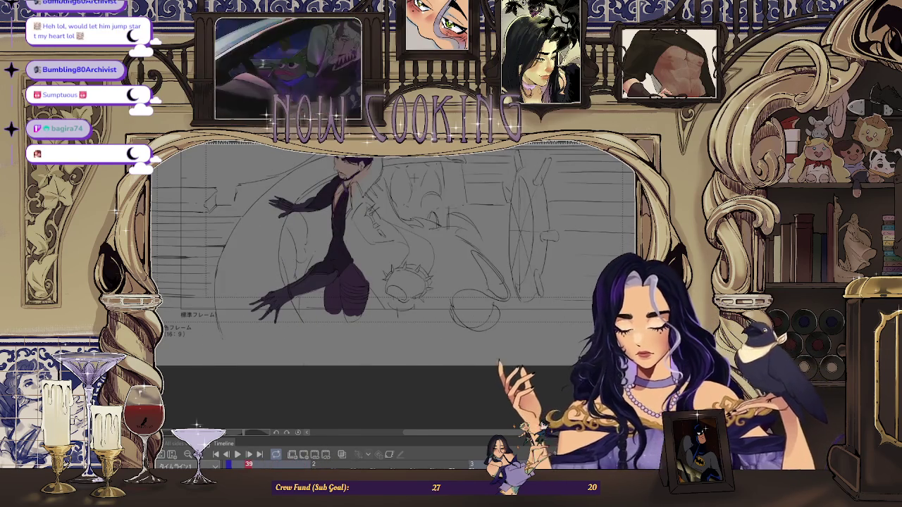
key("ctrl+Tab")
scroll(332, 275, "down", 3)
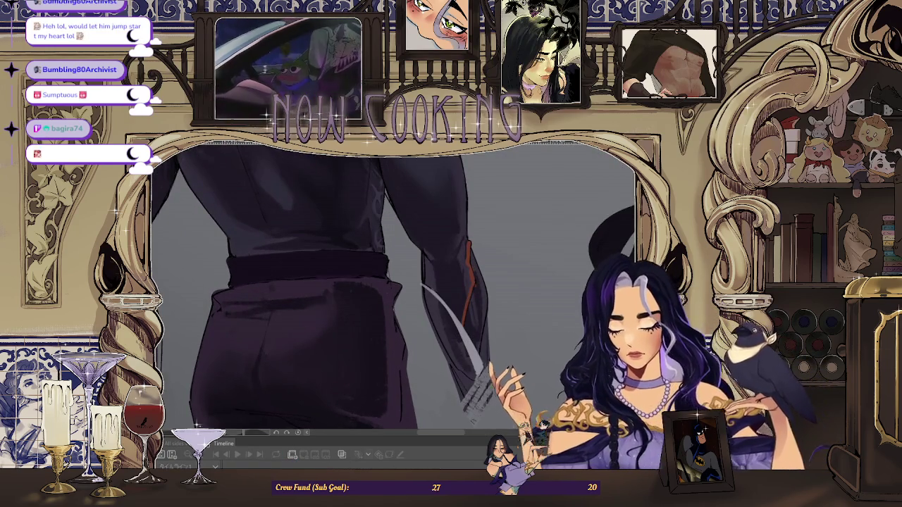
key("ctrl+Tab")
Step forward to frame 41 with a painting brush selected.
key("Left")
key("Left")
key("Left")
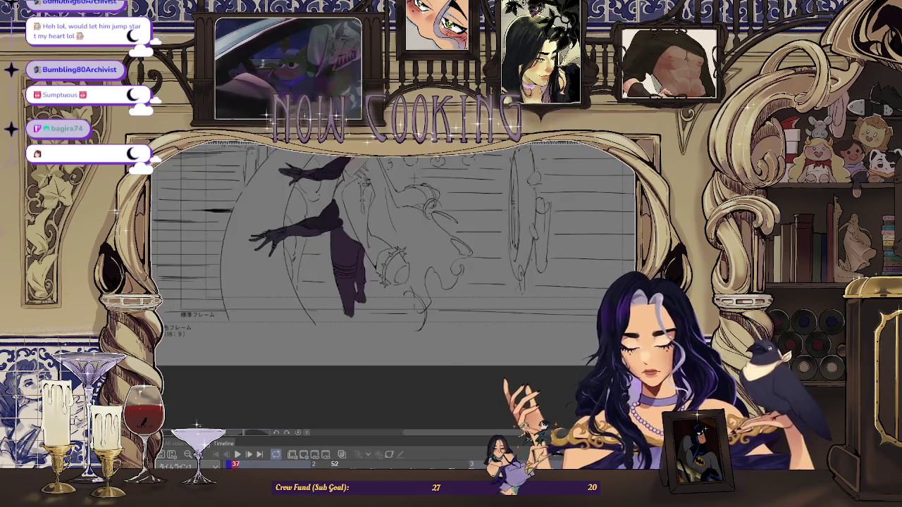
key("Right")
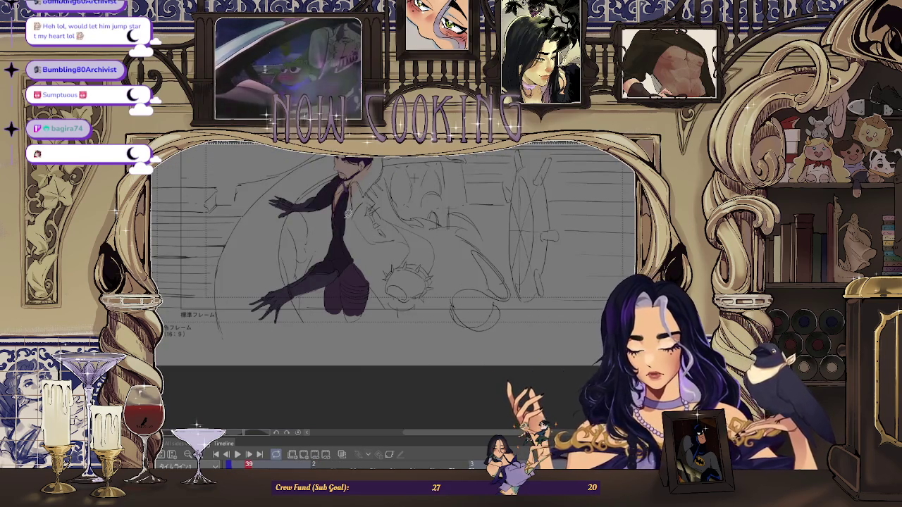
key("ctrl+plus")
key("Right")
key("Right")
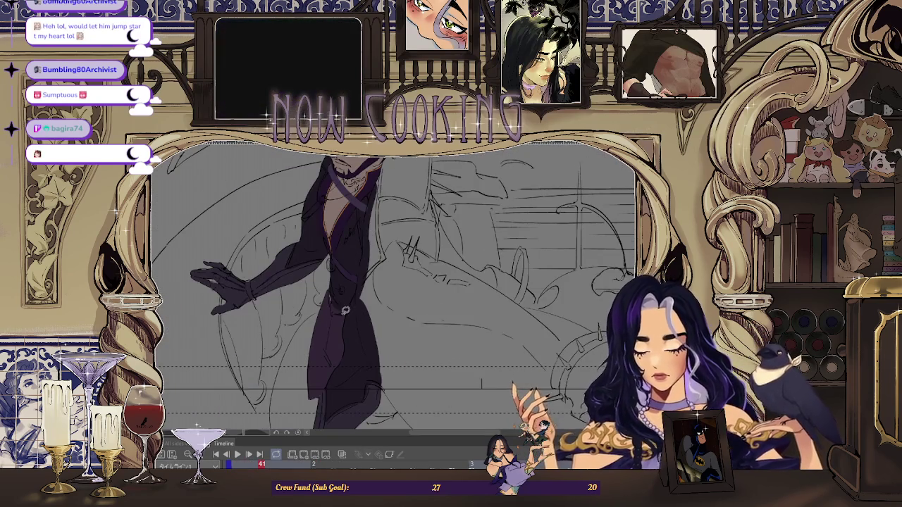
Lasso-fill a darker purple shadow shape on the coat in frame 41.
scroll(346, 305, "up", 3)
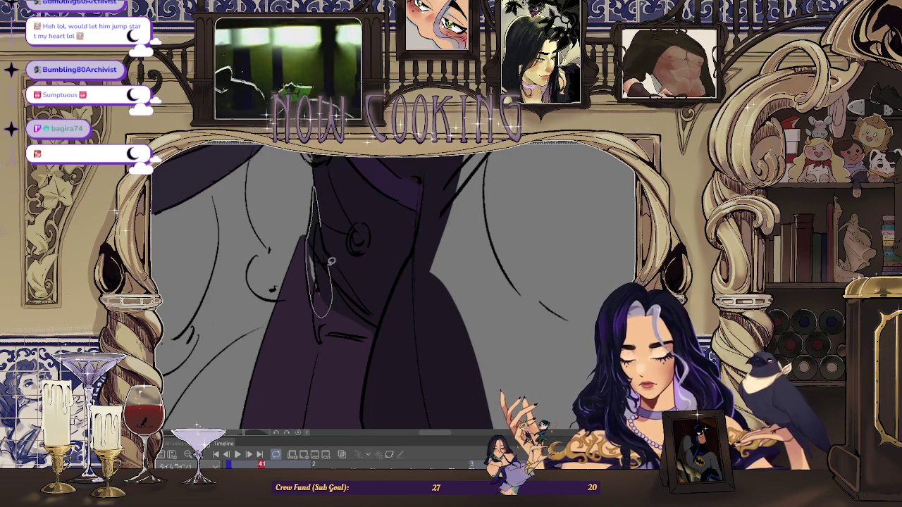
left_click_drag(324, 223, 325, 224)
scroll(382, 309, "down", 2)
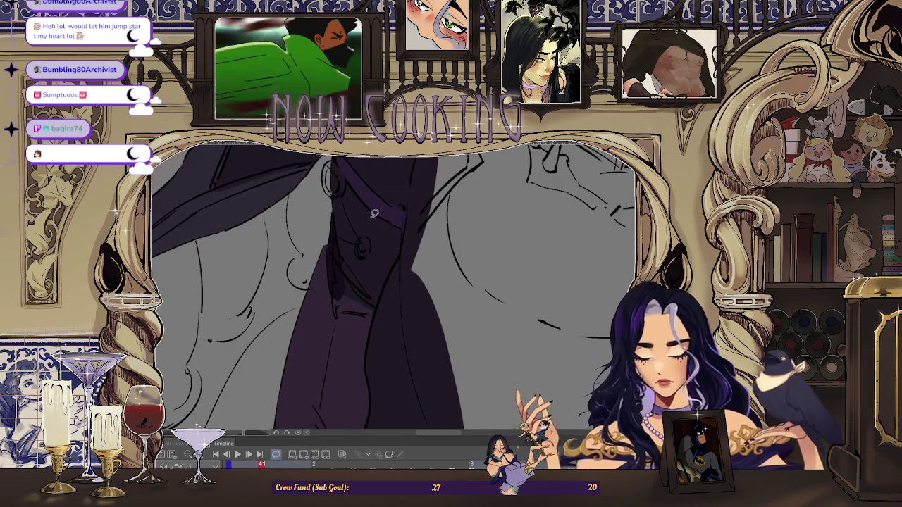
scroll(352, 251, "down", 2)
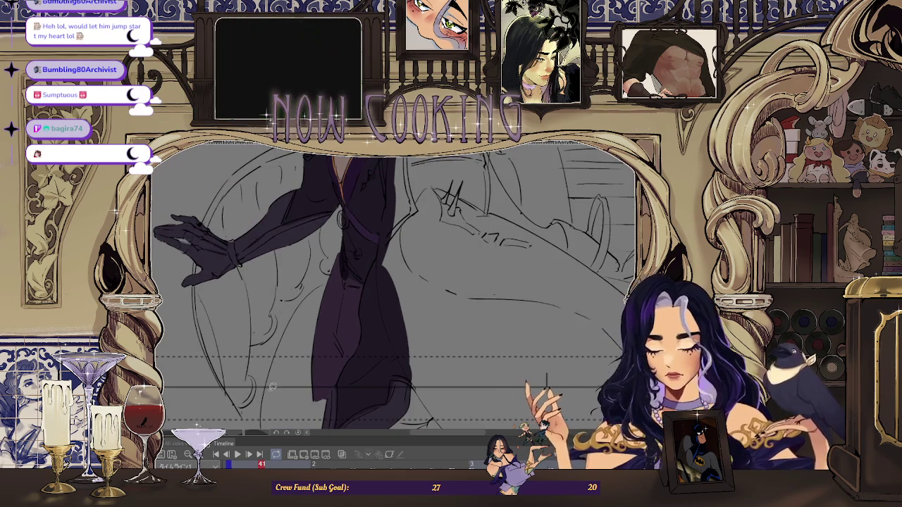
scroll(359, 274, "up", 3)
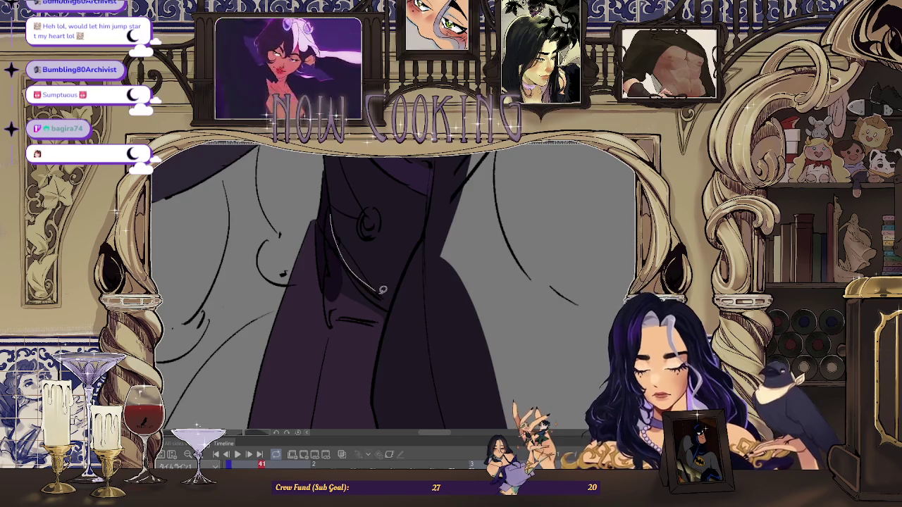
On frame 43, lasso-fill a darker coat shadow region and draw a line along the coat's edge.
key("Right")
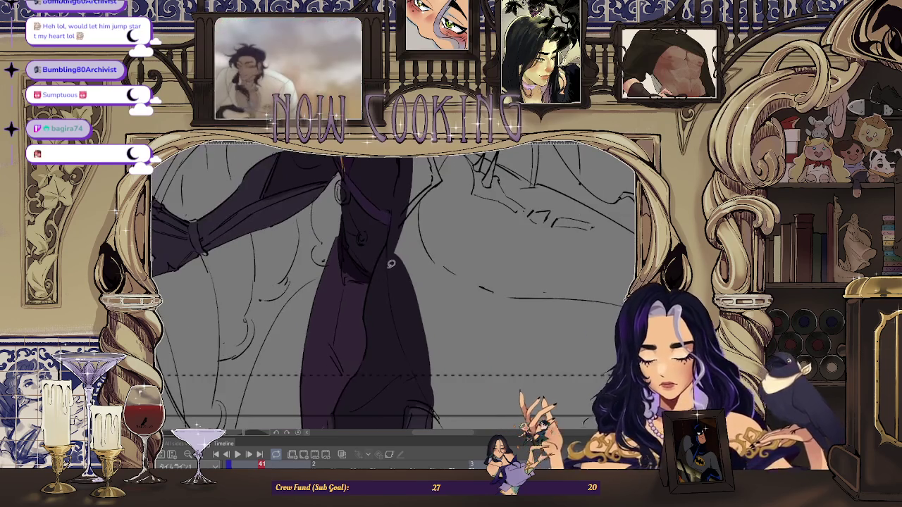
key("Right")
scroll(347, 284, "up", 2)
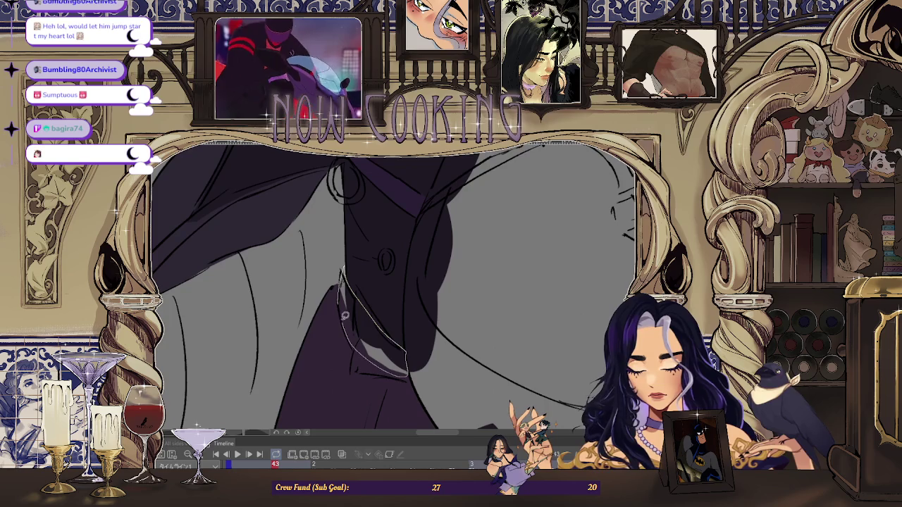
scroll(345, 315, "up", 2)
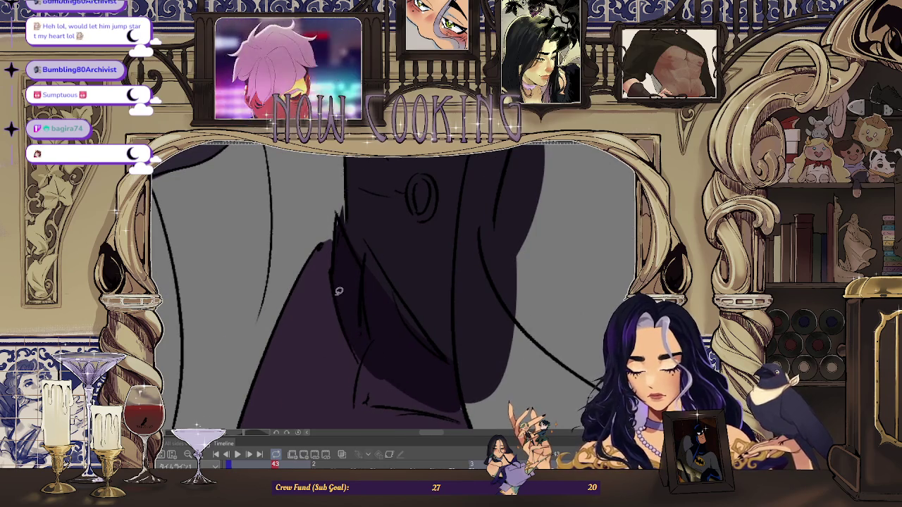
left_click_drag(375, 310, 373, 309)
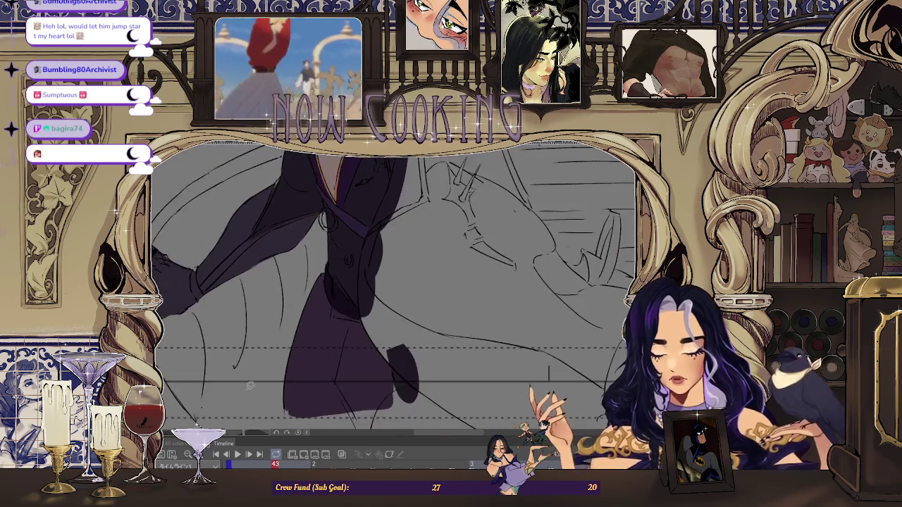
scroll(346, 233, "down", 1)
scroll(342, 223, "down", 2)
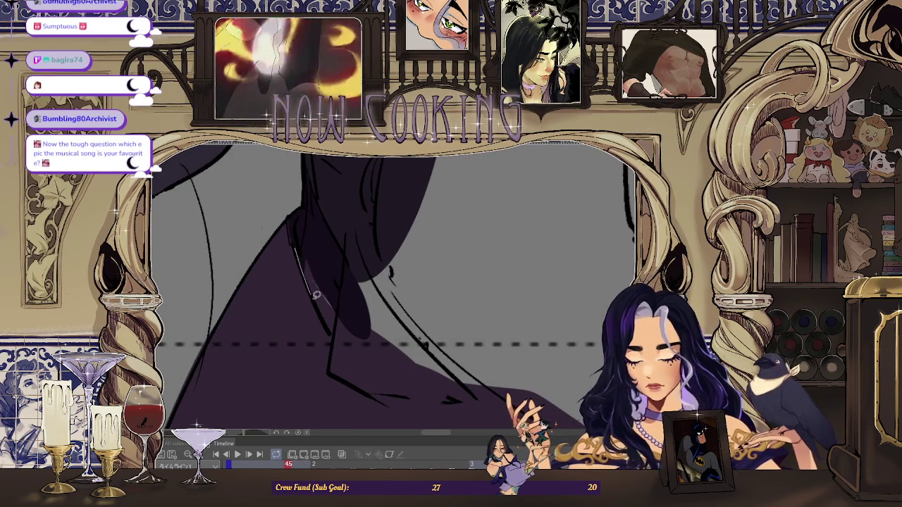
scroll(332, 225, "down", 2)
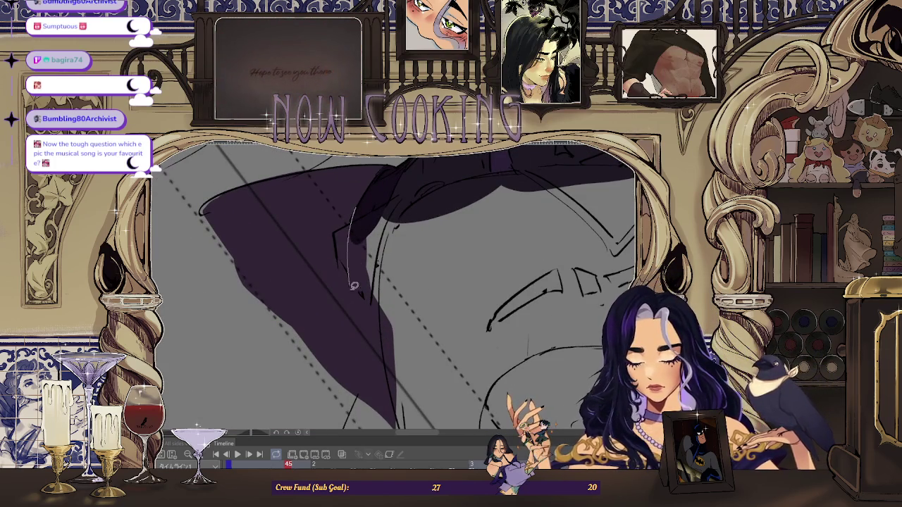
left_click_drag(389, 368, 388, 248)
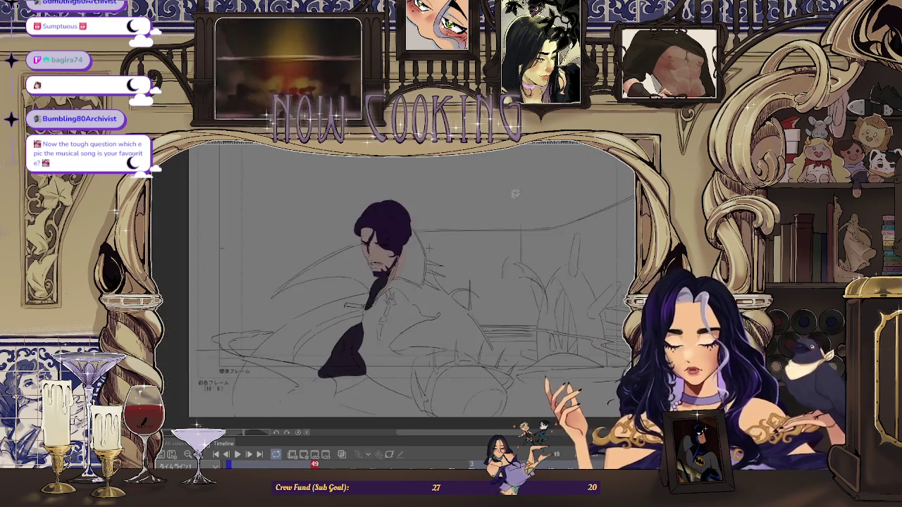
scroll(506, 270, "up", 2)
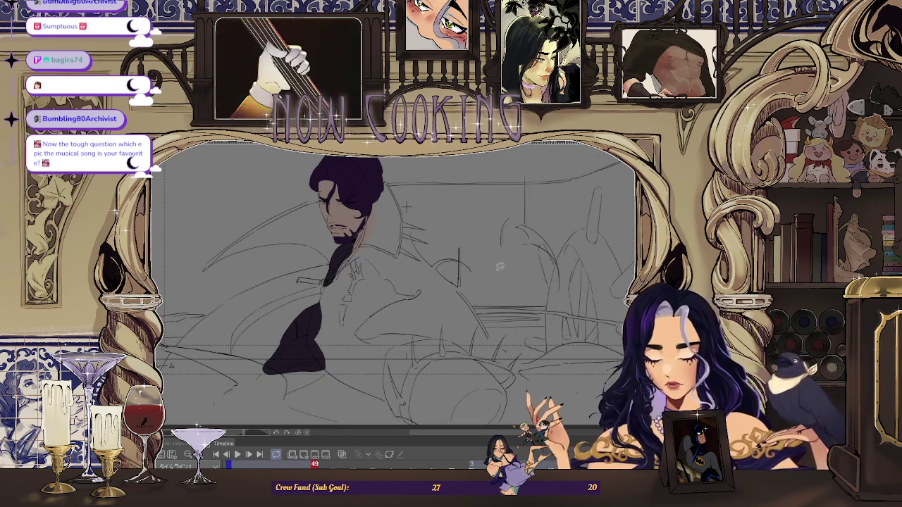
key("ctrl+Tab")
scroll(447, 256, "down", 2)
scroll(447, 256, "down", 2)
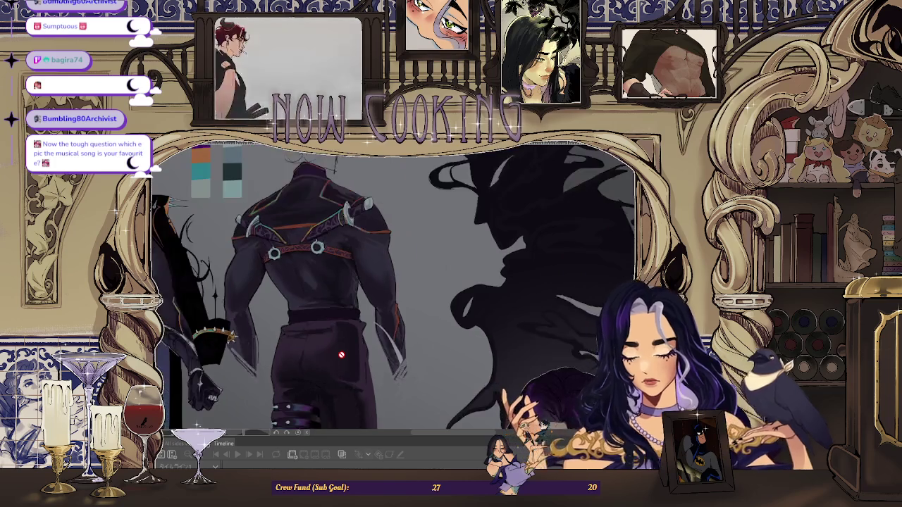
scroll(447, 256, "down", 2)
scroll(449, 251, "up", 1)
scroll(450, 252, "up", 1)
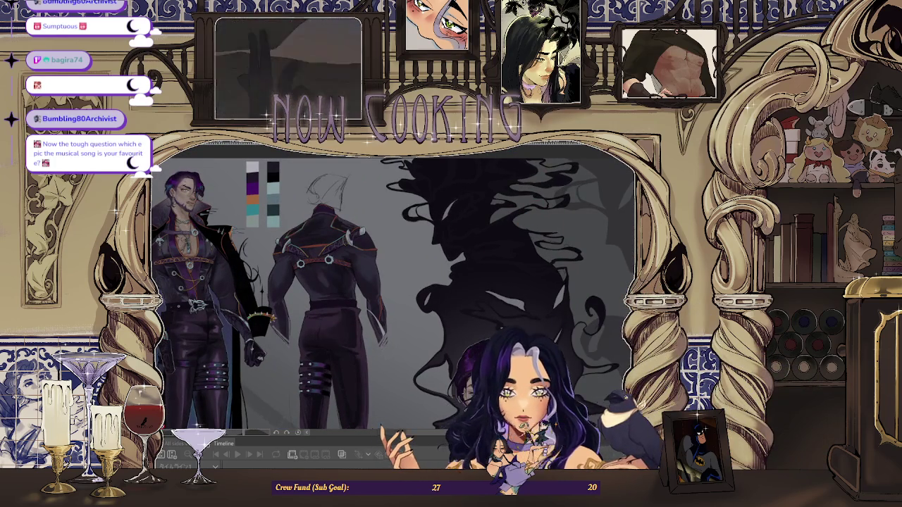
scroll(444, 277, "down", 2)
key("ctrl+Tab")
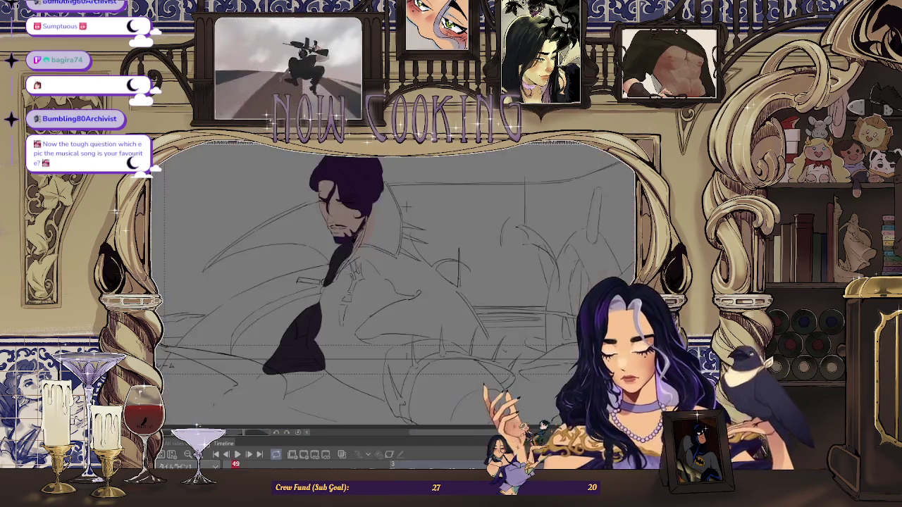
key("ctrl+Tab")
scroll(459, 202, "up", 1)
scroll(459, 202, "up", 1)
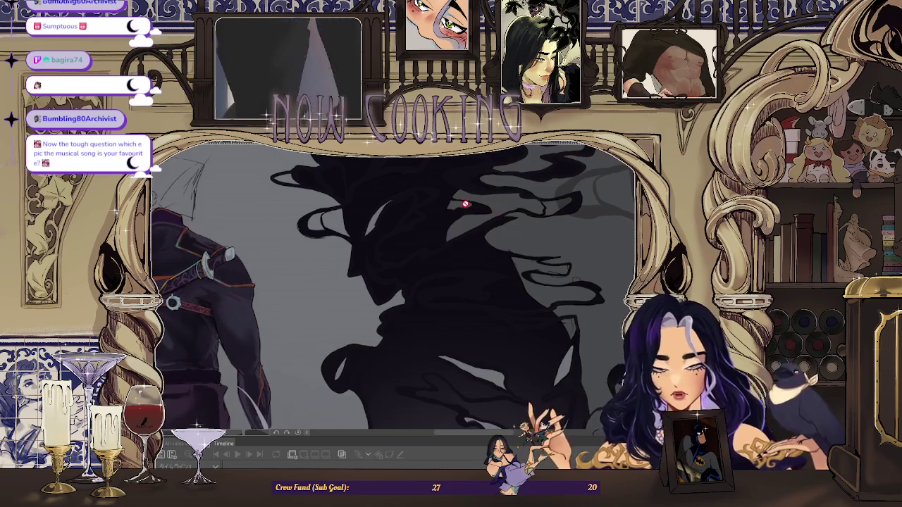
scroll(500, 294, "up", 1)
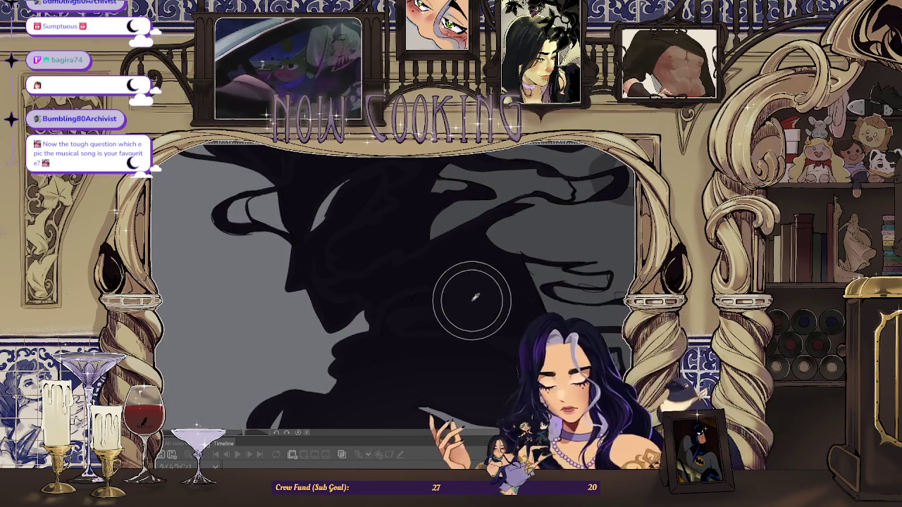
key("ctrl+Tab")
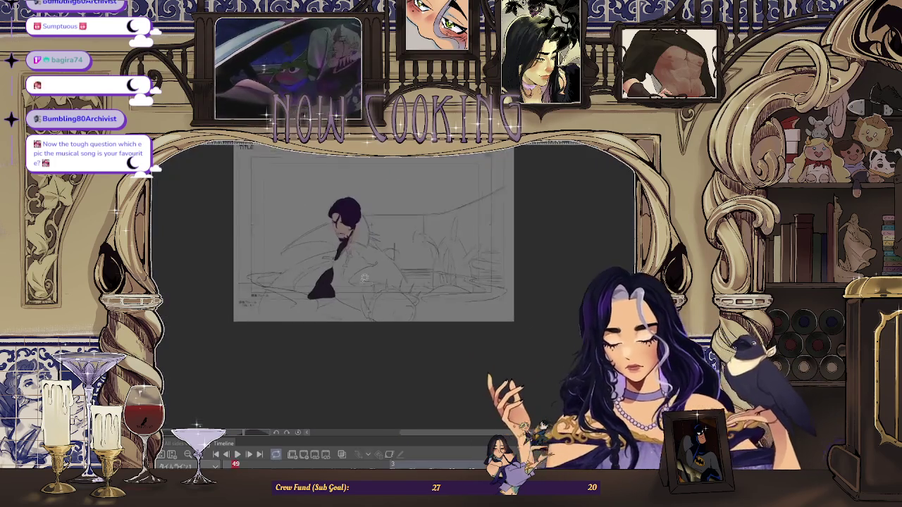
scroll(356, 254, "up", 1)
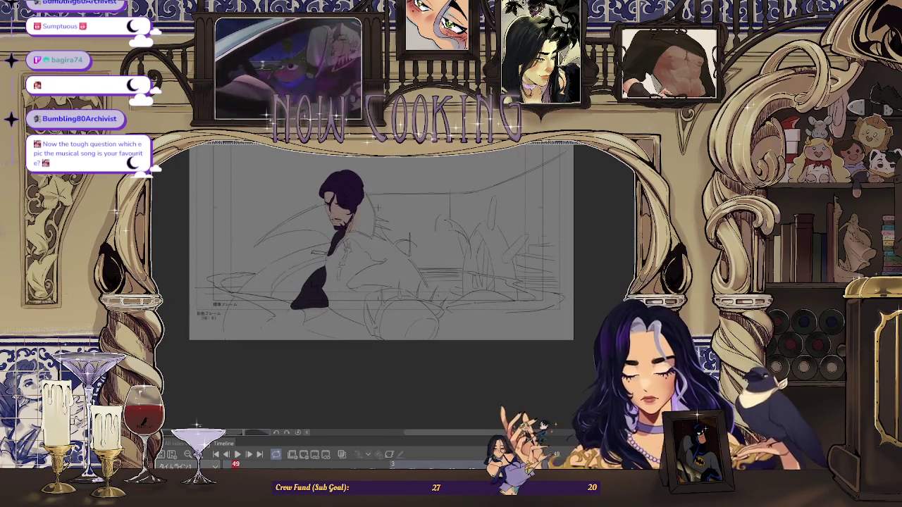
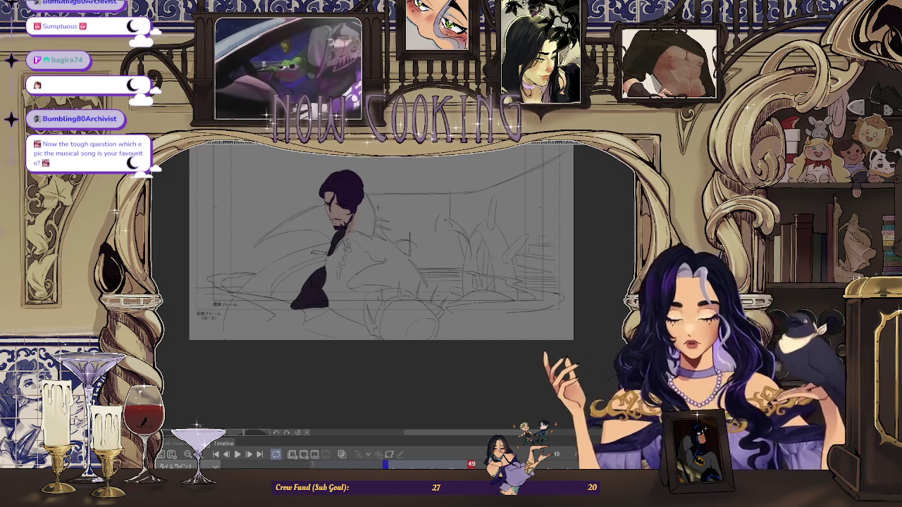
Step through and play back the animation frames, ending on frame 37 with the caped figure.
key("ctrl+Tab")
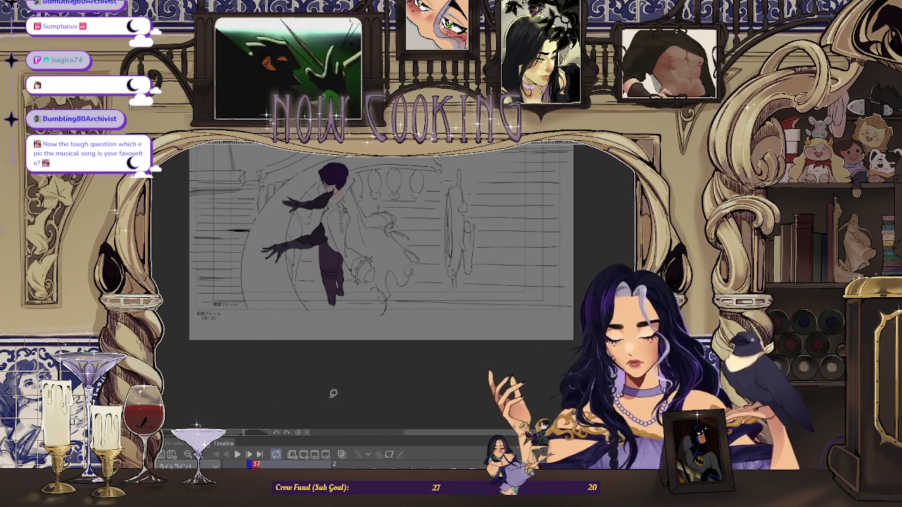
key("Right")
key("Right")
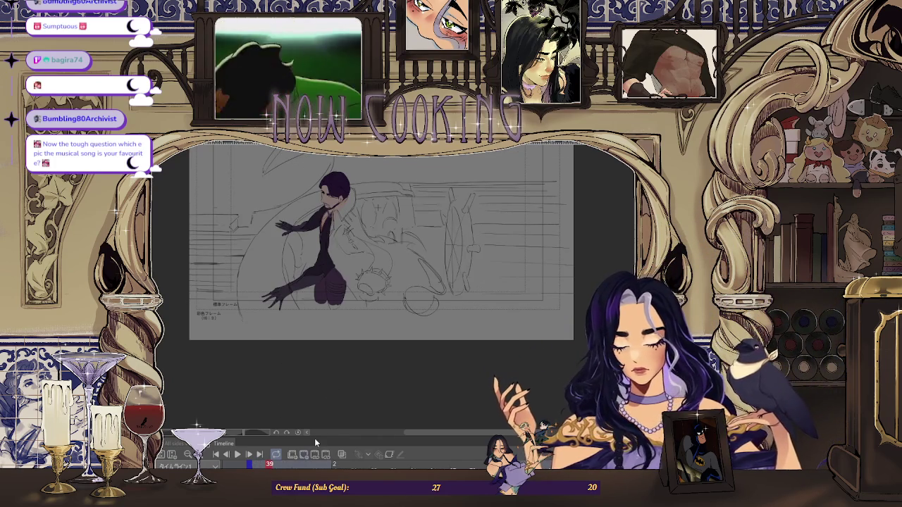
key("space")
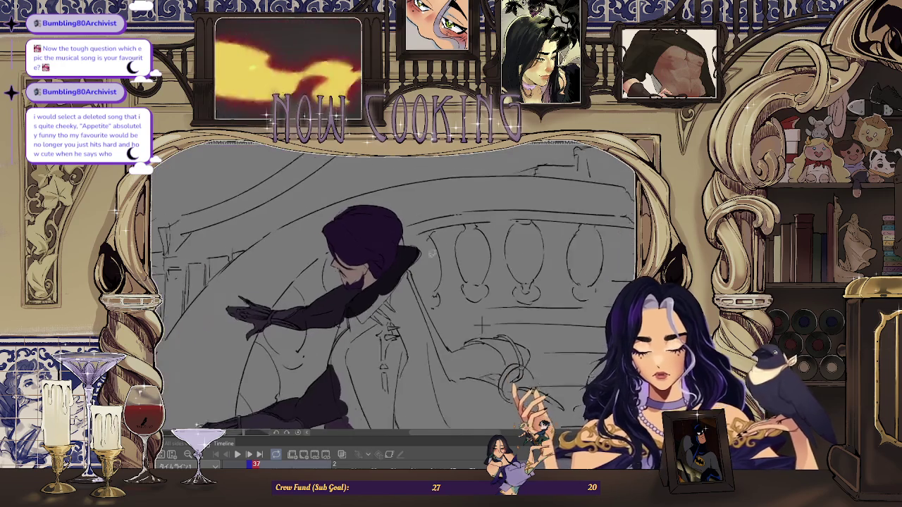
Outline a collar area of the figure with the lasso fill.
scroll(422, 244, "up", 5)
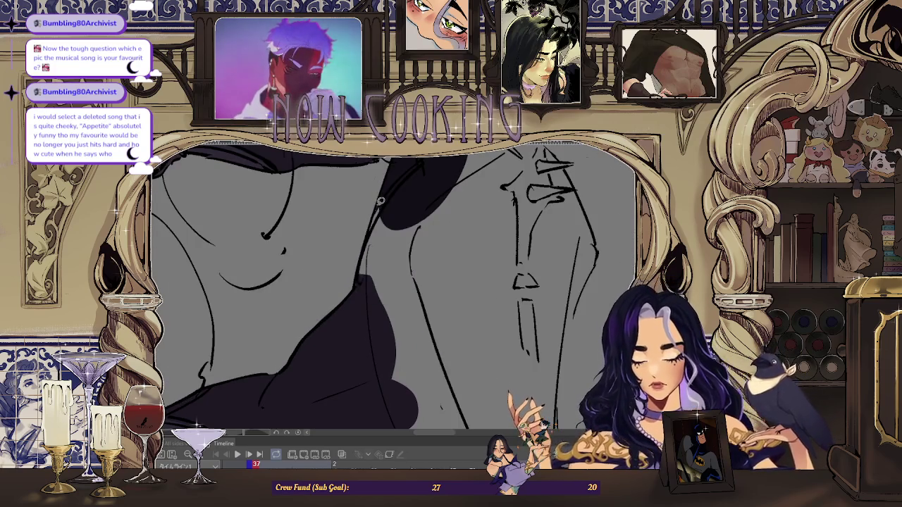
left_click_drag(393, 166, 375, 384)
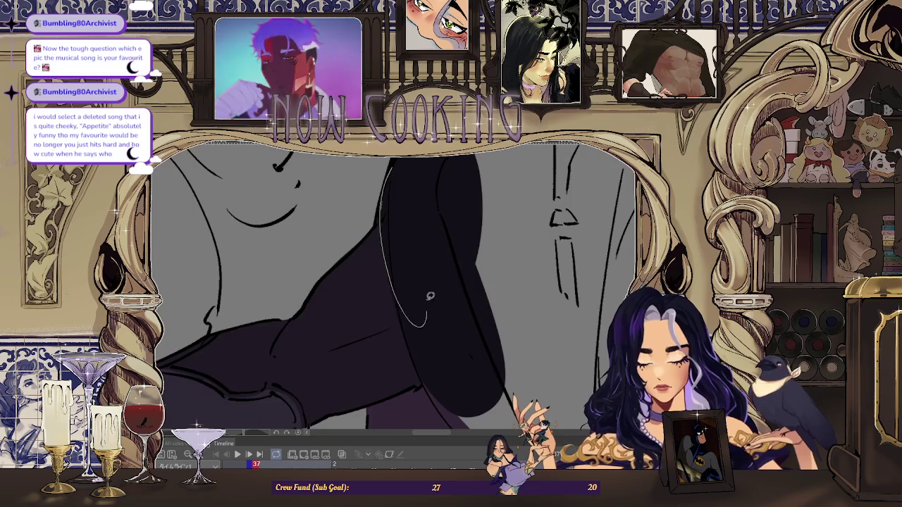
scroll(428, 320, "down", 2)
scroll(429, 321, "down", 2)
scroll(429, 320, "down", 1)
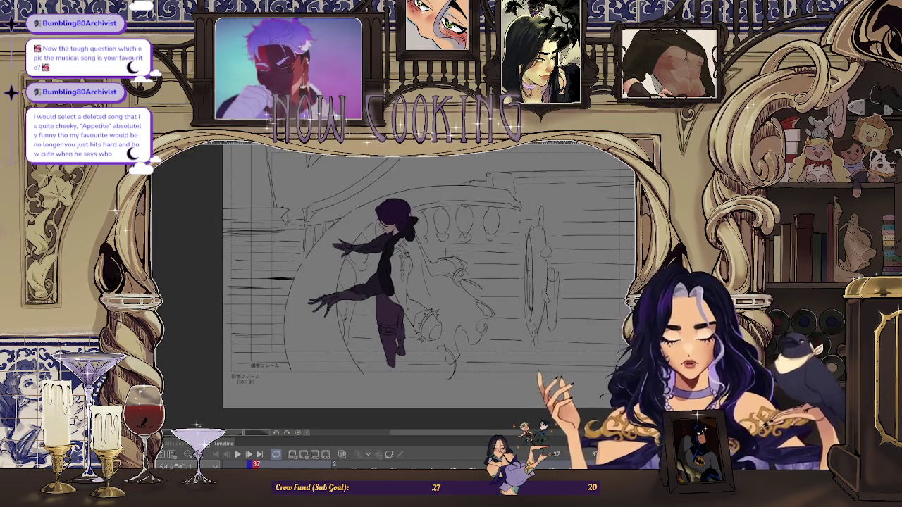
scroll(375, 225, "up", 1)
scroll(375, 225, "up", 2)
scroll(375, 225, "up", 2)
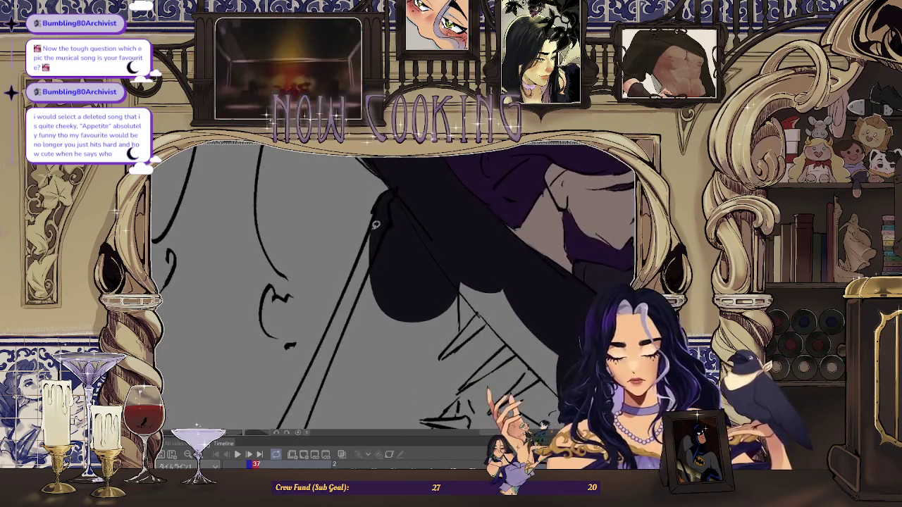
scroll(383, 270, "down", 1)
scroll(383, 270, "down", 1)
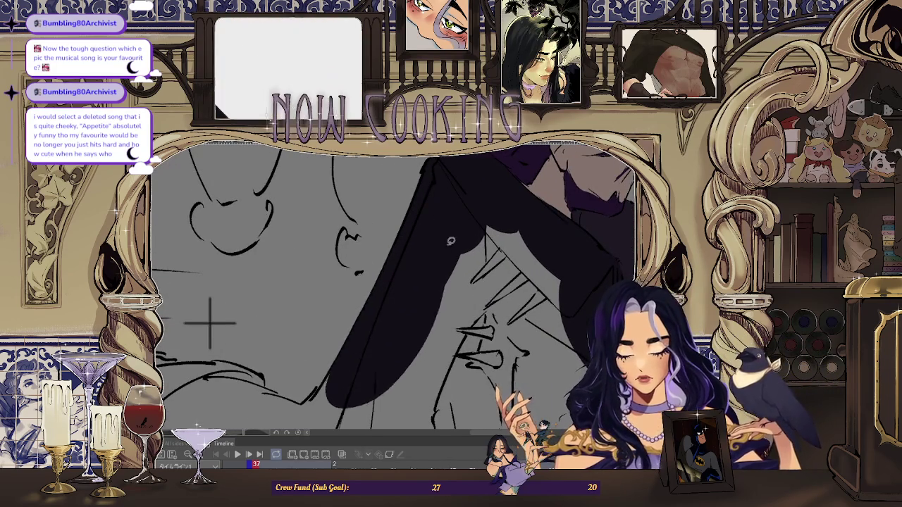
scroll(336, 360, "down", 2)
scroll(282, 339, "up", 3)
scroll(248, 321, "up", 1)
Fill a hair region and the grey pocket under the top sketch line dark purple.
mouse_move(248, 321)
left_mouse_down()
mouse_move(315, 368)
mouse_move(271, 304)
left_mouse_up()
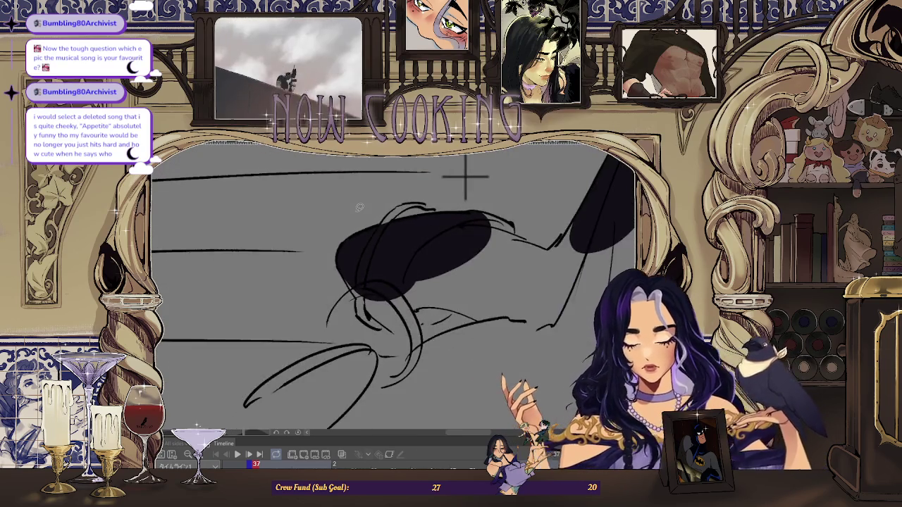
scroll(304, 275, "down", 1)
scroll(285, 226, "up", 1)
left_click_drag(337, 307, 411, 171)
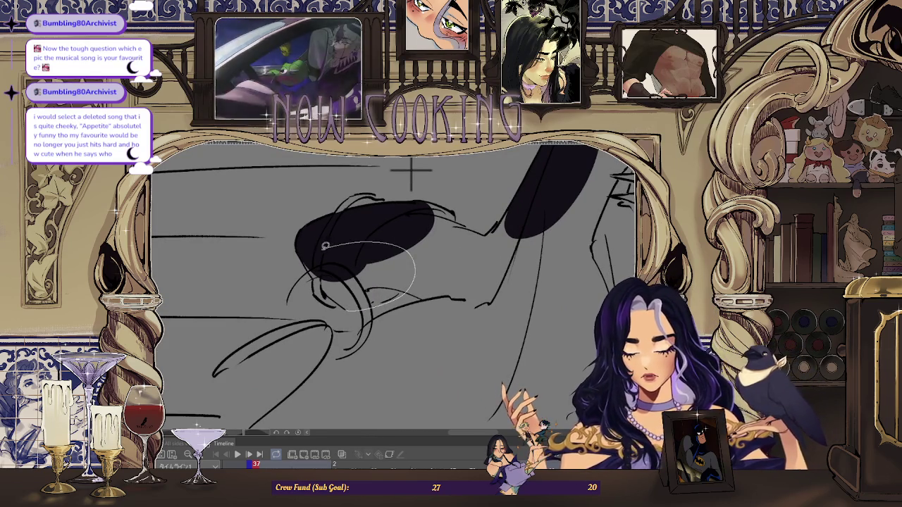
left_click_drag(328, 245, 330, 246)
scroll(331, 268, "up", 3)
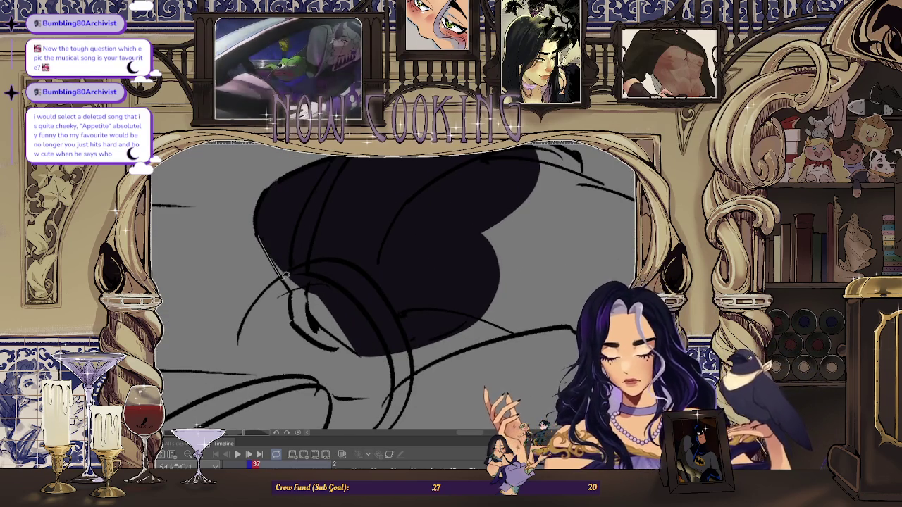
mouse_move(372, 332)
left_mouse_down()
mouse_move(282, 258)
mouse_move(376, 177)
mouse_move(350, 302)
left_mouse_up()
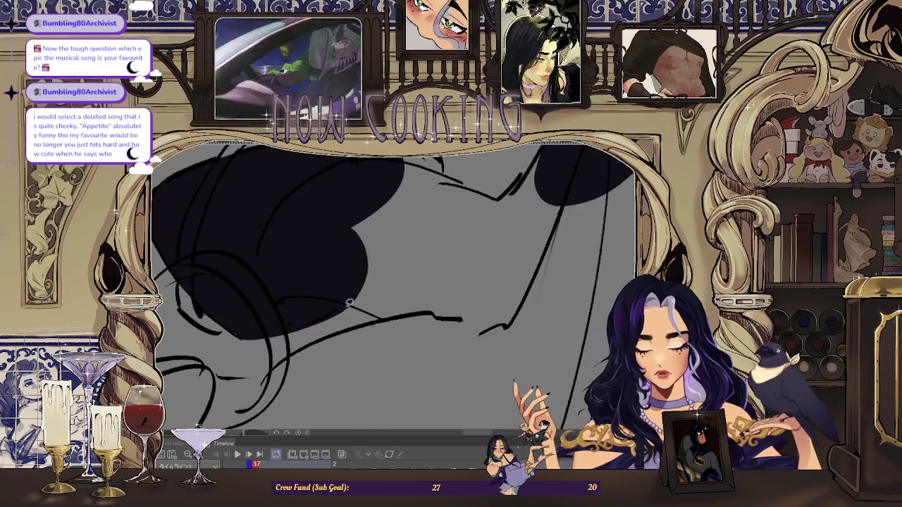
mouse_move(318, 252)
left_mouse_down()
mouse_move(328, 197)
mouse_move(336, 229)
mouse_move(369, 242)
left_mouse_up()
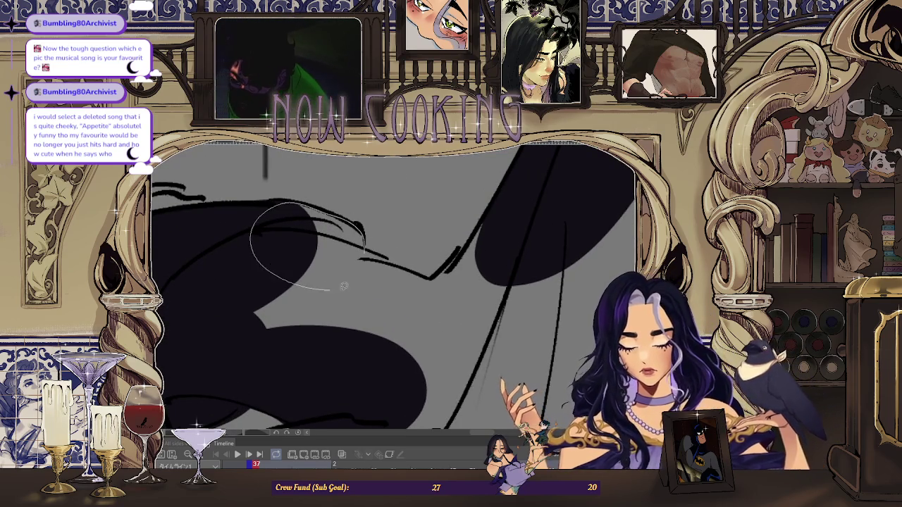
left_click(282, 233)
Fill two more hair strands dark purple, undoing one stray stroke.
mouse_move(431, 276)
left_mouse_down()
mouse_move(522, 204)
mouse_move(219, 303)
mouse_move(194, 232)
mouse_move(400, 208)
mouse_move(271, 261)
left_mouse_up()
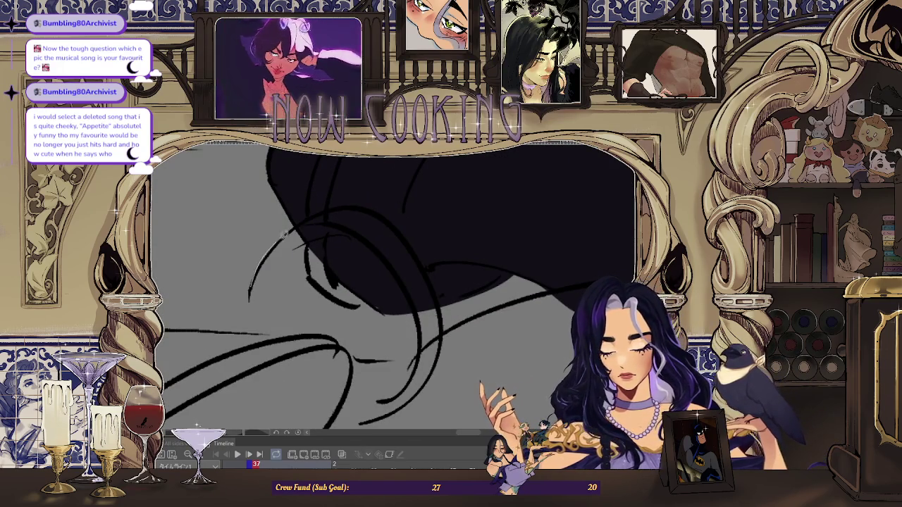
left_click_drag(344, 219, 255, 282)
key("ctrl+z")
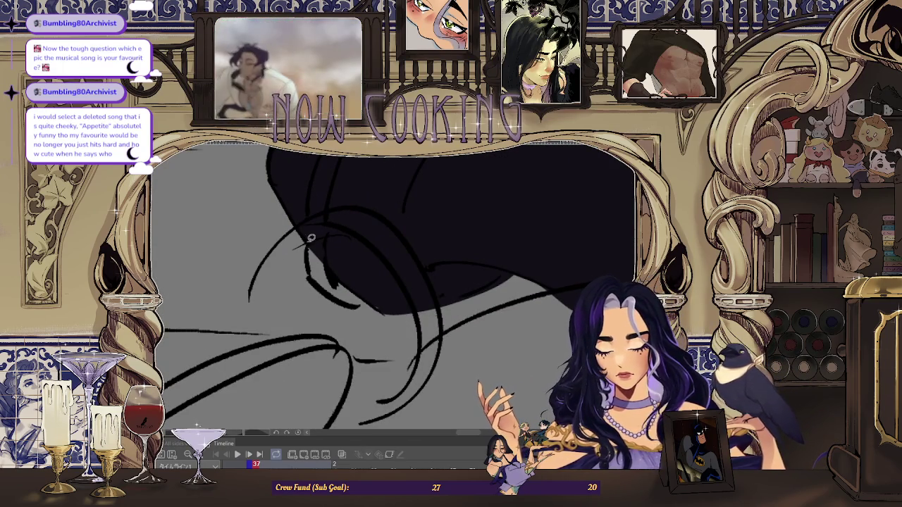
left_click_drag(255, 282, 336, 215)
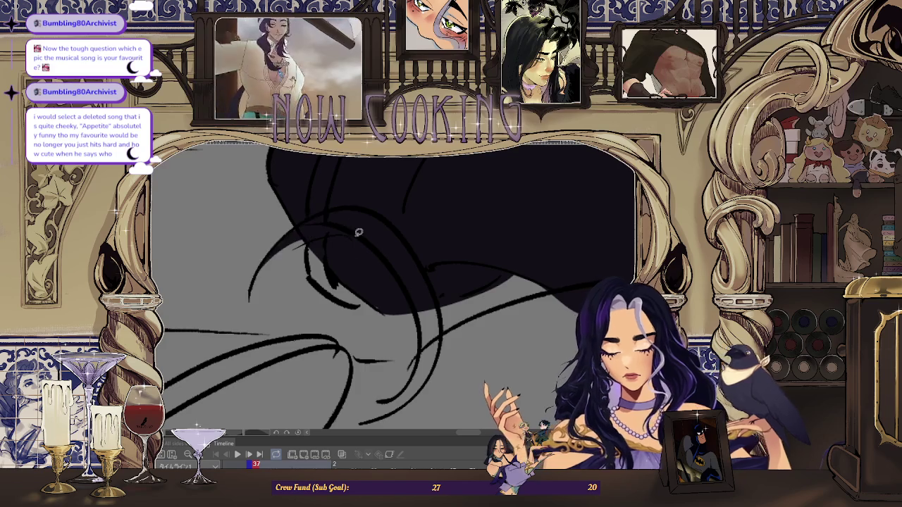
scroll(353, 223, "down", 2)
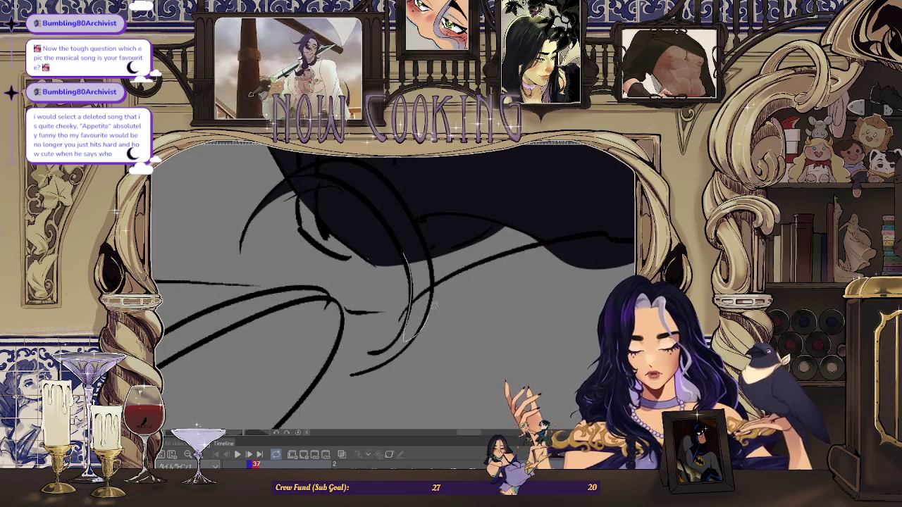
left_click_drag(427, 245, 327, 305)
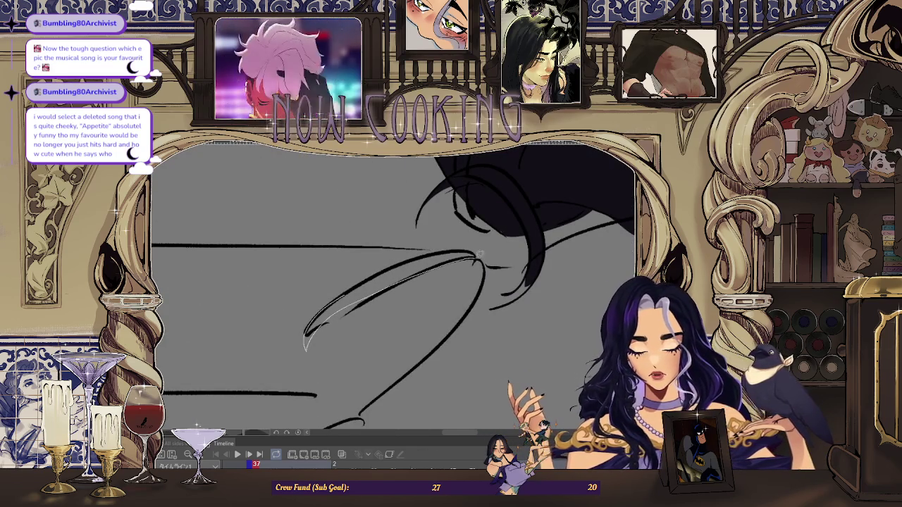
left_click_drag(429, 252, 431, 254)
mouse_move(366, 294)
left_mouse_down()
mouse_move(438, 269)
mouse_move(416, 319)
mouse_move(432, 276)
mouse_move(420, 232)
left_mouse_up()
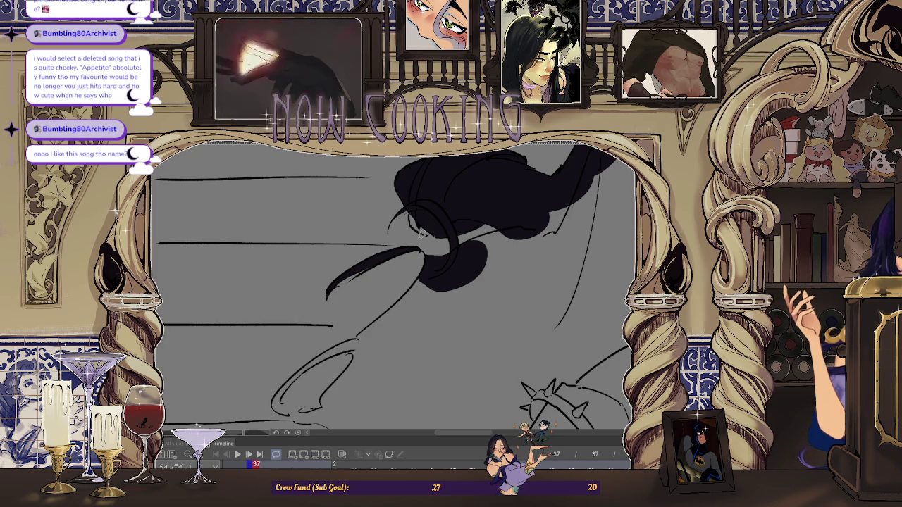
scroll(421, 233, "up", 2)
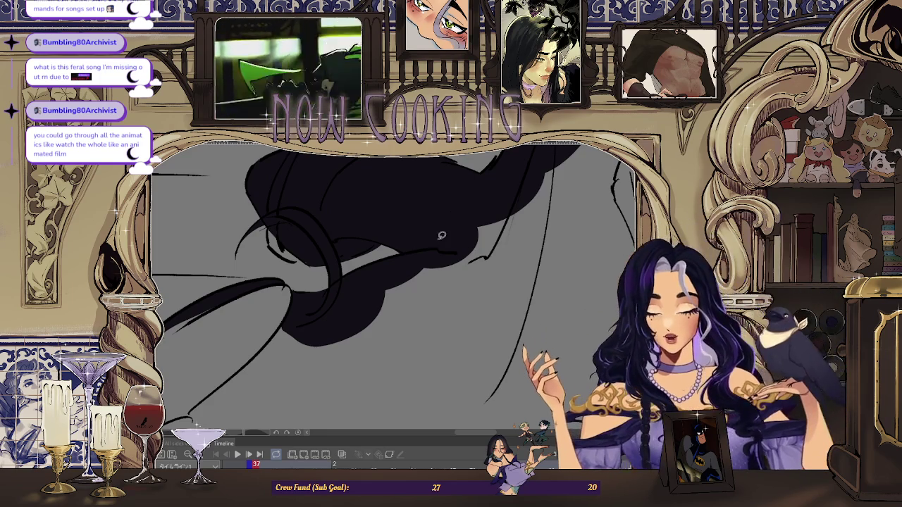
Fill the large cape blob and the upper-right blob below the hair dark purple.
mouse_move(439, 234)
left_mouse_down()
mouse_move(429, 283)
mouse_move(344, 296)
mouse_move(303, 317)
left_mouse_up()
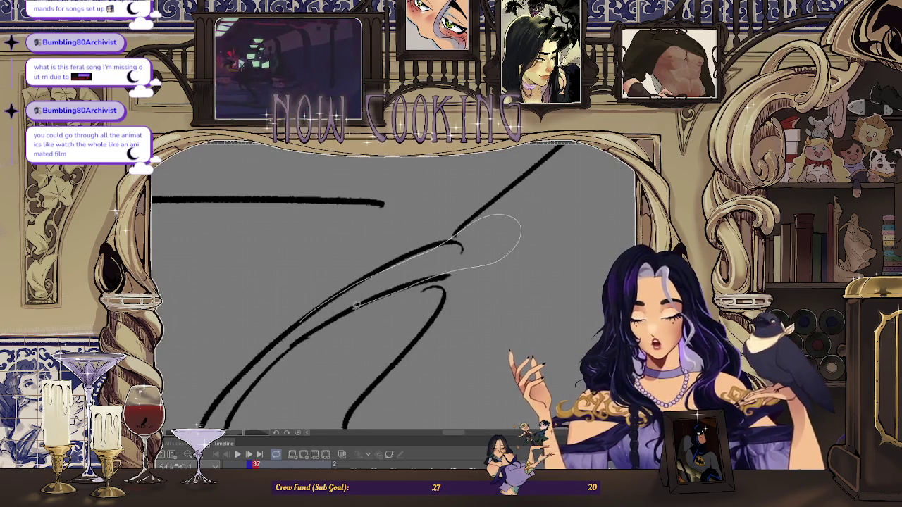
mouse_move(368, 300)
left_mouse_down()
mouse_move(520, 222)
mouse_move(386, 248)
mouse_move(386, 304)
mouse_move(476, 203)
mouse_move(458, 232)
left_mouse_up()
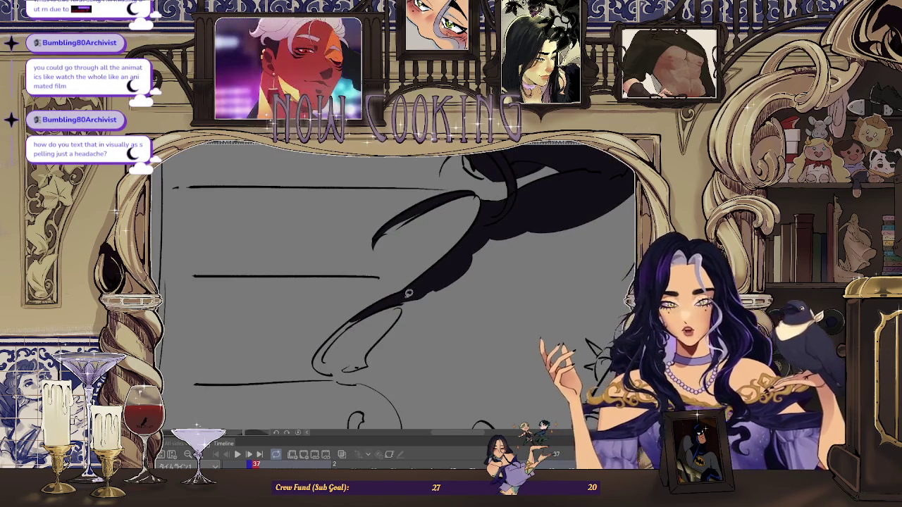
left_click_drag(408, 293, 525, 213)
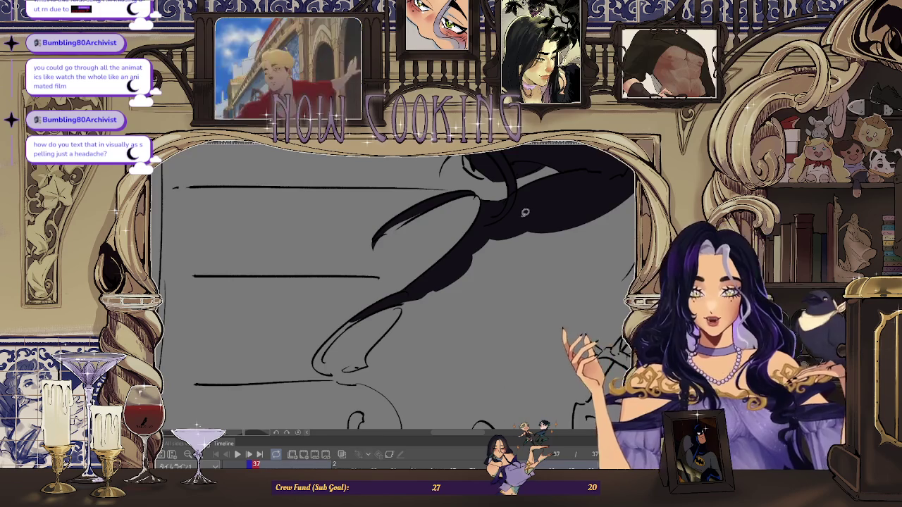
mouse_move(525, 213)
left_mouse_down()
mouse_move(328, 340)
mouse_move(444, 220)
left_mouse_up()
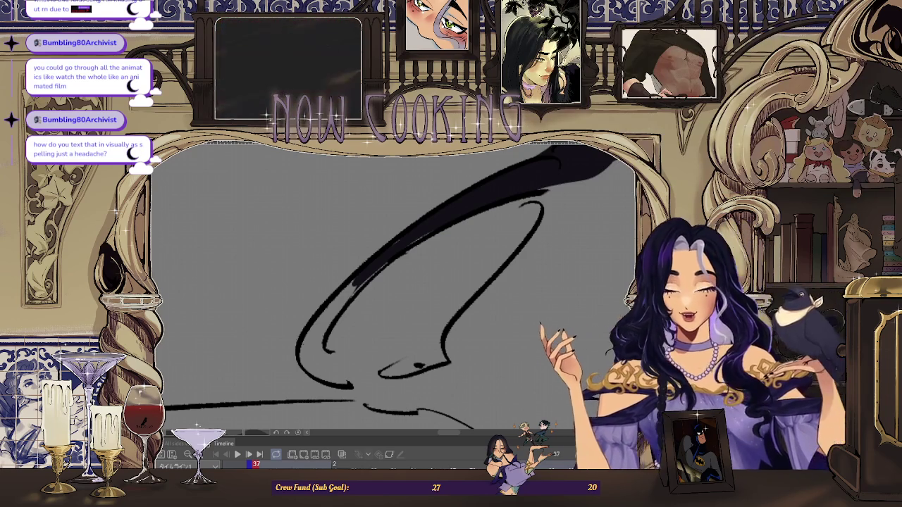
scroll(395, 282, "up", 3)
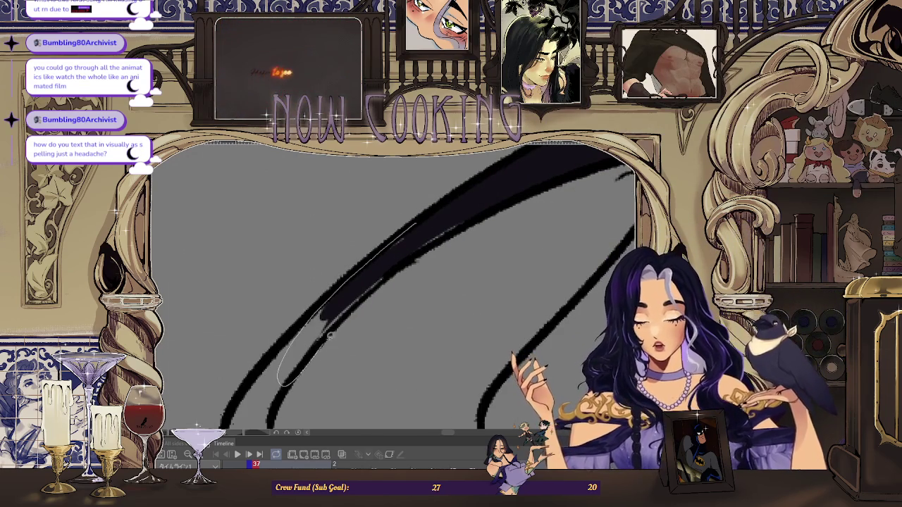
scroll(321, 345, "down", 2)
scroll(397, 240, "down", 2)
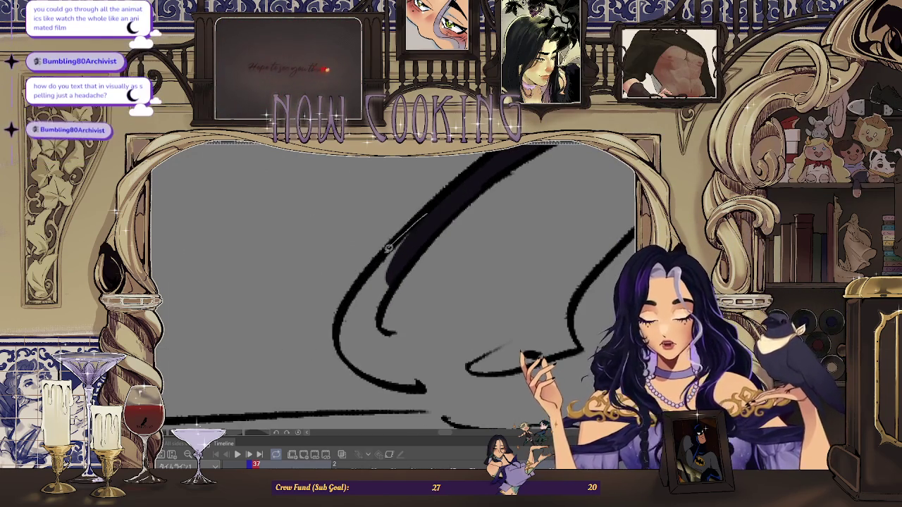
Fill the curved cape tail tip, the oval beside it, and the gap between them dark.
left_click_drag(423, 217, 395, 296)
mouse_move(533, 201)
left_mouse_down()
mouse_move(317, 253)
mouse_move(373, 289)
left_mouse_up()
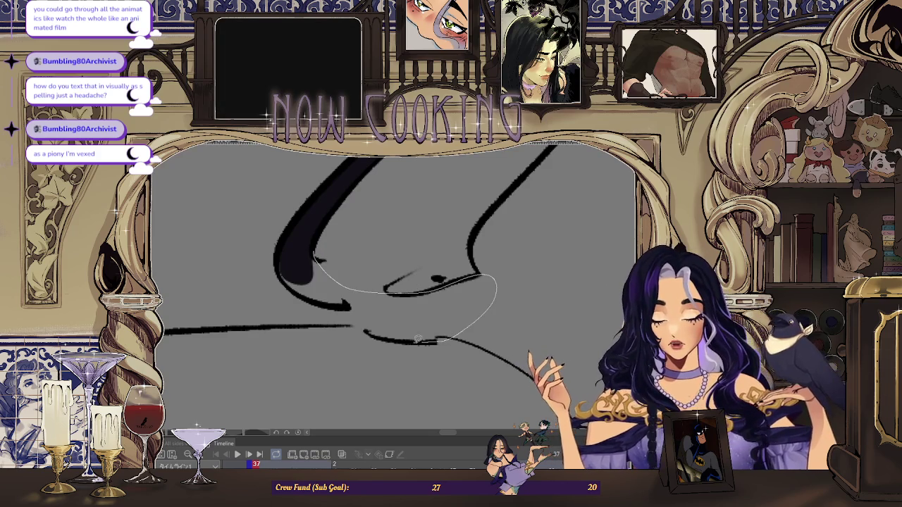
left_click_drag(285, 270, 286, 272)
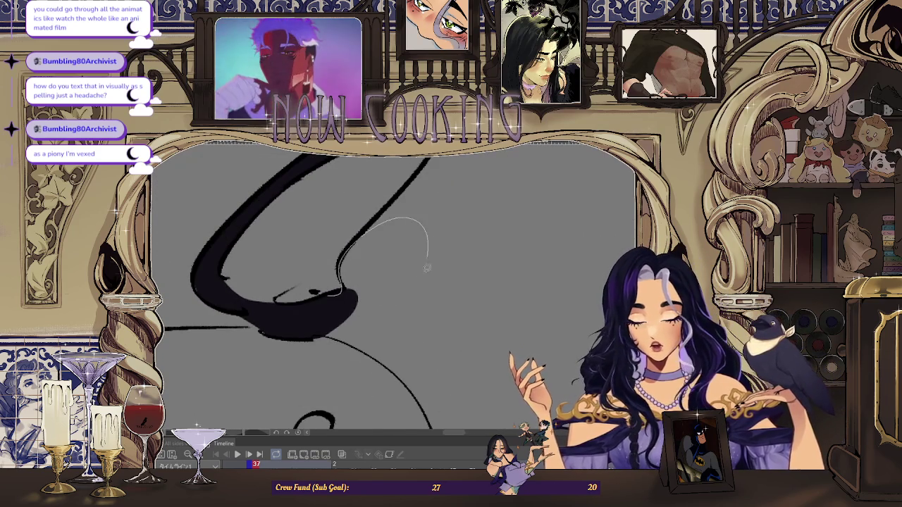
left_click_drag(345, 284, 338, 280)
left_click_drag(409, 212, 392, 244)
Fill the inner curved shape and the inside of the curled tail dark.
mouse_move(497, 209)
left_mouse_down()
mouse_move(347, 289)
mouse_move(344, 319)
left_mouse_up()
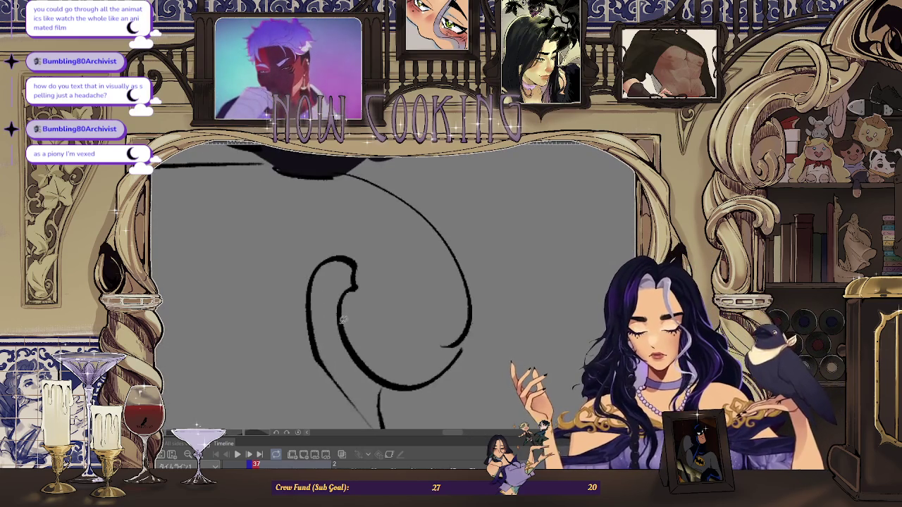
left_click_drag(353, 286, 356, 271)
mouse_move(340, 374)
left_mouse_down()
mouse_move(331, 268)
mouse_move(381, 296)
mouse_move(420, 276)
left_mouse_up()
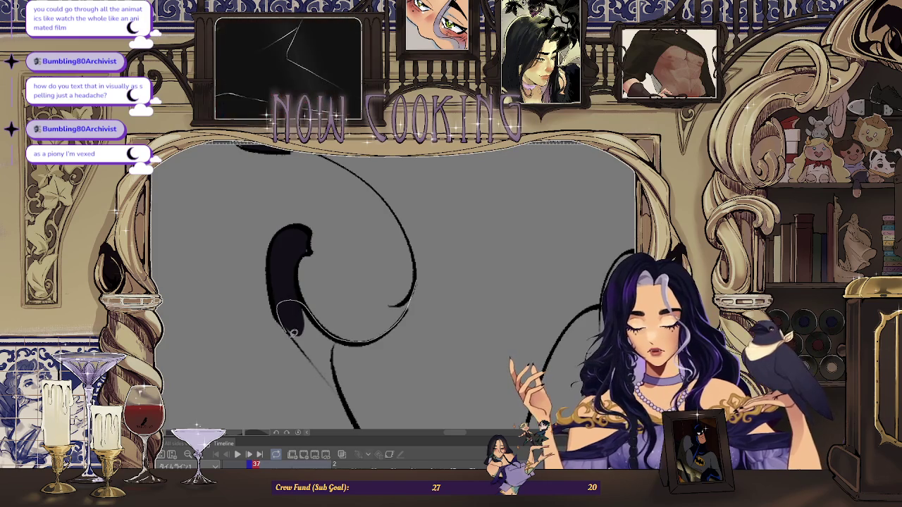
left_click_drag(365, 397, 404, 308)
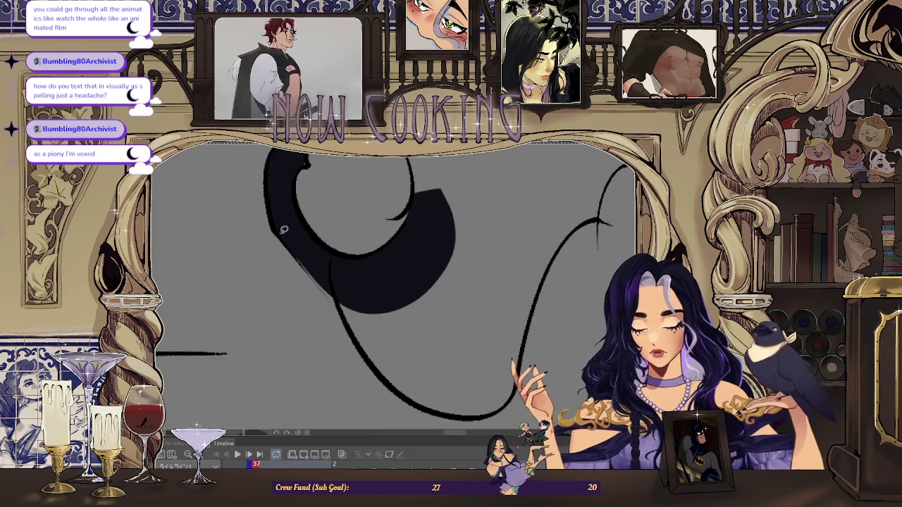
left_click_drag(433, 371, 481, 242)
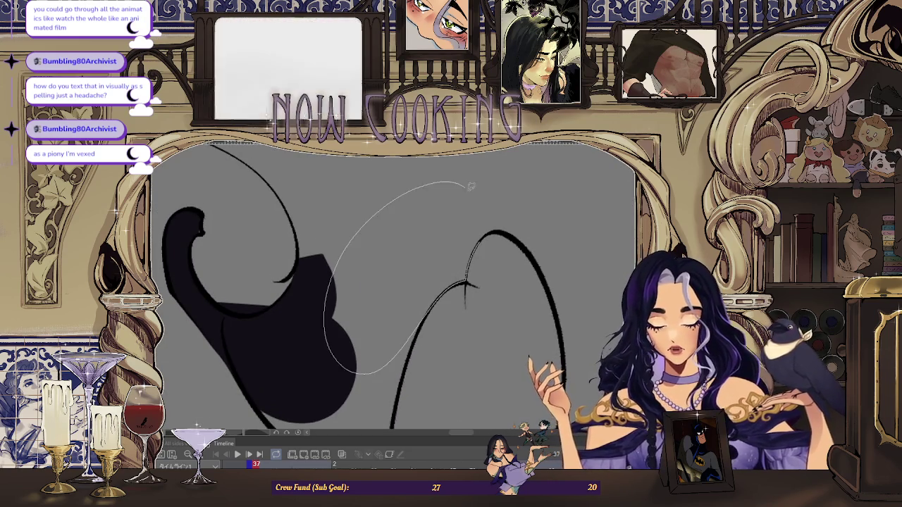
left_click_drag(463, 181, 279, 293)
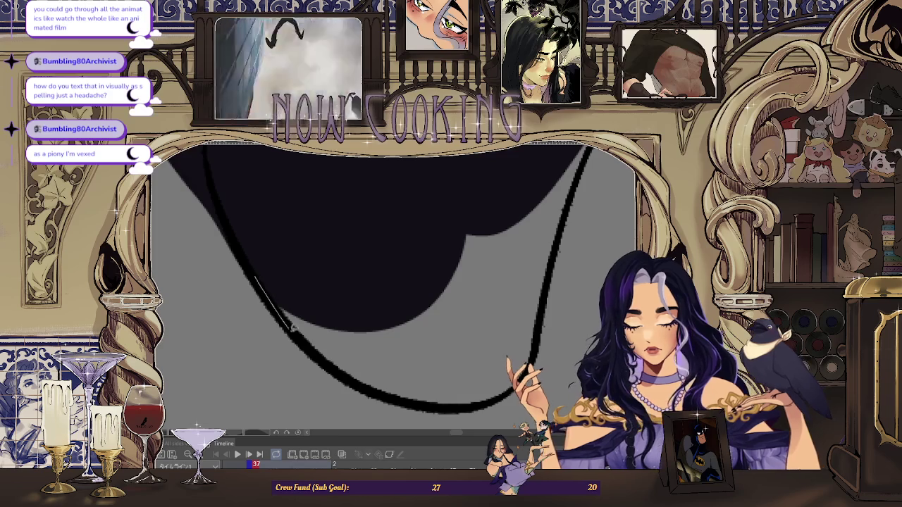
left_click_drag(436, 402, 476, 234)
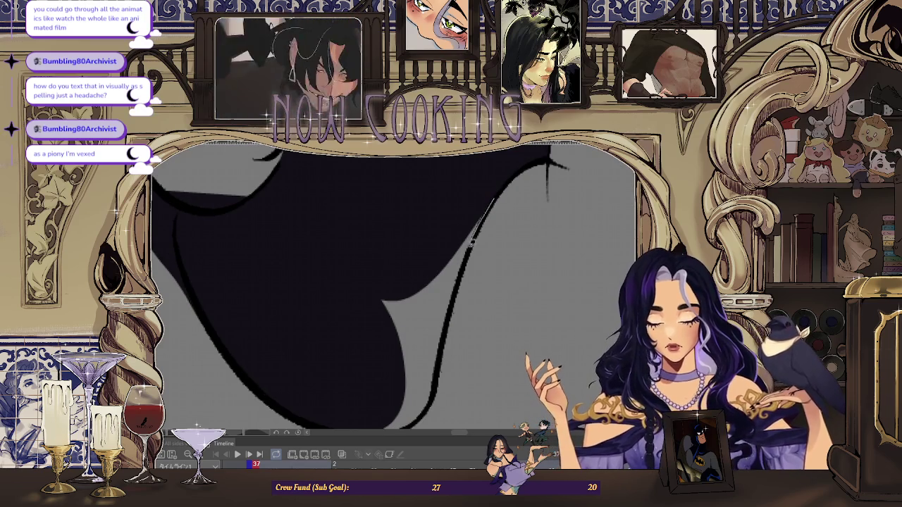
left_click_drag(362, 350, 445, 247)
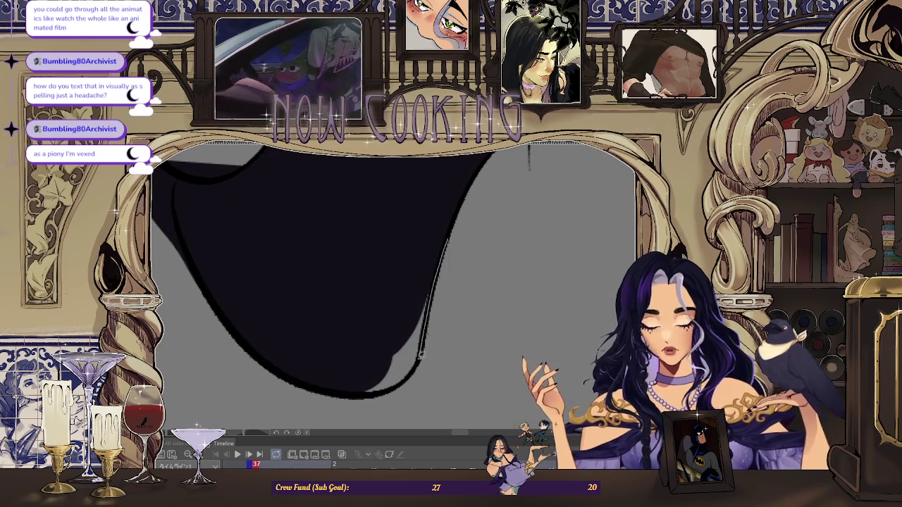
left_click_drag(373, 393, 279, 216)
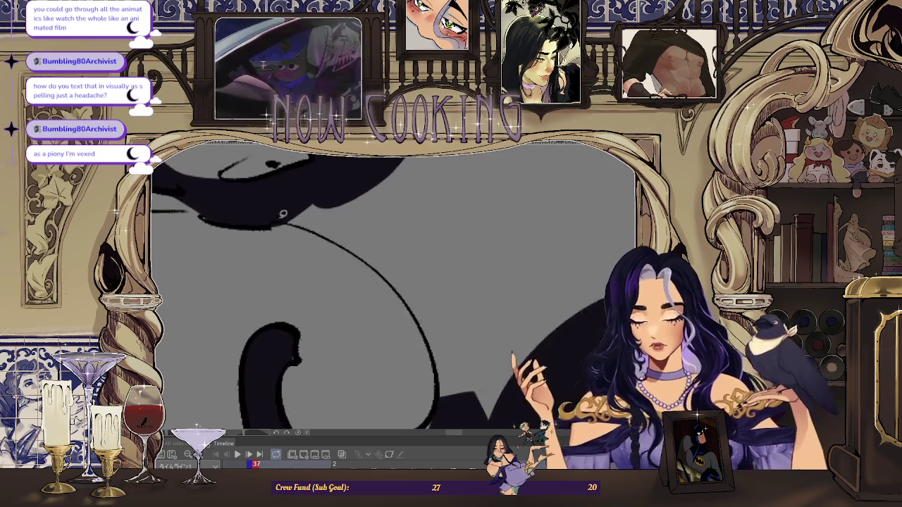
left_click_drag(329, 233, 276, 215)
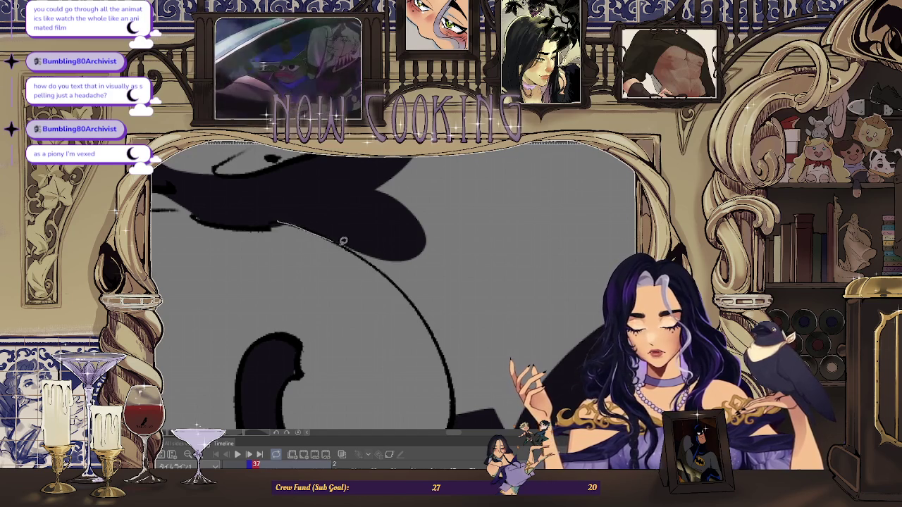
Fill the next tail shape beside the curve dark.
left_click_drag(418, 296, 488, 327)
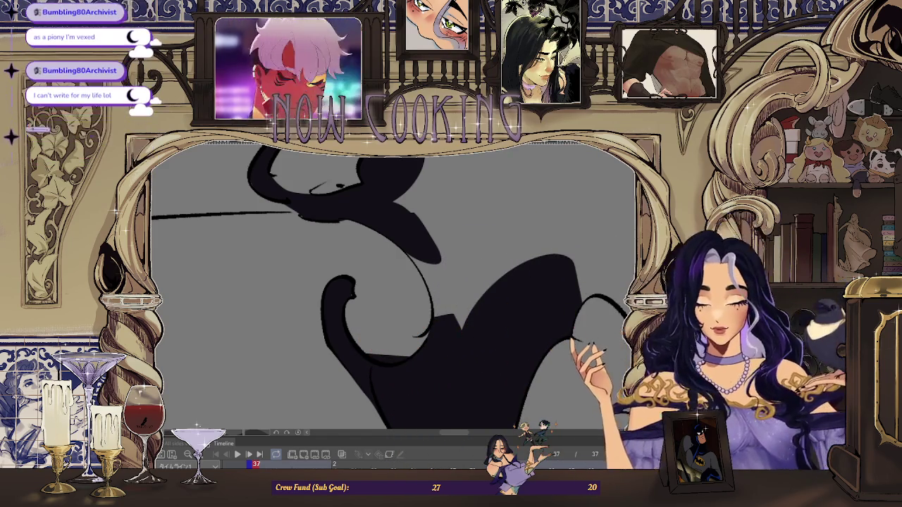
scroll(395, 289, "up", 2)
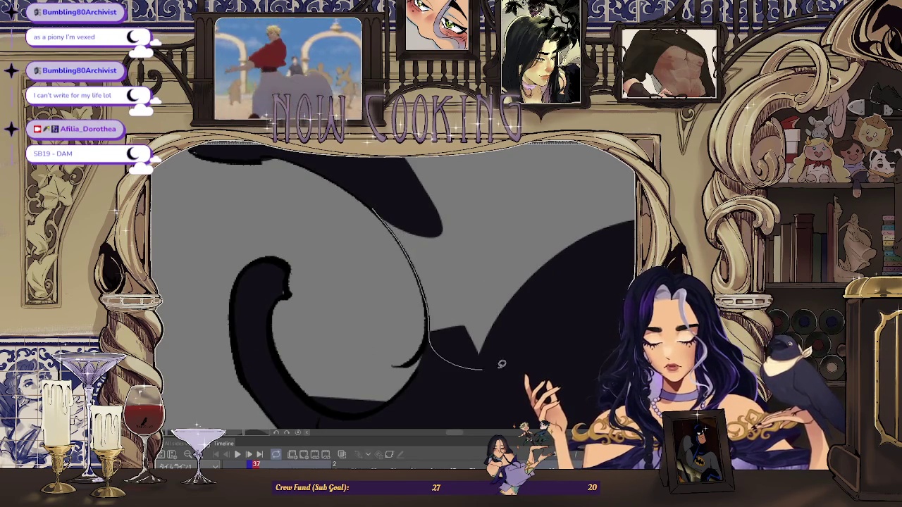
scroll(480, 366, "down", 3)
scroll(458, 305, "up", 3)
scroll(361, 259, "up", 2)
scroll(374, 261, "down", 2)
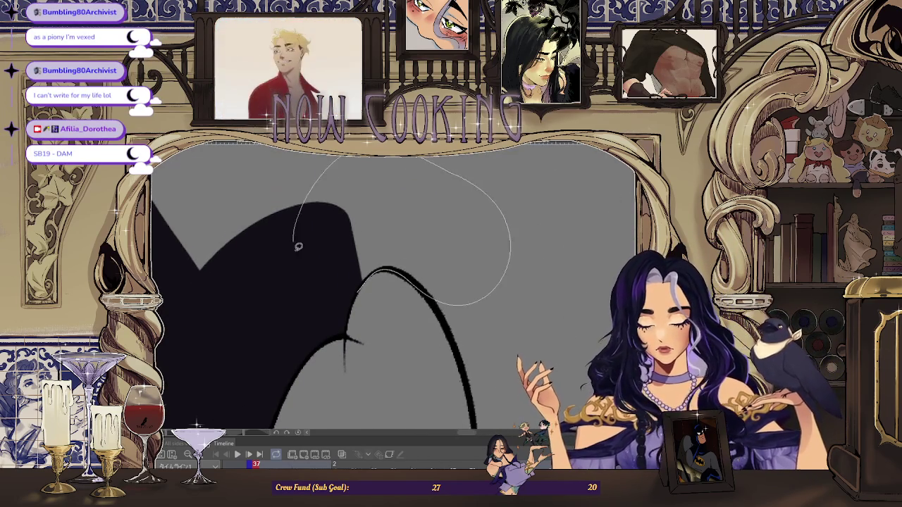
scroll(421, 232, "up", 2)
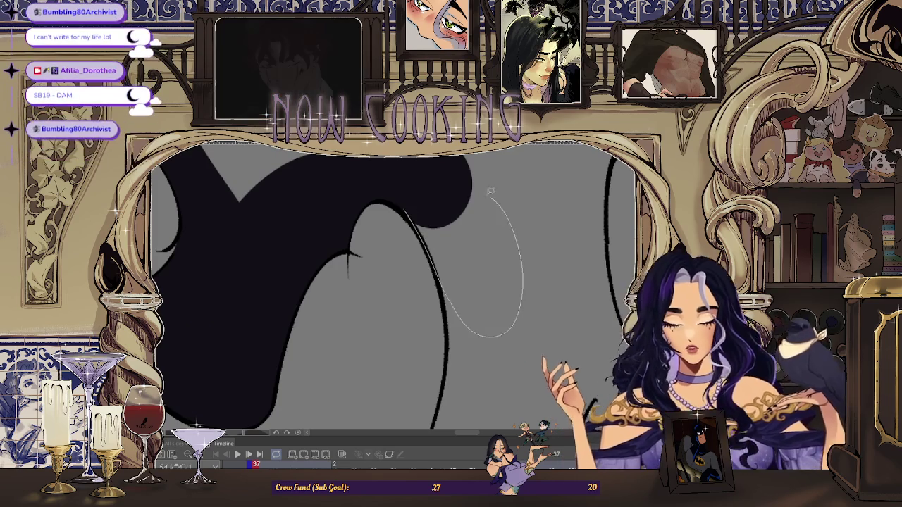
left_click_drag(422, 232, 453, 203)
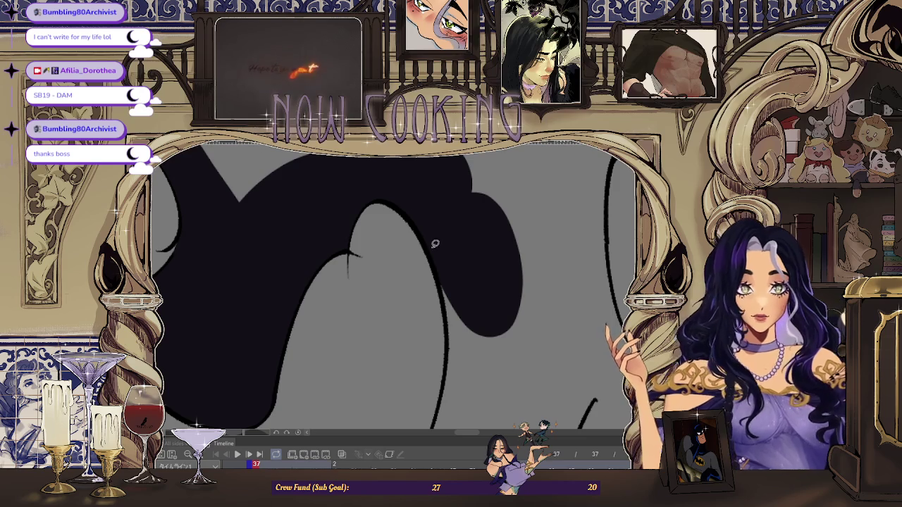
Fill a patch of the cape tail dark and extend it further down the tail.
scroll(433, 242, "down", 2)
scroll(395, 296, "down", 2)
scroll(353, 338, "down", 2)
scroll(554, 299, "up", 2)
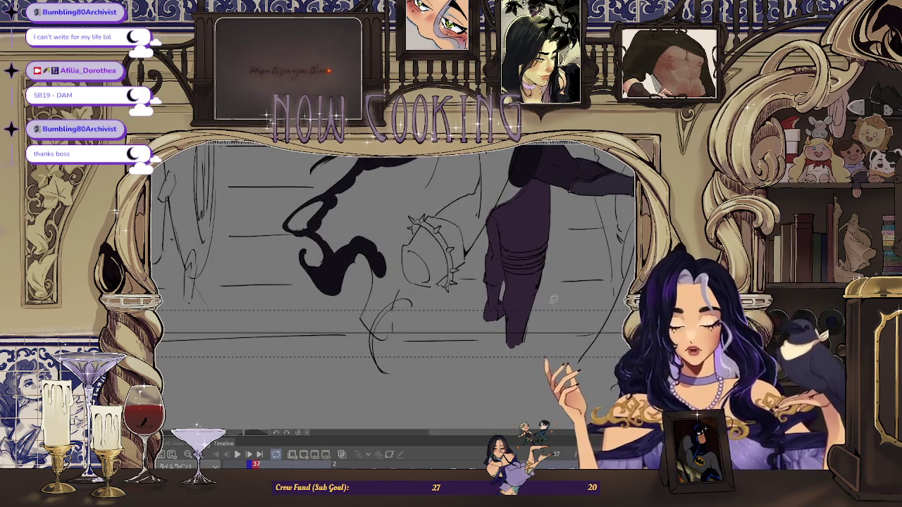
scroll(485, 291, "down", 2)
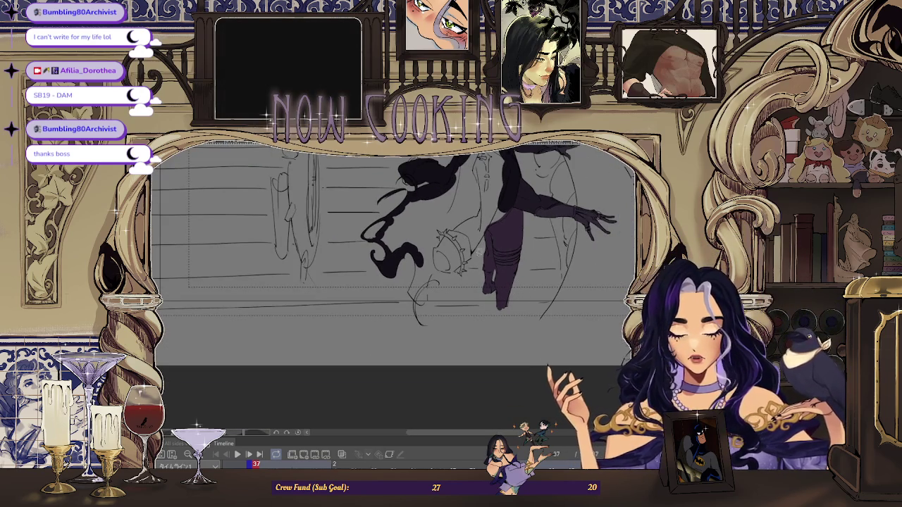
scroll(437, 289, "up", 2)
scroll(437, 290, "up", 1)
scroll(416, 290, "up", 1)
scroll(402, 282, "up", 1)
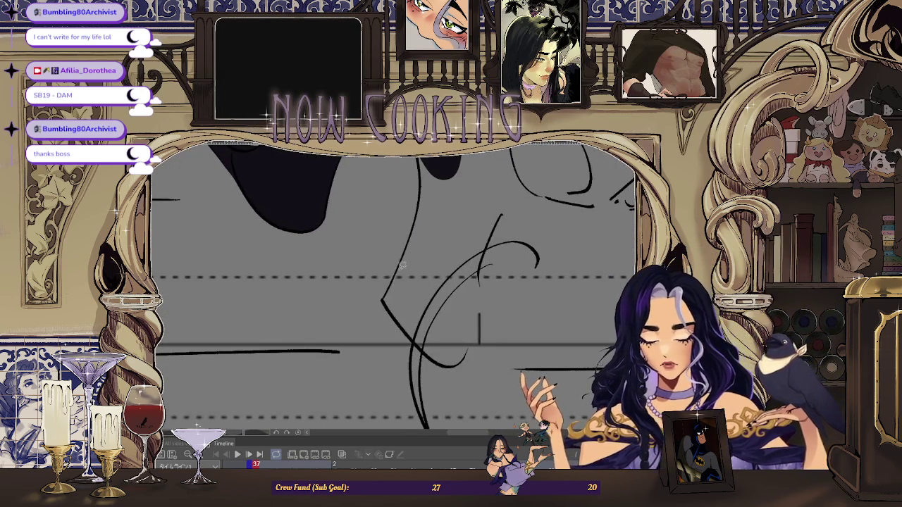
left_click_drag(438, 332, 489, 260)
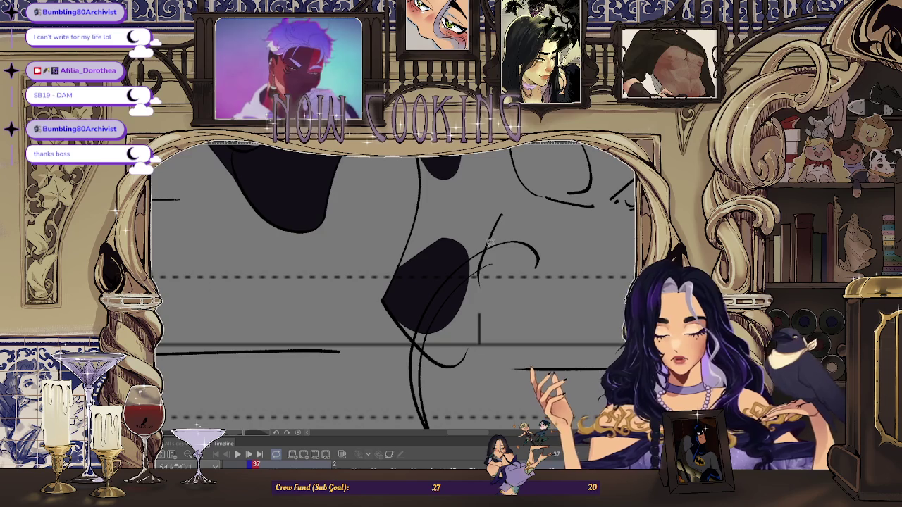
left_click_drag(480, 303, 447, 251)
scroll(413, 325, "up", 1)
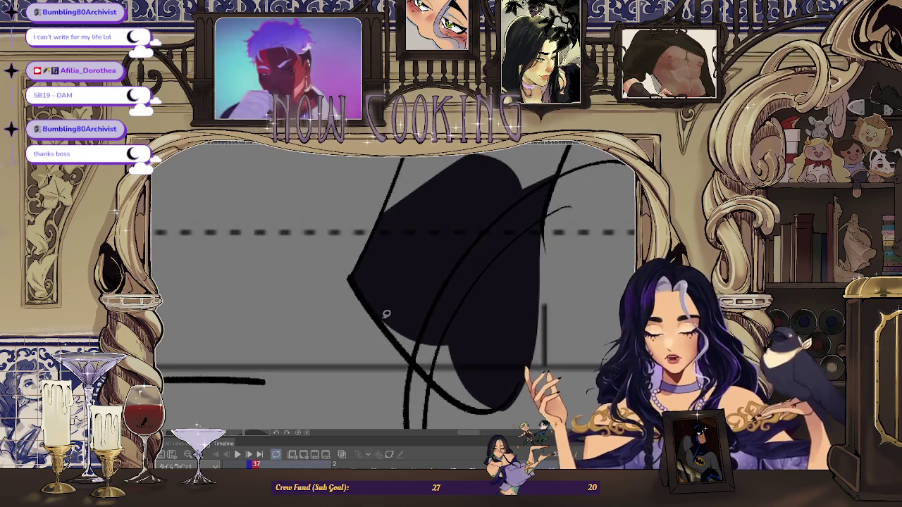
scroll(430, 233, "down", 1)
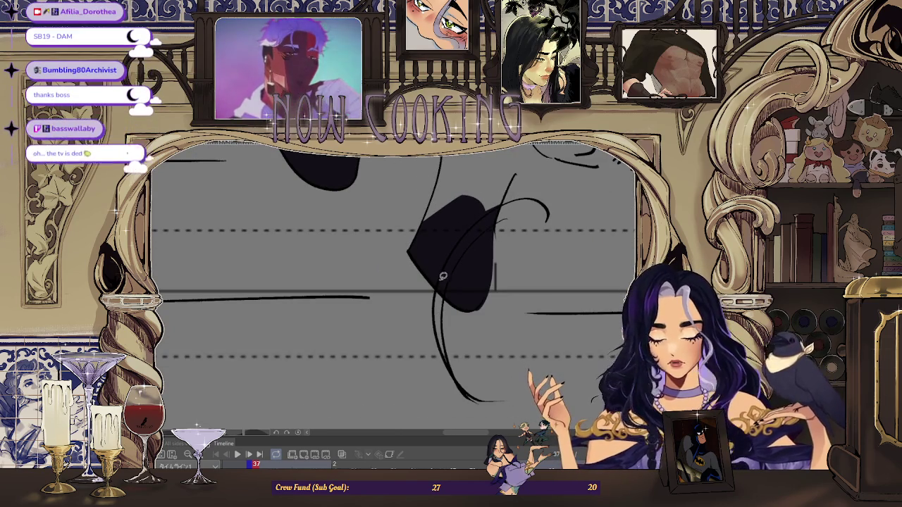
scroll(440, 310, "up", 5)
scroll(451, 310, "up", 1)
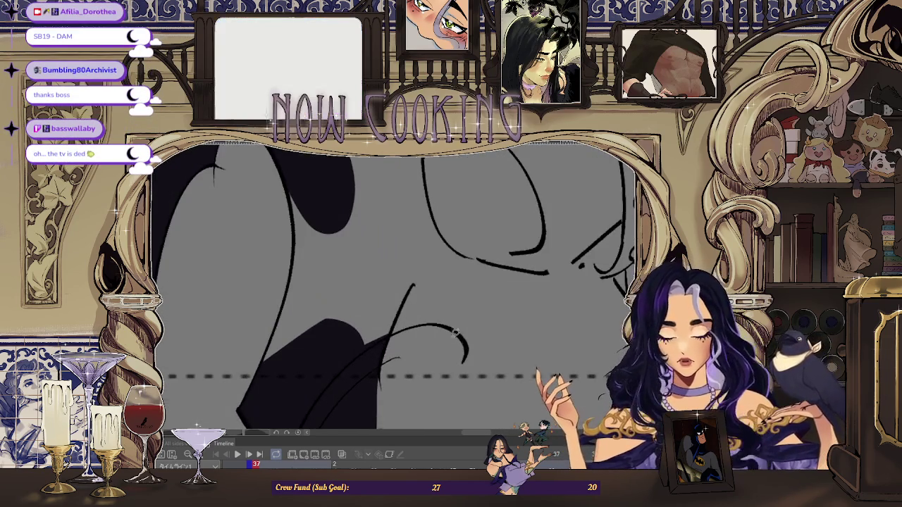
Fill the cape shape under the spiked ring, merging it with the adjacent dark shape.
mouse_move(354, 377)
left_mouse_down()
mouse_move(462, 347)
mouse_move(465, 336)
mouse_move(406, 228)
left_mouse_up()
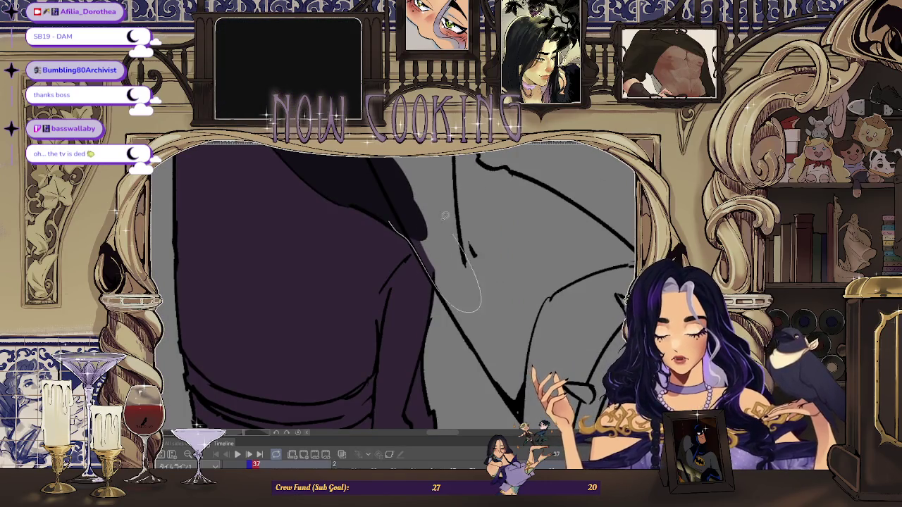
left_click_drag(465, 242, 395, 218)
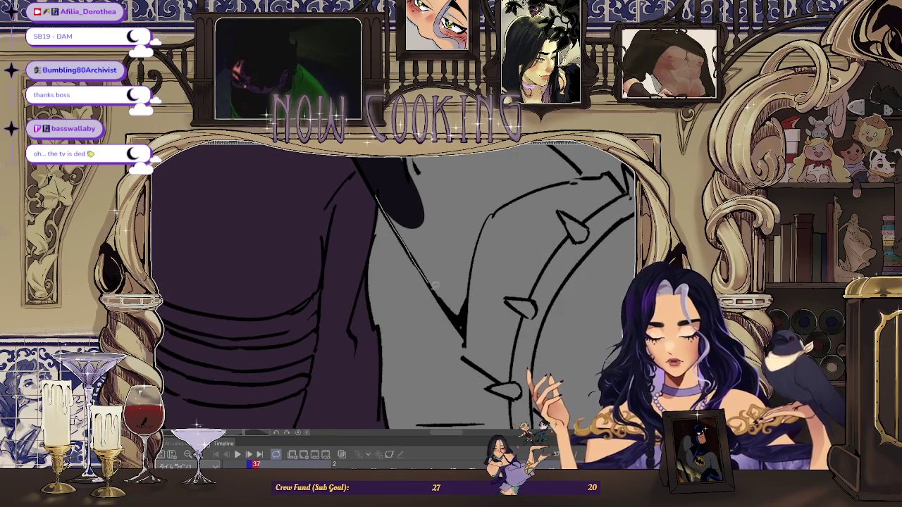
scroll(482, 263, "down", 3)
scroll(345, 277, "up", 4)
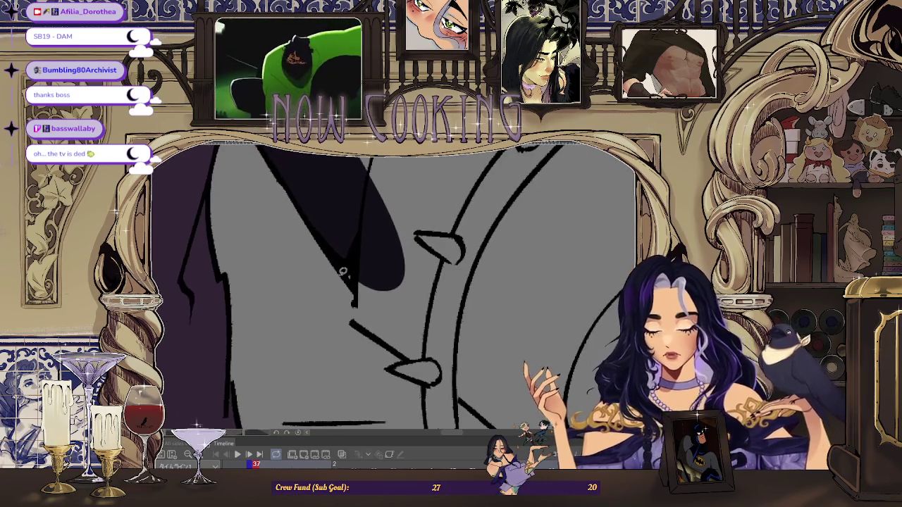
scroll(460, 311, "down", 3)
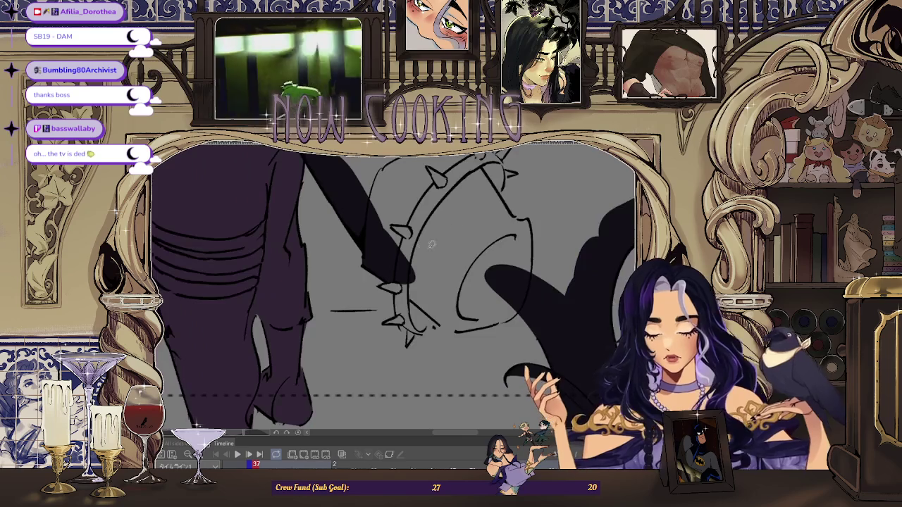
left_click_drag(437, 268, 395, 216)
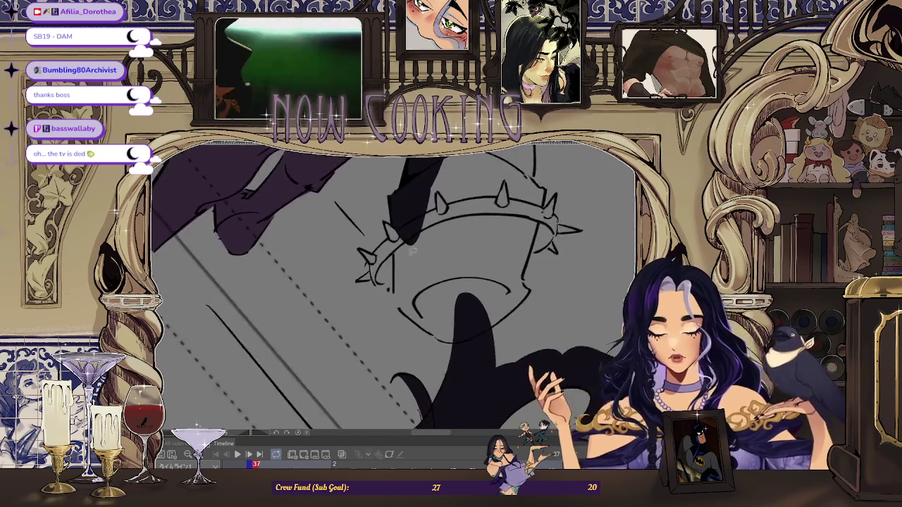
scroll(395, 216, "up", 2)
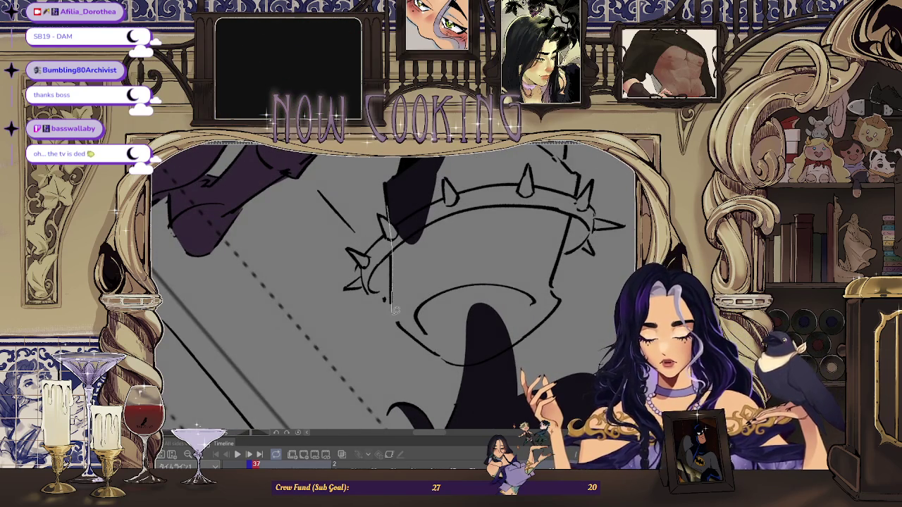
left_click_drag(465, 232, 461, 229)
scroll(403, 290, "up", 2)
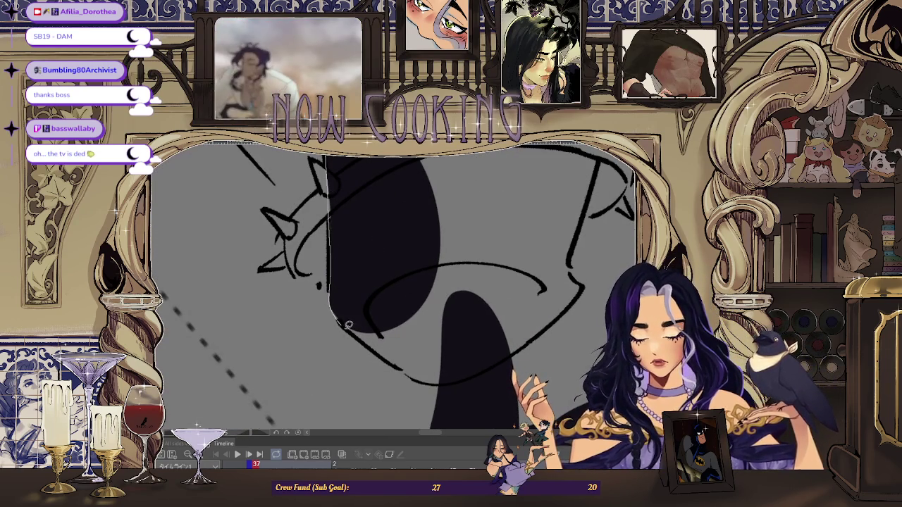
left_click_drag(406, 361, 403, 363)
scroll(394, 352, "up", 2)
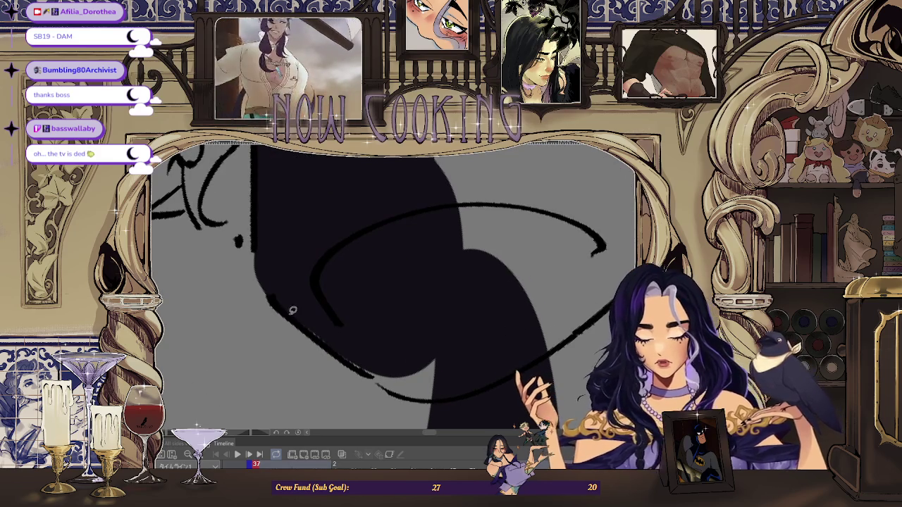
scroll(386, 367, "down", 2)
scroll(386, 368, "down", 1)
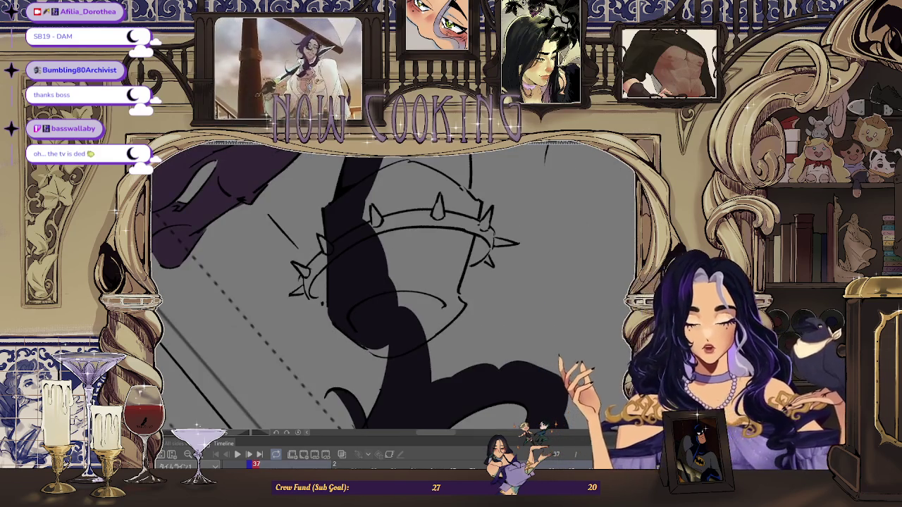
left_click_drag(386, 367, 359, 282)
scroll(360, 283, "down", 2)
scroll(416, 274, "up", 3)
scroll(351, 335, "up", 2)
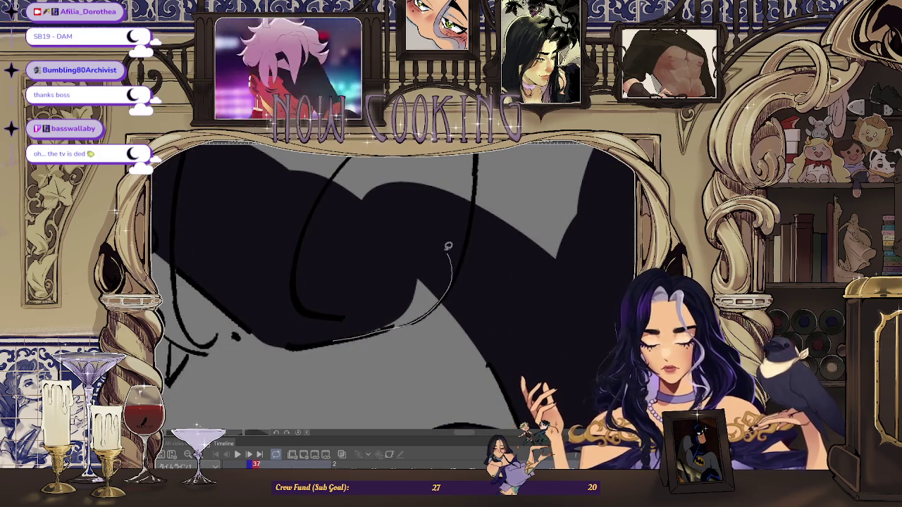
scroll(453, 254, "down", 2)
scroll(453, 255, "down", 2)
scroll(451, 253, "down", 1)
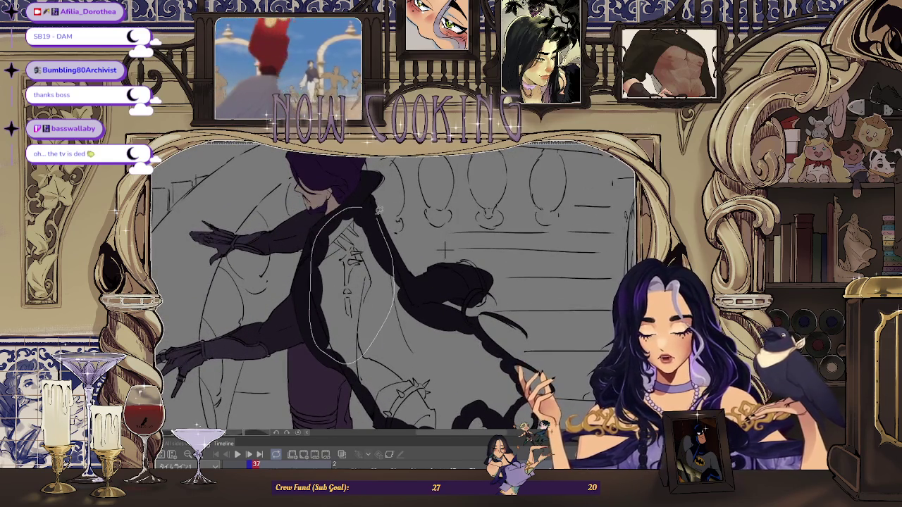
Zoom around frame 37, then switch over to the character reference sheet window.
scroll(445, 249, "down", 1)
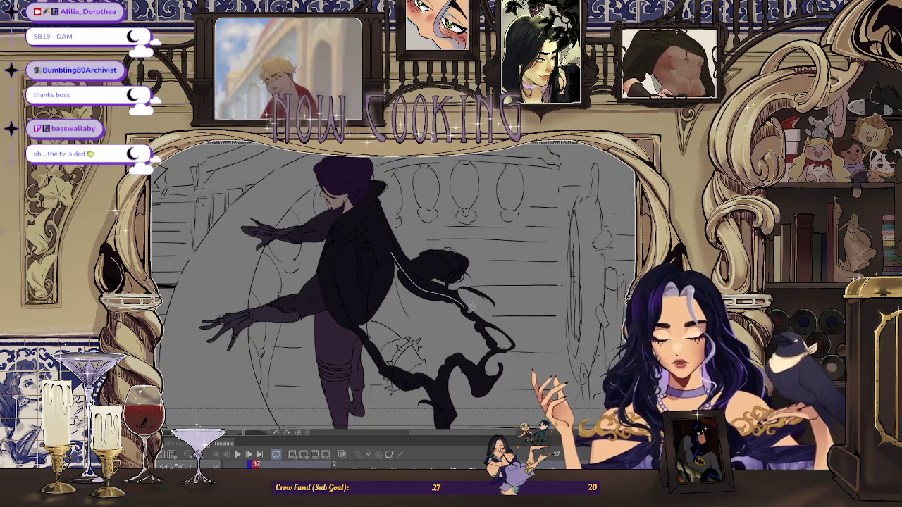
scroll(424, 222, "up", 1)
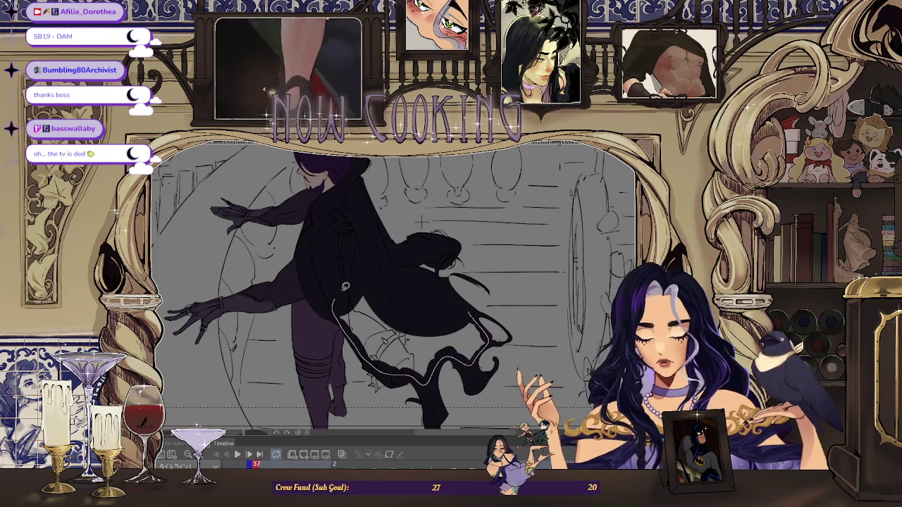
scroll(372, 360, "up", 1)
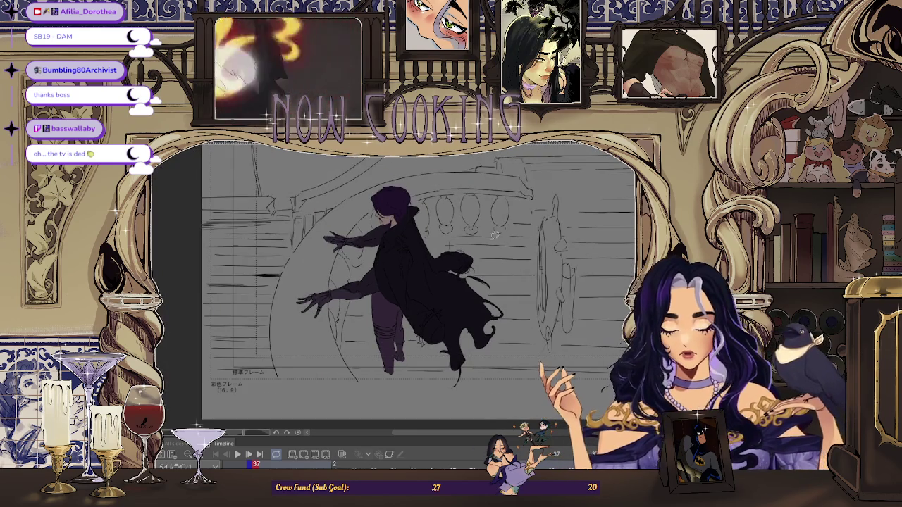
scroll(488, 279, "up", 2)
scroll(463, 286, "up", 2)
scroll(463, 286, "down", 1)
scroll(473, 296, "down", 1)
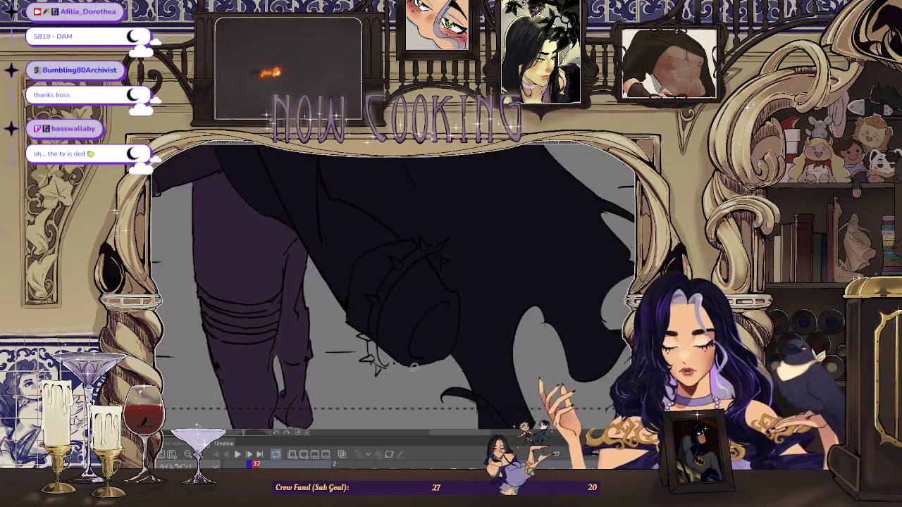
scroll(486, 317, "down", 2)
scroll(502, 337, "down", 1)
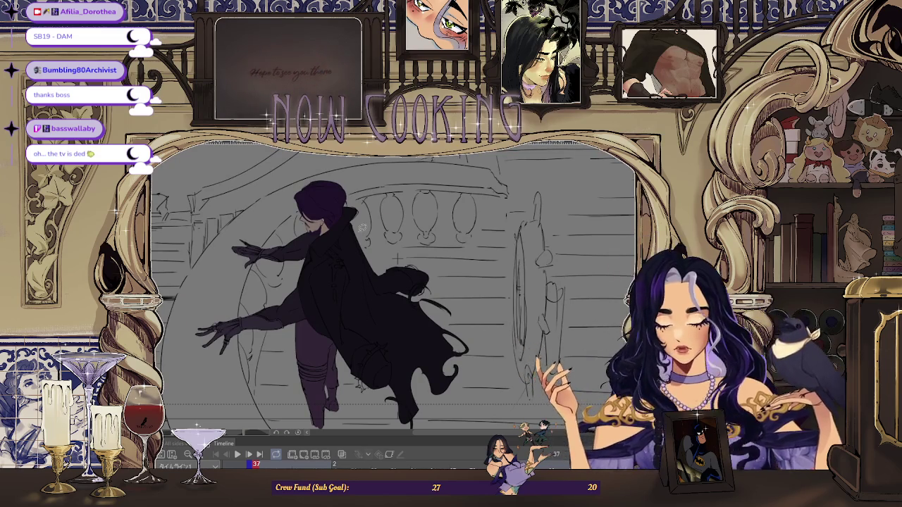
scroll(352, 238, "up", 2)
scroll(364, 241, "down", 3)
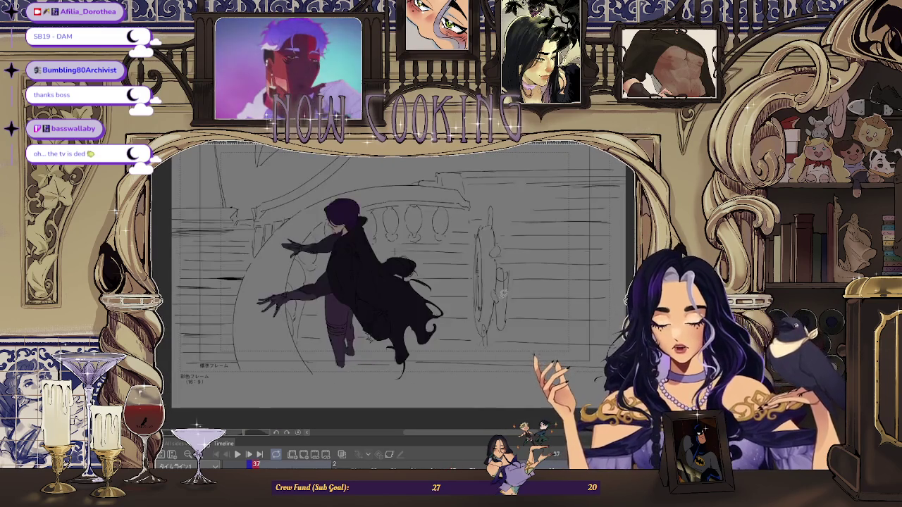
scroll(444, 234, "up", 2)
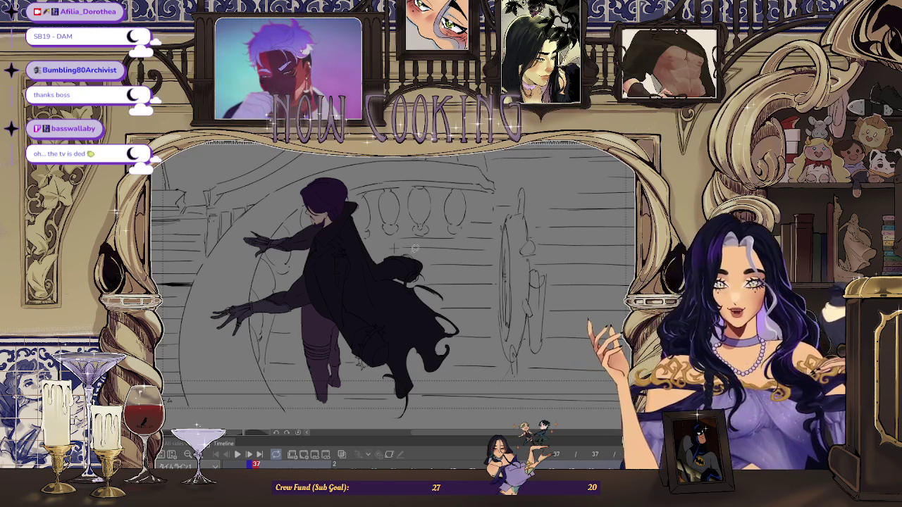
key("alt+Tab")
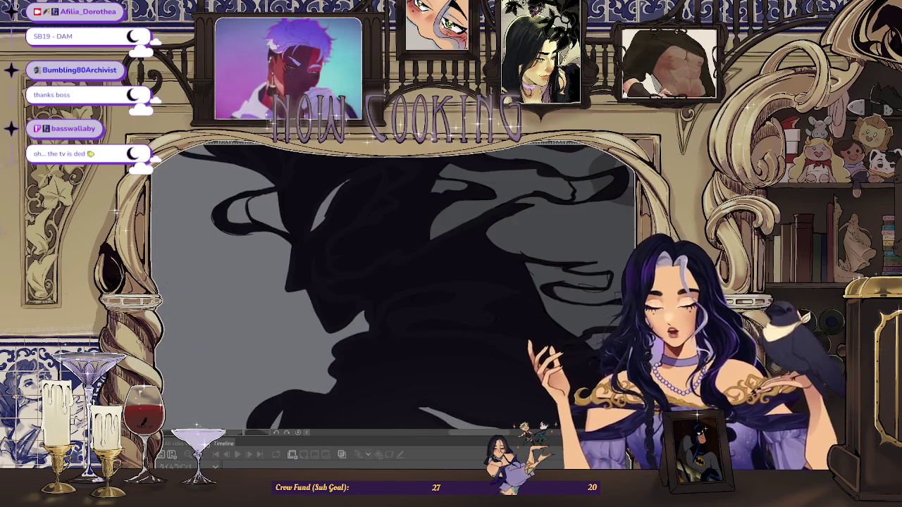
scroll(337, 328, "down", 3)
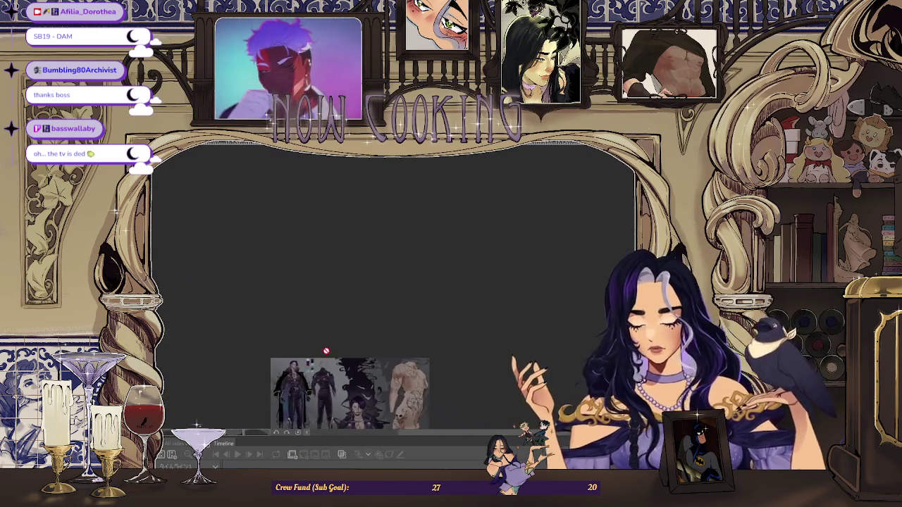
Zoom the reference sheet briefly, then switch back to frame 37 of the animation.
scroll(298, 389, "up", 3)
scroll(297, 390, "up", 3)
scroll(298, 353, "down", 1)
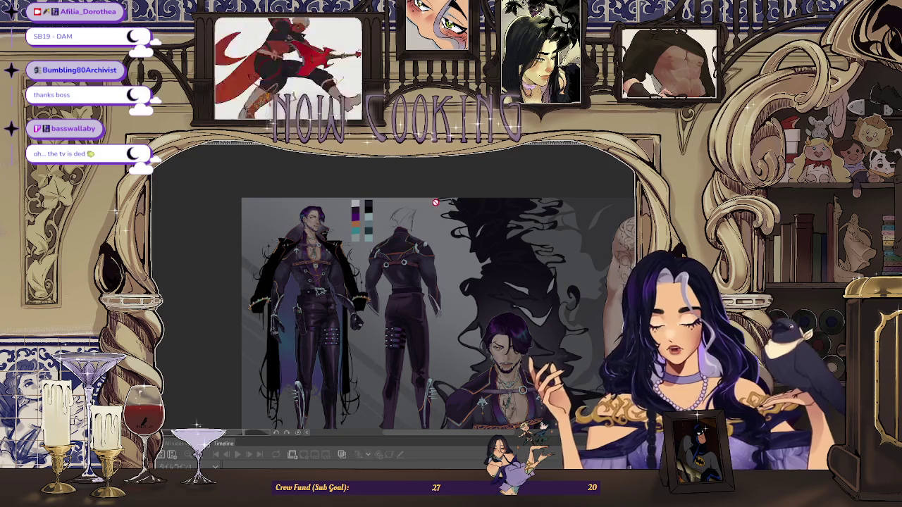
key("alt+Tab")
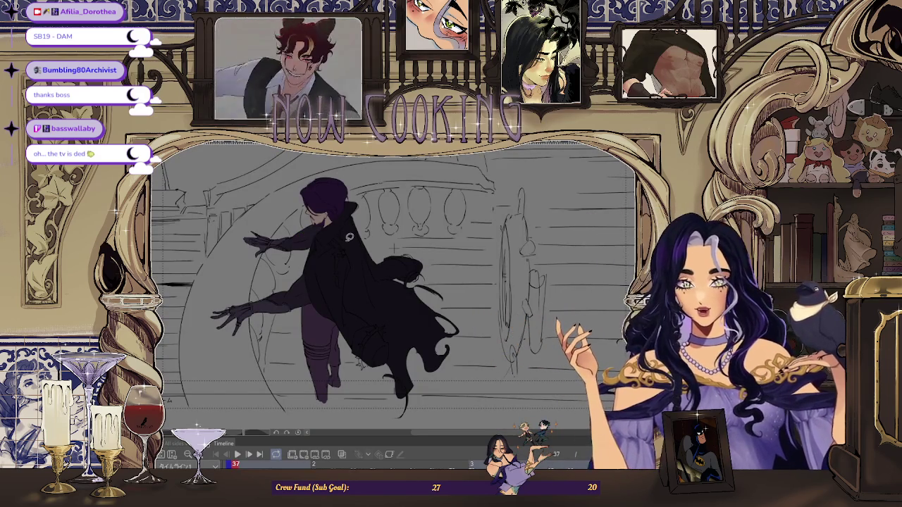
Compare neighbouring frames, then settle on frame 39 and zoom in on it.
key("Right")
key("Left")
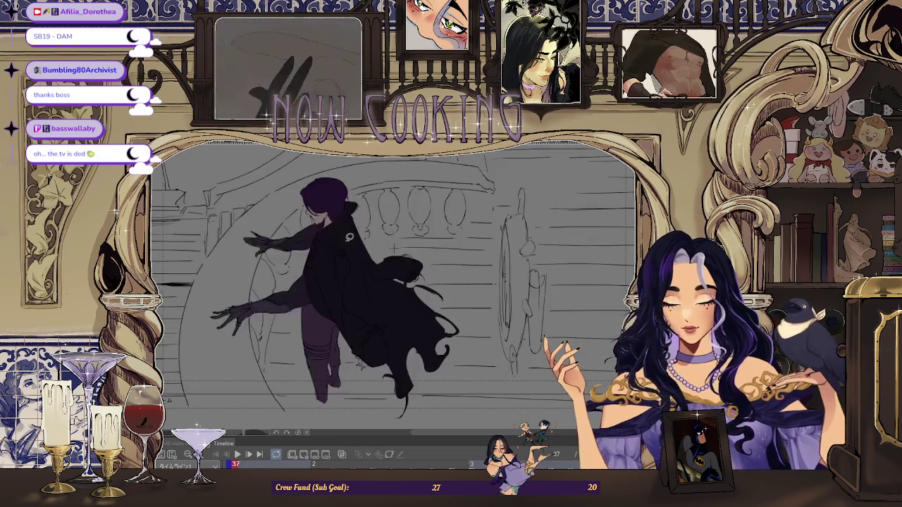
key("Right")
key("Right")
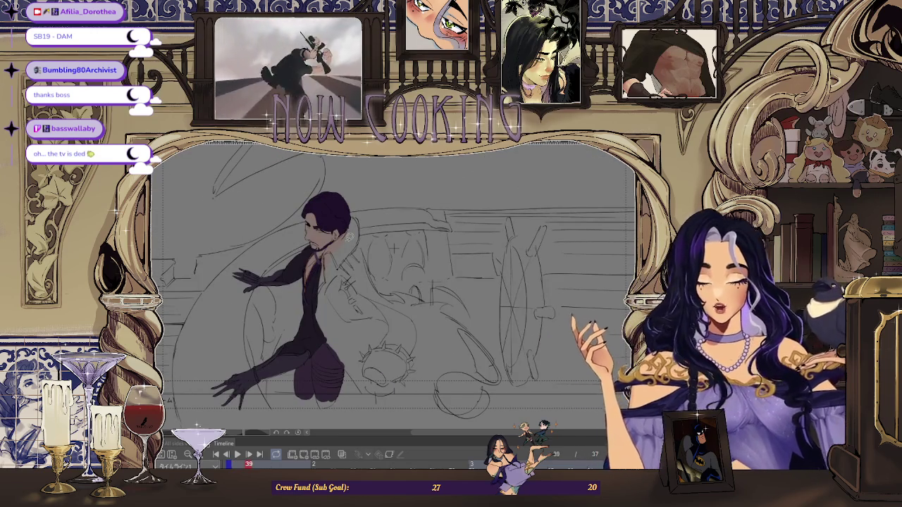
scroll(327, 253, "up", 3)
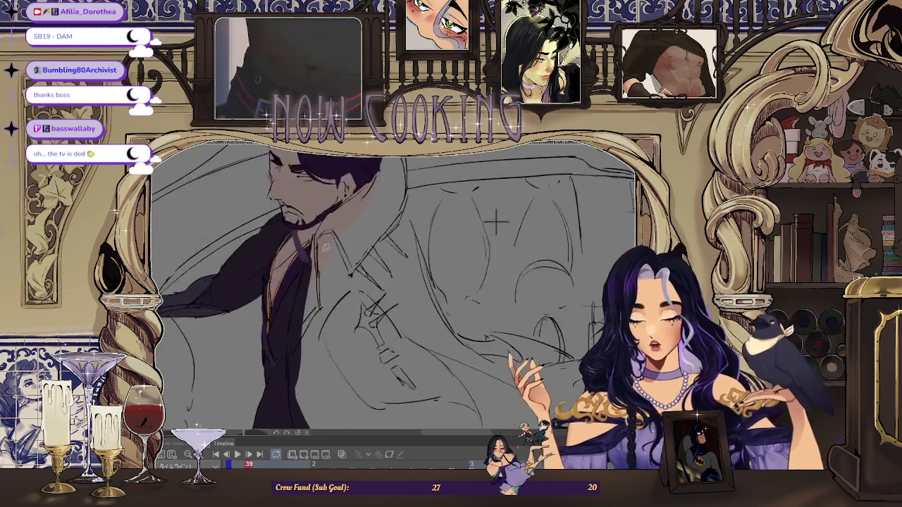
scroll(492, 223, "up", 3)
scroll(507, 232, "down", 2)
scroll(531, 248, "down", 1)
scroll(393, 189, "up", 3)
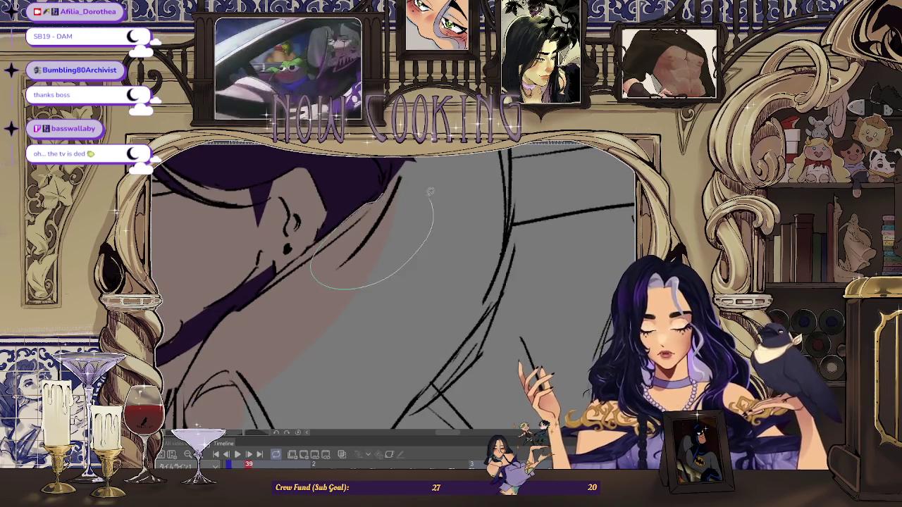
Fill an outlined hair area dark, then zoom in and out to inspect the fills.
left_click_drag(436, 203, 423, 185)
scroll(423, 184, "down", 2)
scroll(401, 180, "up", 2)
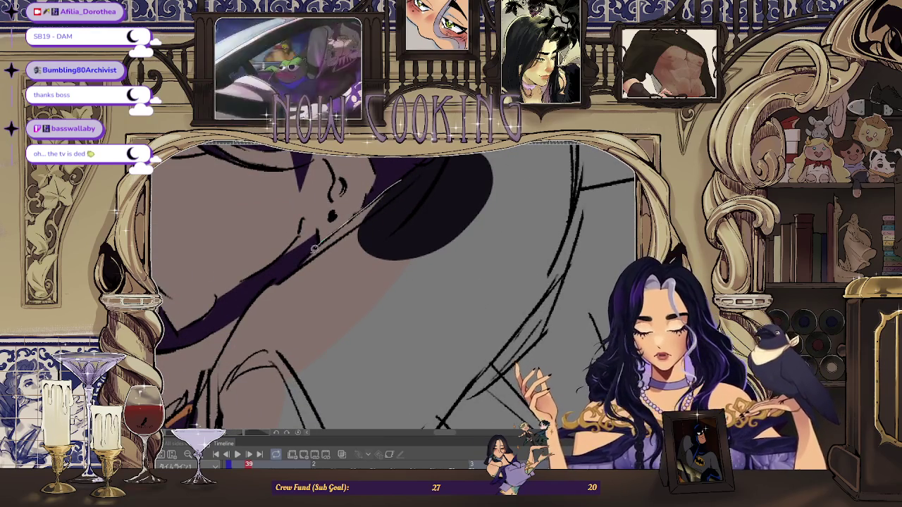
scroll(403, 318, "down", 2)
scroll(382, 218, "up", 2)
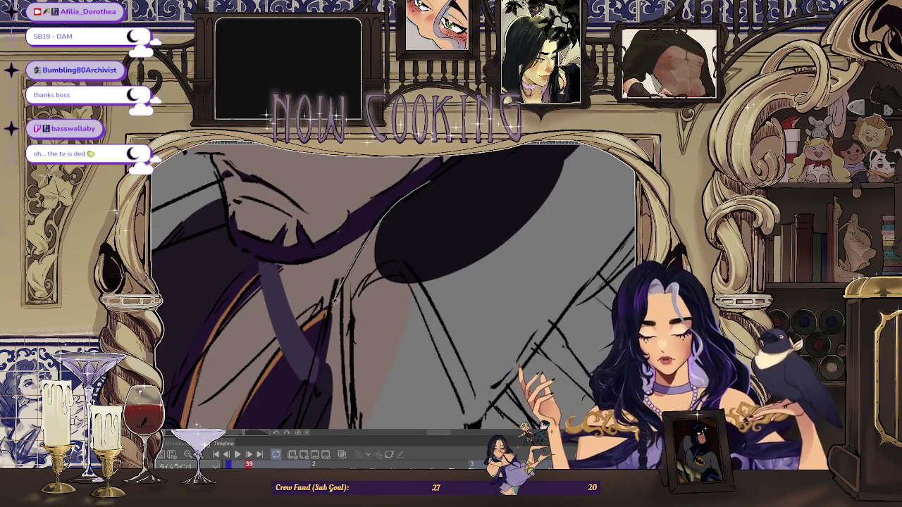
scroll(344, 394, "down", 2)
scroll(402, 226, "up", 2)
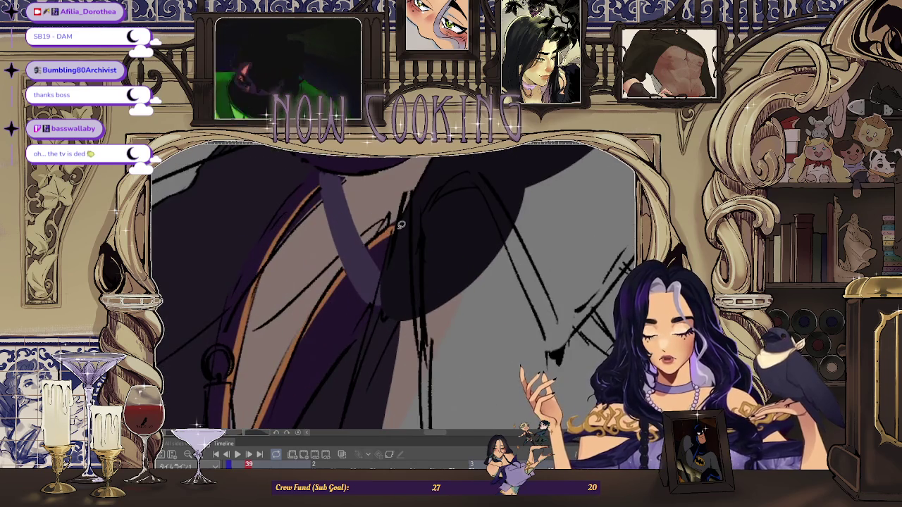
scroll(452, 301, "down", 2)
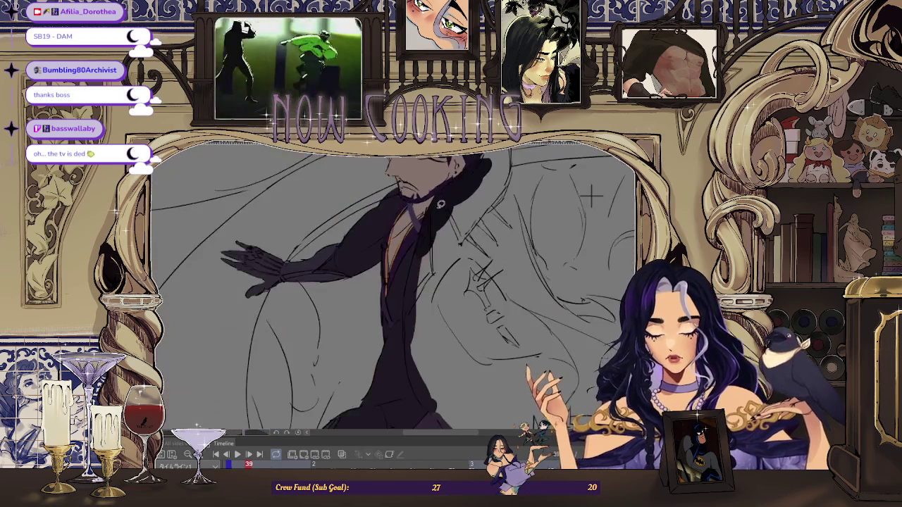
scroll(413, 255, "up", 2)
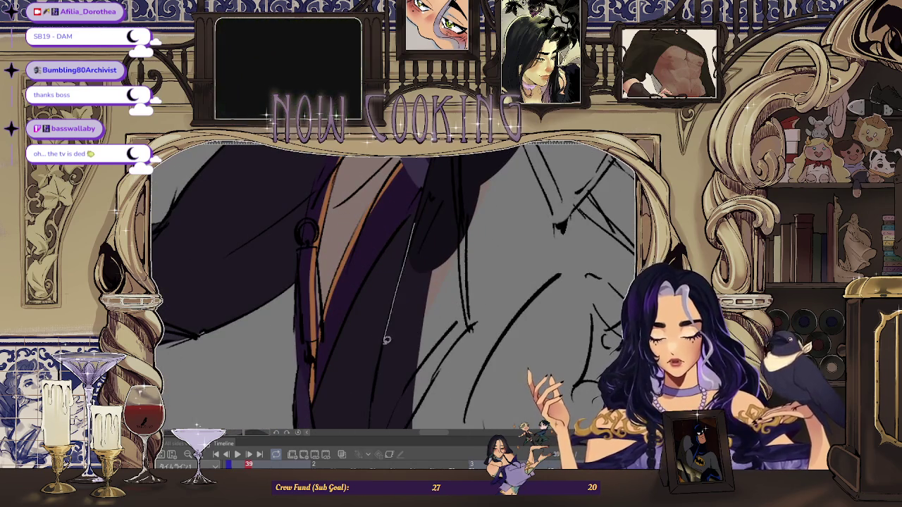
scroll(492, 262, "down", 2)
scroll(423, 219, "up", 1)
scroll(398, 191, "up", 1)
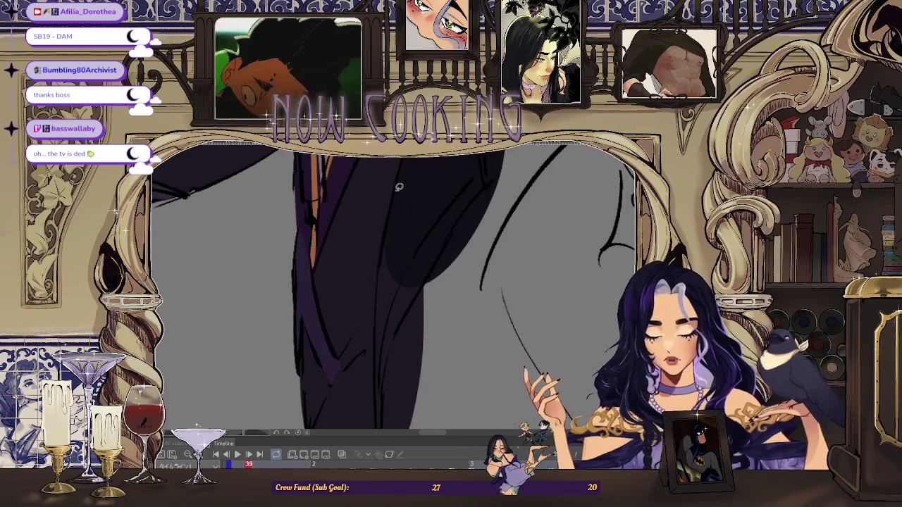
scroll(396, 406, "down", 2)
scroll(391, 282, "up", 1)
scroll(385, 185, "up", 1)
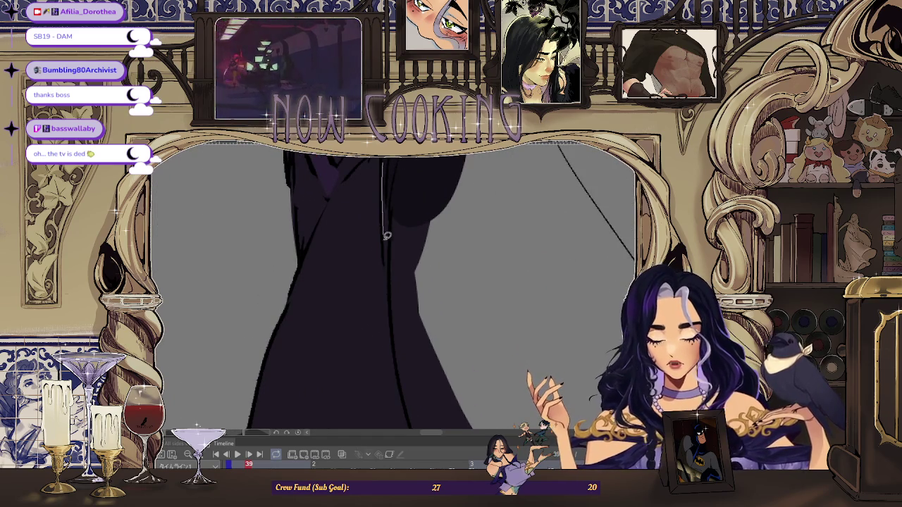
scroll(409, 282, "down", 1)
scroll(399, 182, "down", 1)
scroll(362, 218, "up", 1)
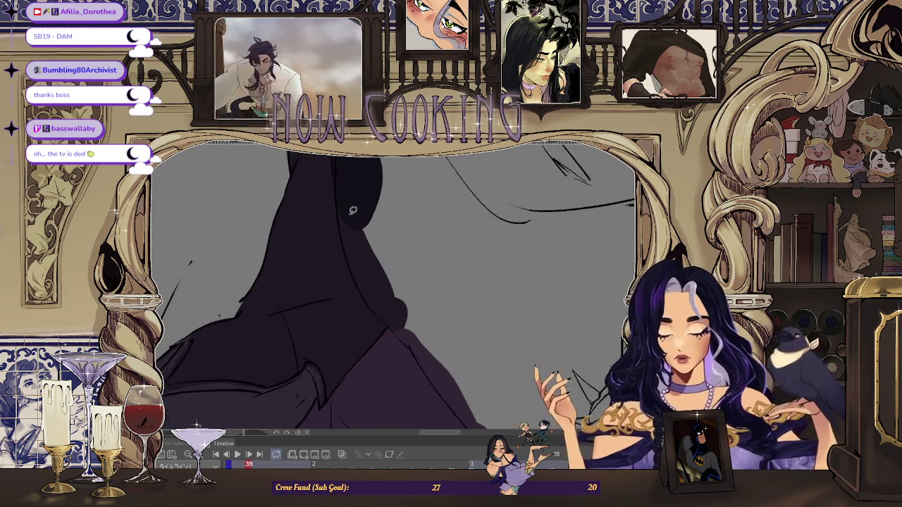
scroll(339, 190, "up", 1)
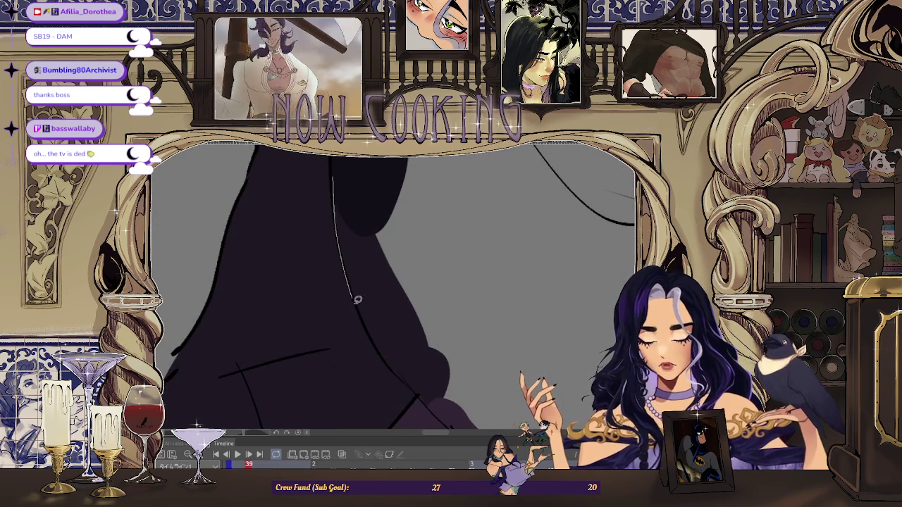
scroll(437, 254, "down", 1)
scroll(384, 198, "up", 1)
scroll(384, 205, "up", 1)
scroll(380, 226, "up", 1)
scroll(381, 212, "up", 1)
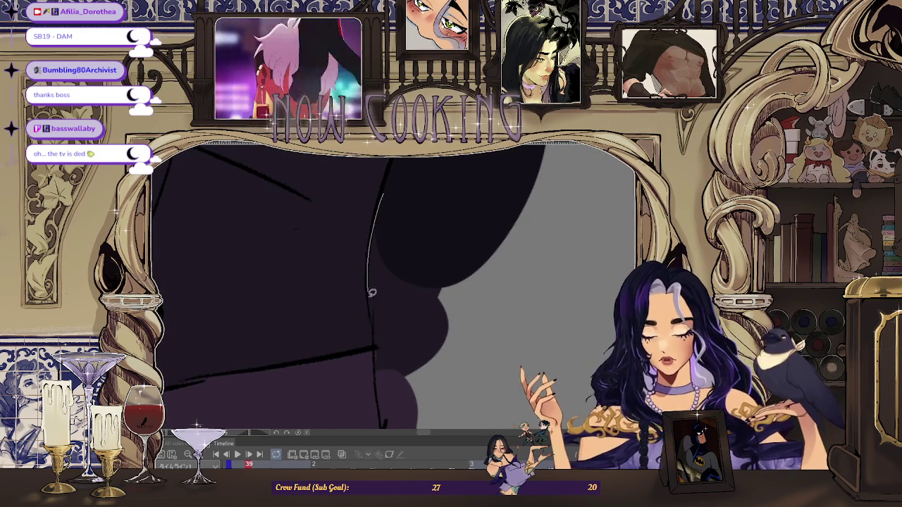
scroll(442, 169, "down", 1)
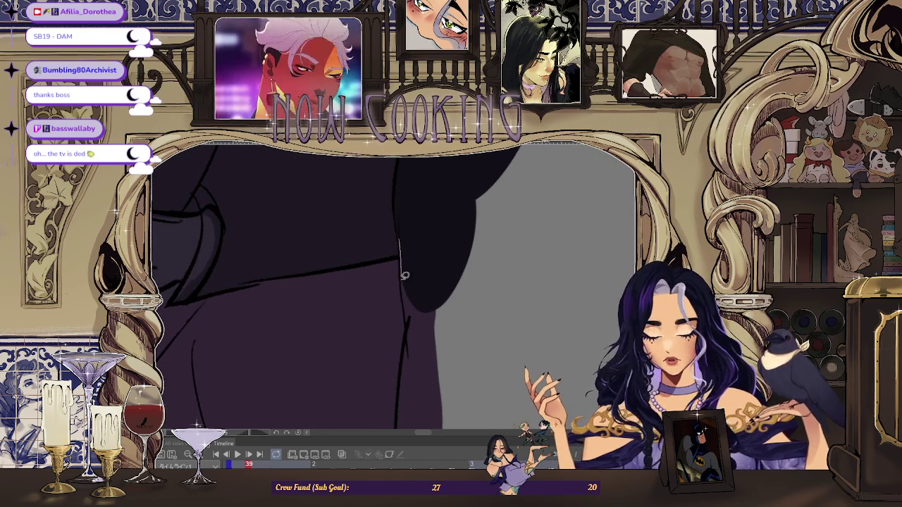
Rotate and pan the view along the figure's line art.
mouse_move(449, 270)
left_mouse_down()
mouse_move(433, 261)
mouse_move(432, 223)
left_mouse_up()
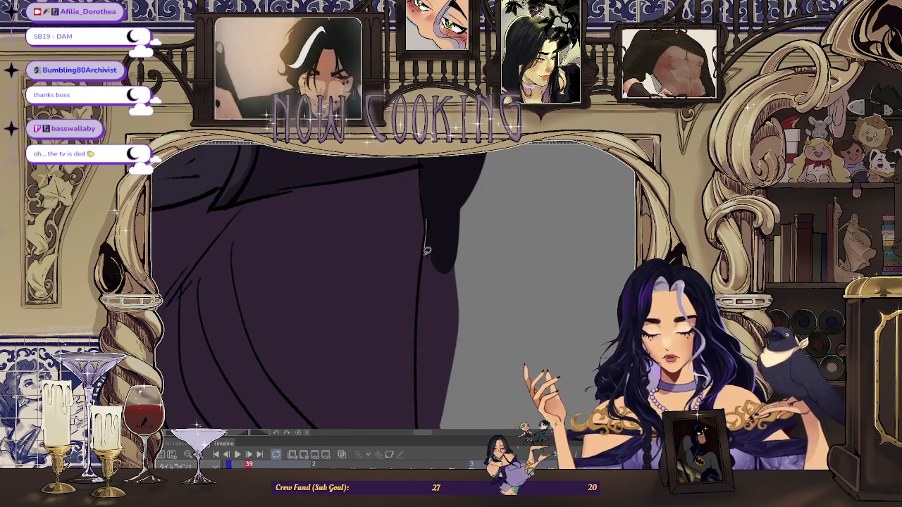
mouse_move(422, 371)
left_mouse_down()
mouse_move(460, 187)
mouse_move(495, 282)
mouse_move(411, 235)
mouse_move(398, 189)
mouse_move(397, 288)
mouse_move(435, 204)
left_mouse_up()
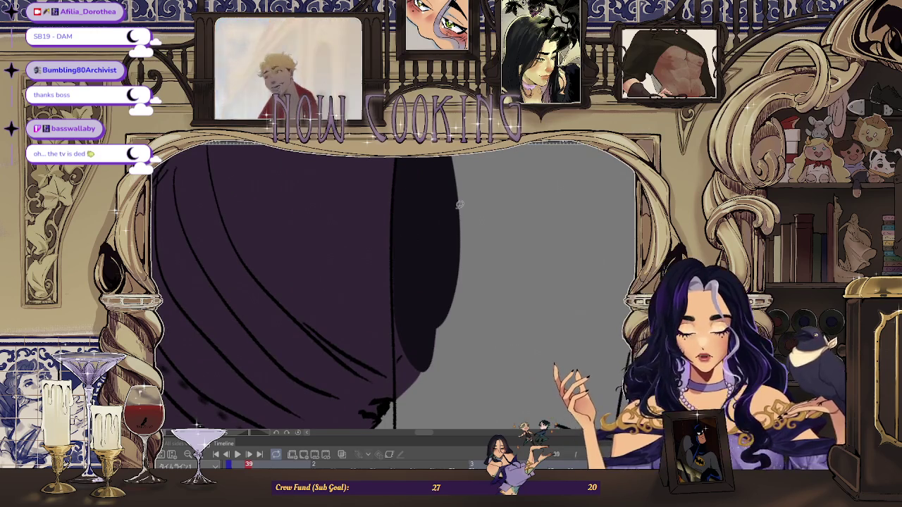
scroll(362, 274, "down", 3)
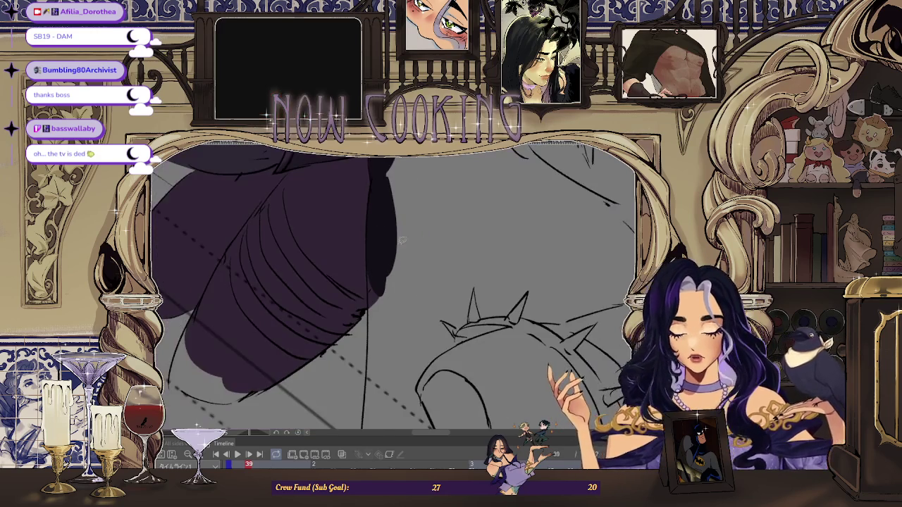
scroll(365, 213, "up", 3)
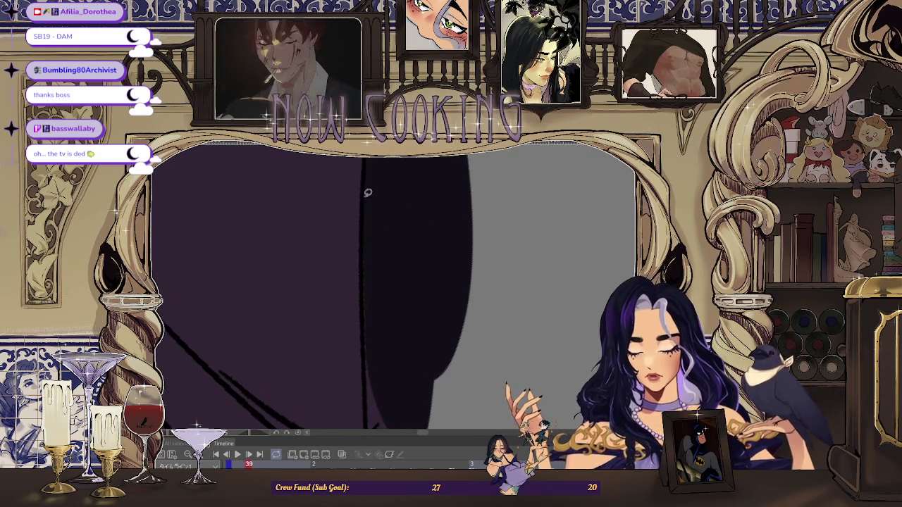
scroll(408, 212, "down", 3)
scroll(395, 211, "up", 3)
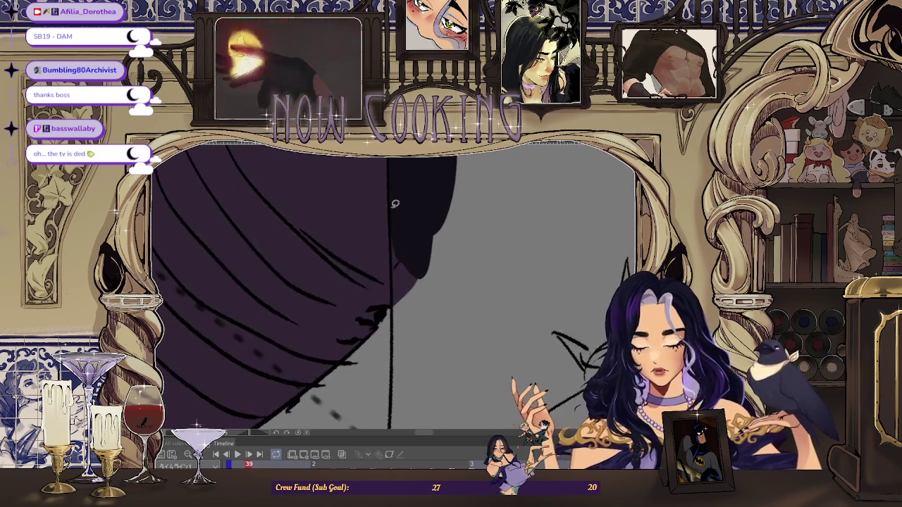
Outline an unfilled gap in the cape, then zoom out to fit the whole frame.
left_click_drag(390, 212, 460, 335)
scroll(459, 335, "down", 3)
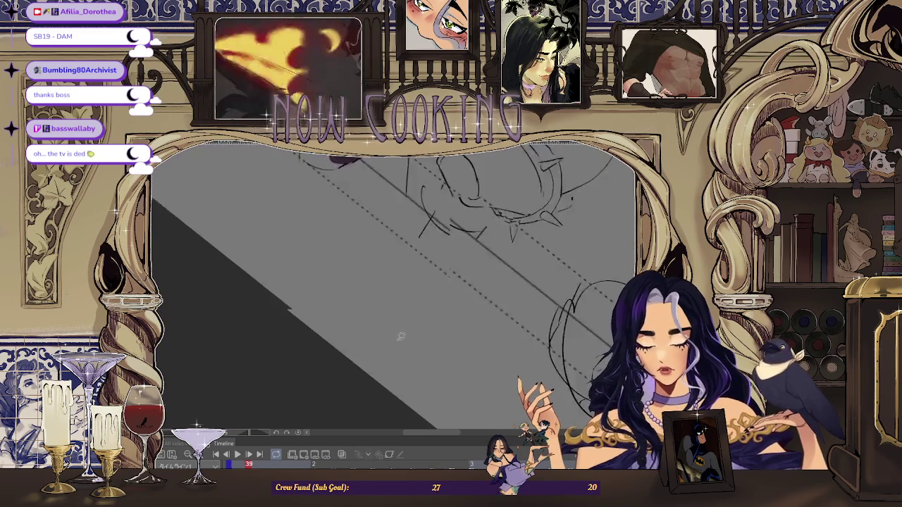
scroll(425, 275, "up", 2)
scroll(402, 233, "up", 2)
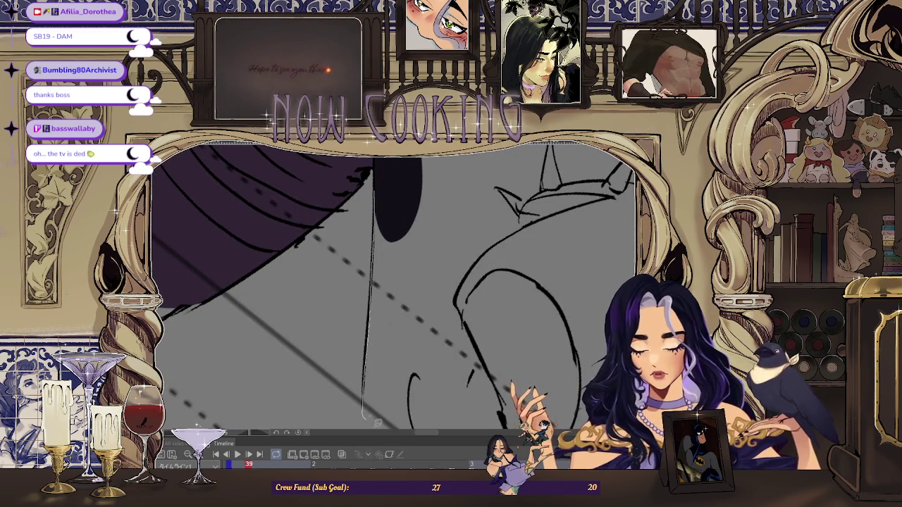
scroll(404, 180, "down", 2)
scroll(404, 179, "down", 1)
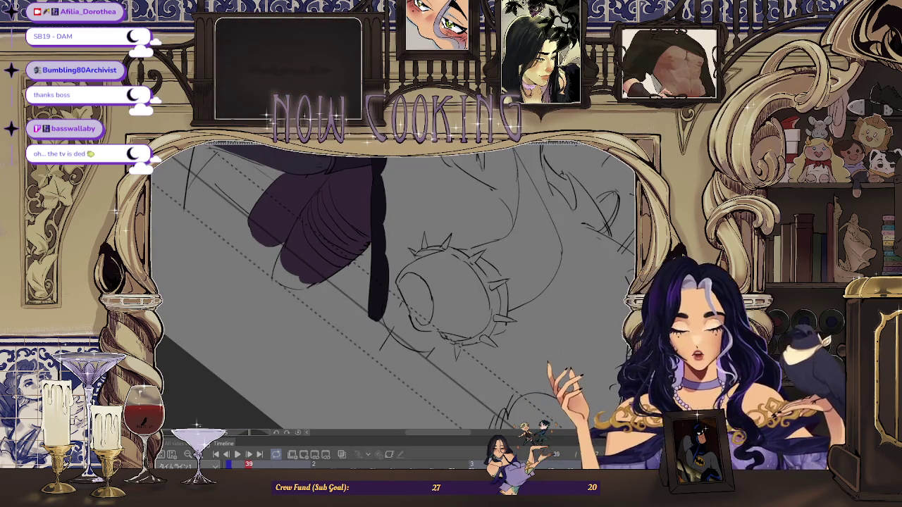
scroll(414, 302, "down", 2)
scroll(414, 301, "down", 1)
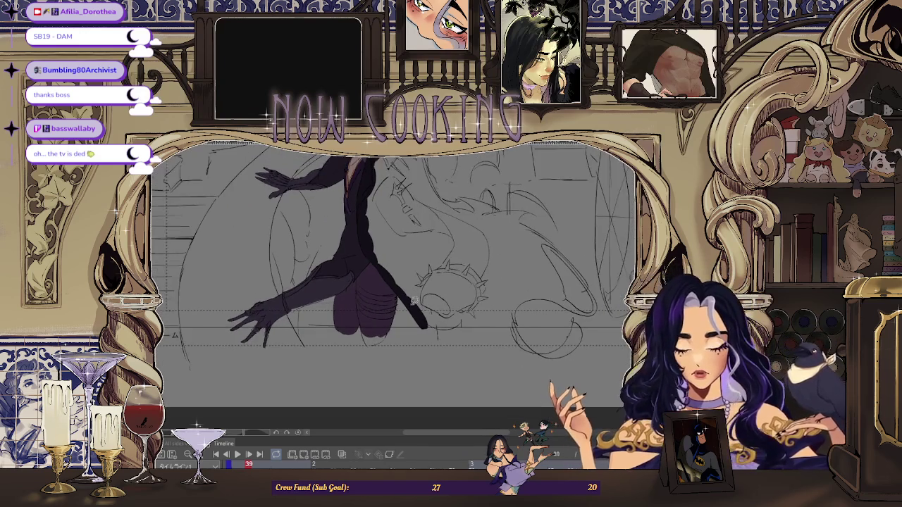
scroll(622, 247, "down", 1)
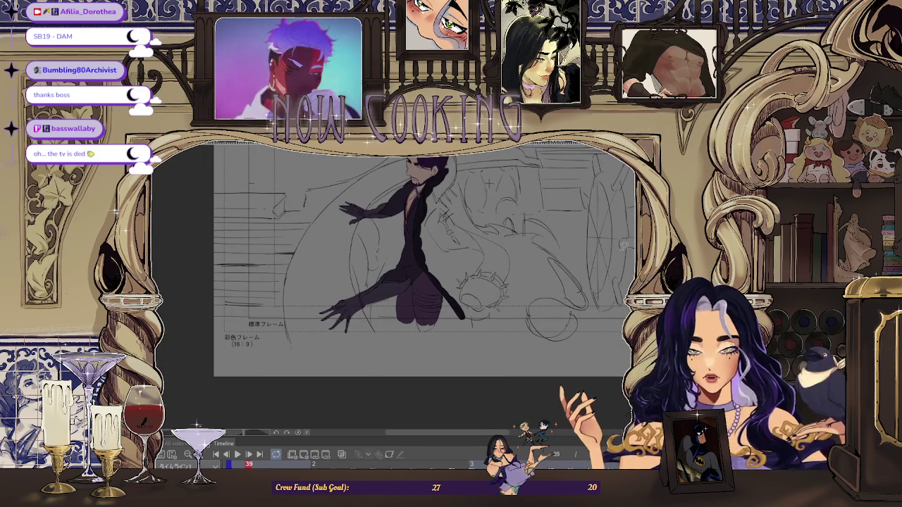
Mirror the view and bucket-fill the enclosed cape tail shape black.
key("h")
scroll(211, 308, "up", 3)
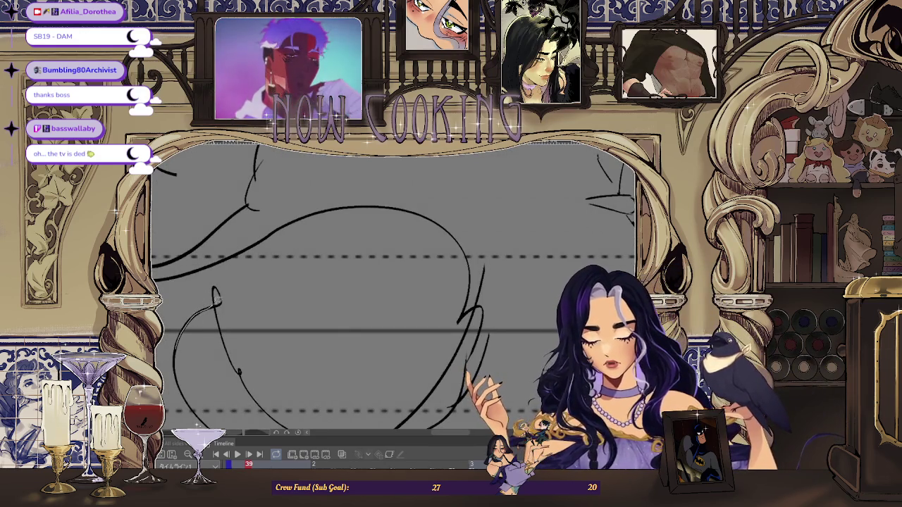
left_click(212, 331)
scroll(225, 296, "up", 3)
scroll(240, 293, "down", 2)
scroll(242, 294, "down", 3)
scroll(230, 356, "up", 2)
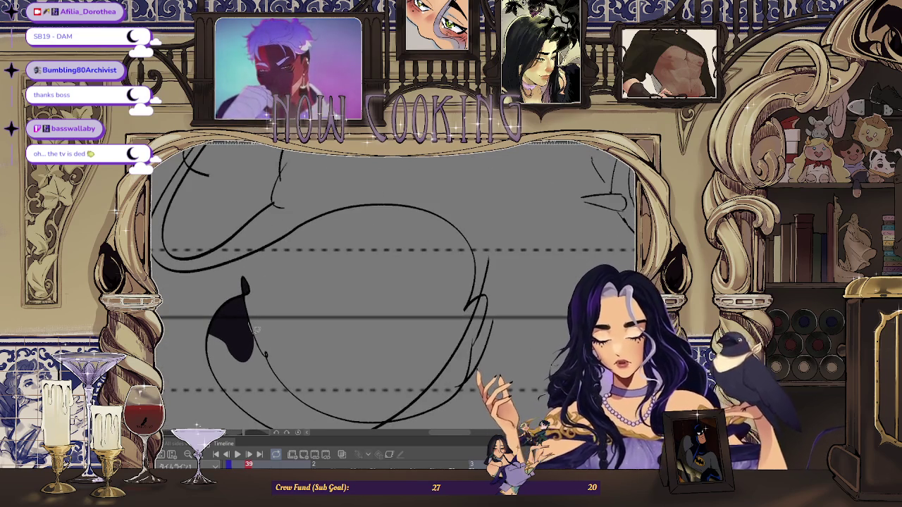
scroll(213, 326, "down", 3)
scroll(282, 339, "up", 1)
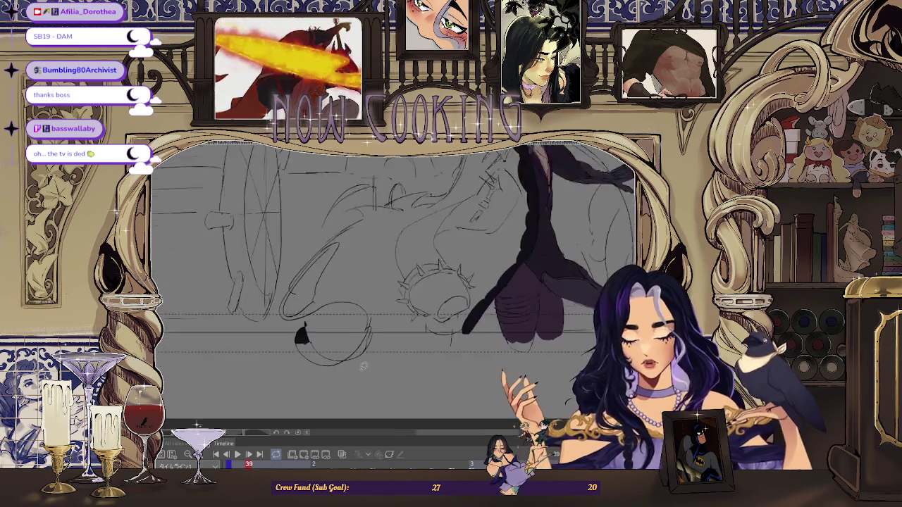
scroll(307, 373, "up", 1)
scroll(310, 279, "up", 2)
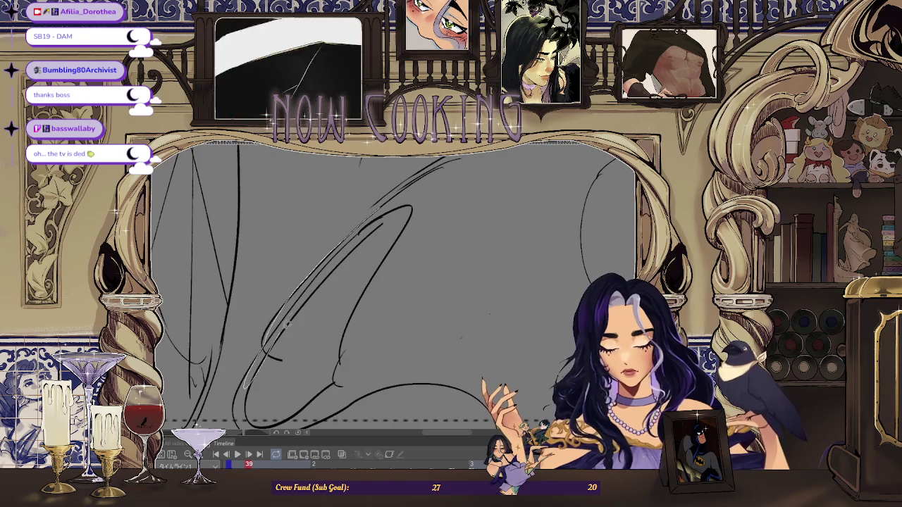
scroll(328, 268, "up", 1)
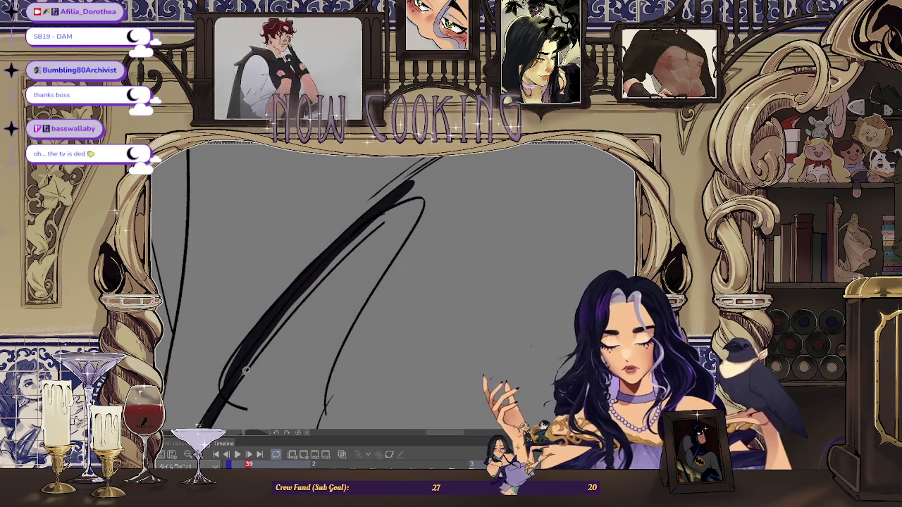
scroll(448, 164, "down", 2)
scroll(423, 183, "up", 2)
scroll(408, 197, "up", 1)
scroll(404, 205, "down", 1)
scroll(404, 205, "down", 2)
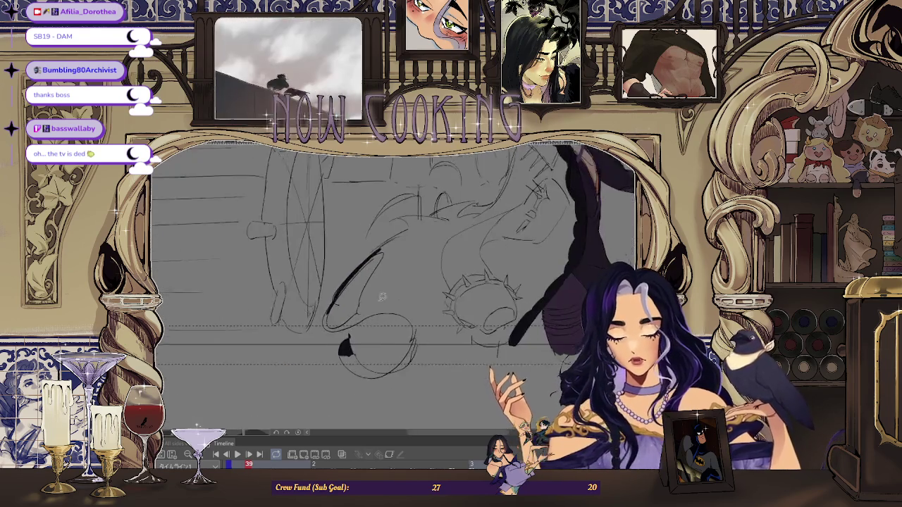
scroll(386, 229, "up", 3)
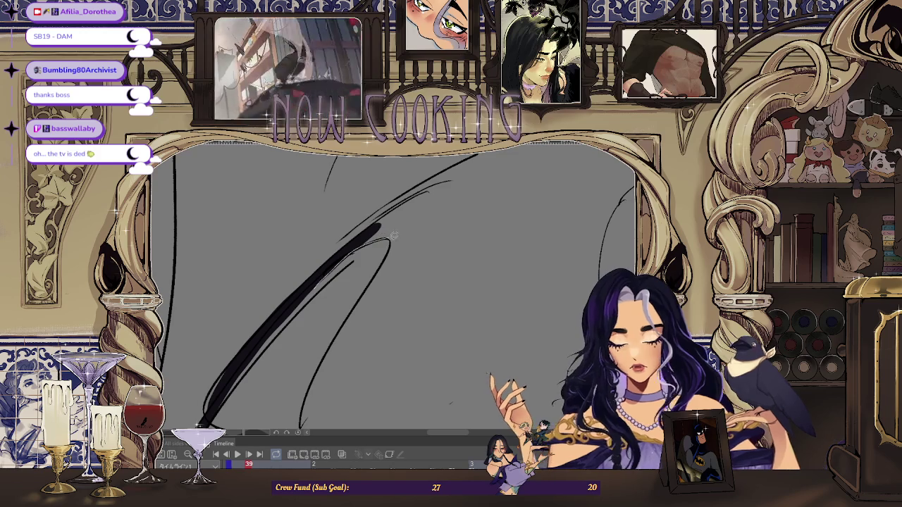
scroll(419, 210, "up", 1)
scroll(338, 261, "down", 1)
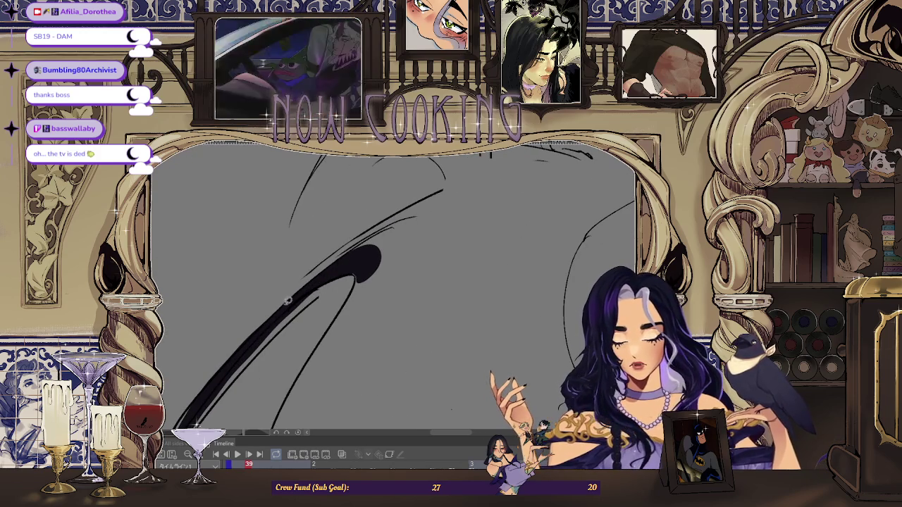
Thicken the tail stroke toward the upper right, undoing one unwanted lasso fill.
left_click_drag(372, 258, 353, 262)
key("ctrl+z")
left_click_drag(443, 242, 394, 211)
scroll(395, 226, "down", 2)
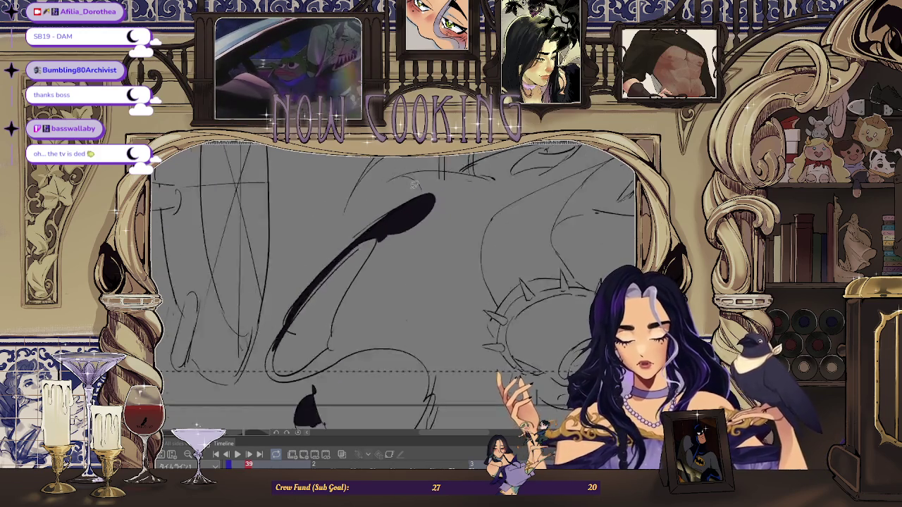
scroll(359, 214, "up", 3)
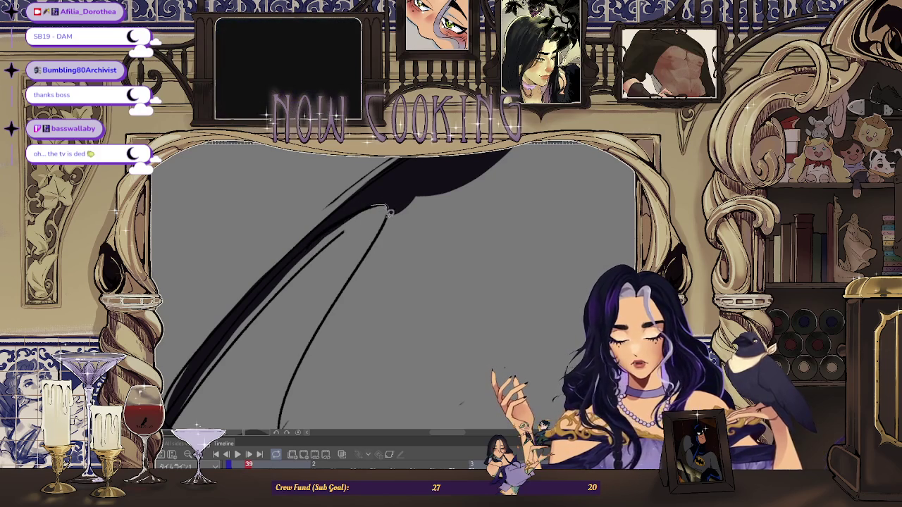
left_click_drag(454, 234, 430, 211)
scroll(429, 211, "down", 3)
scroll(421, 169, "up", 3)
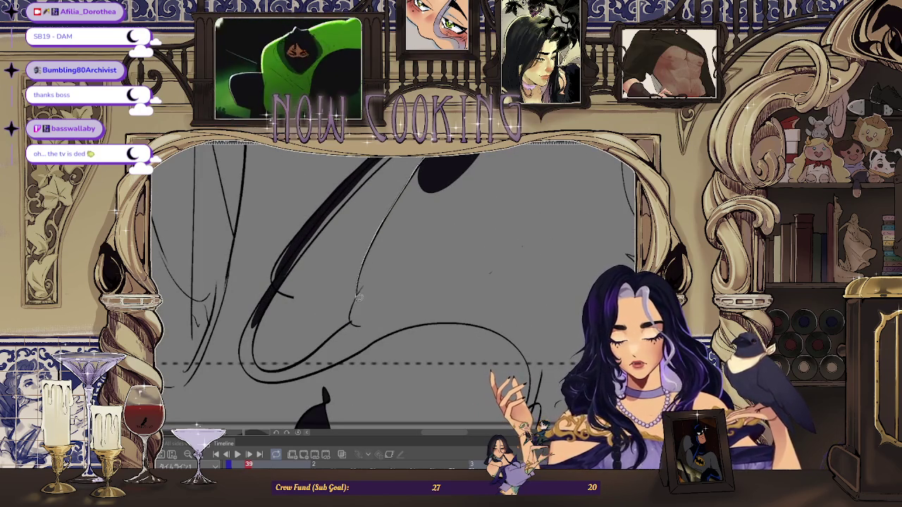
Thicken the tail's lower and left strokes with black lasso fills.
left_click_drag(360, 296, 361, 289)
scroll(363, 284, "up", 1)
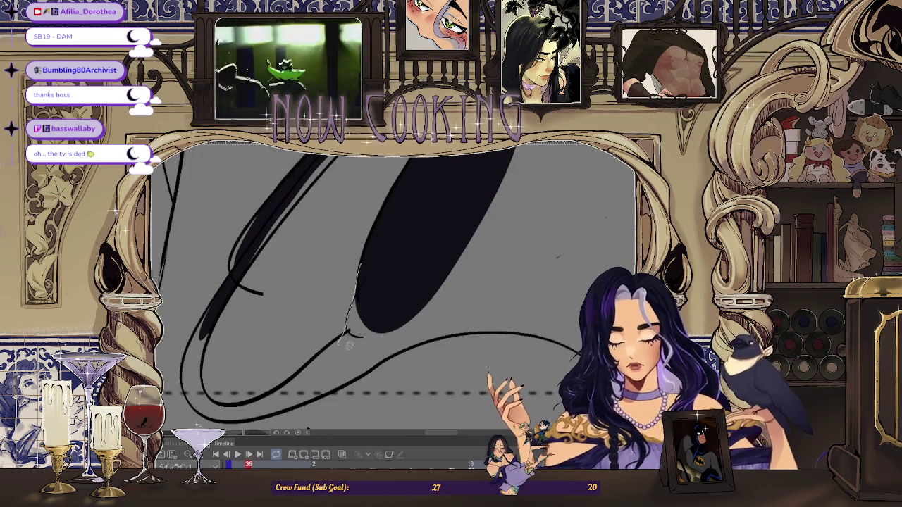
scroll(341, 342, "up", 1)
scroll(310, 301, "down", 1)
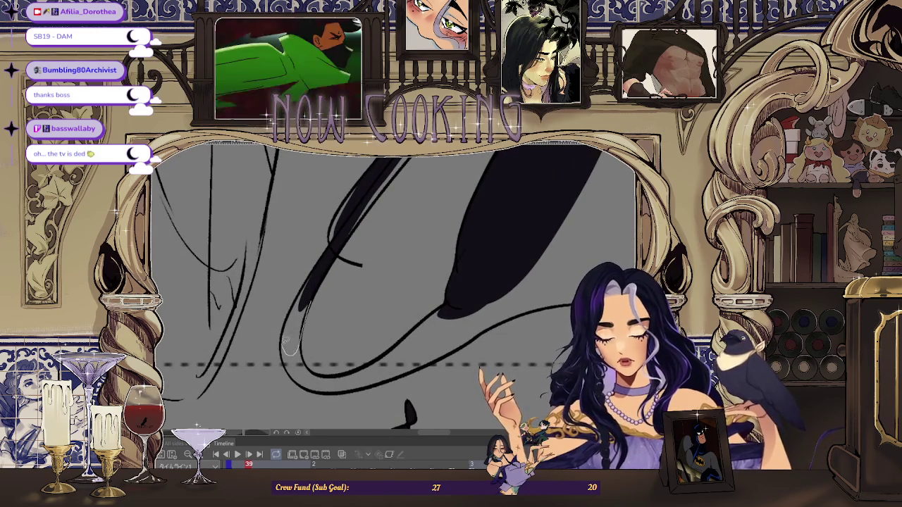
left_click_drag(308, 281, 308, 334)
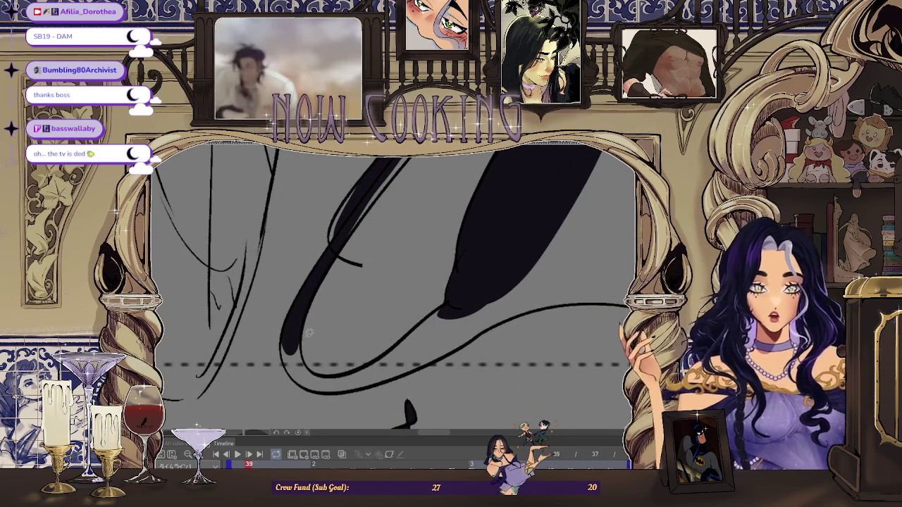
scroll(308, 333, "down", 2)
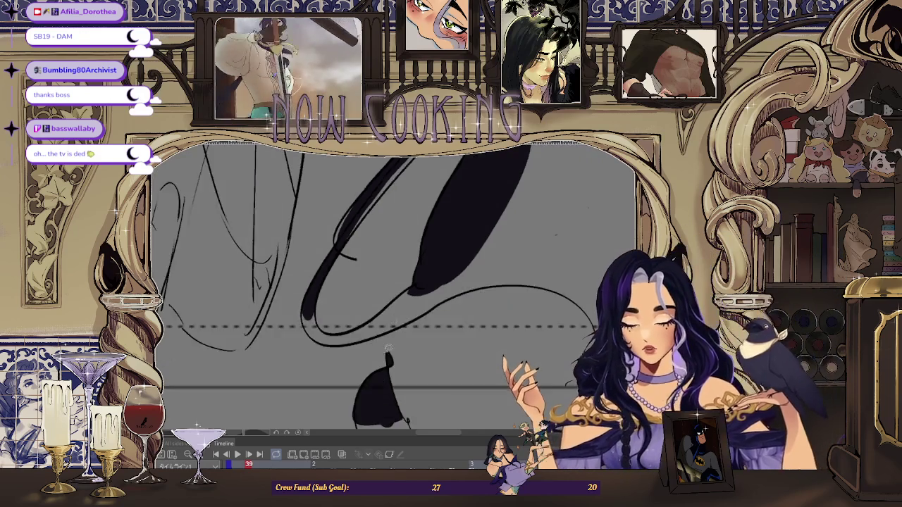
scroll(290, 288, "up", 4)
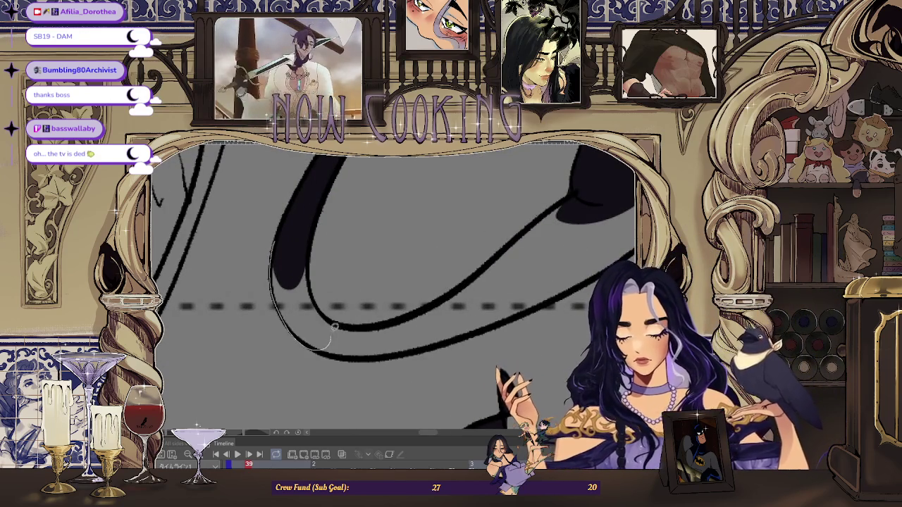
scroll(313, 288, "up", 2)
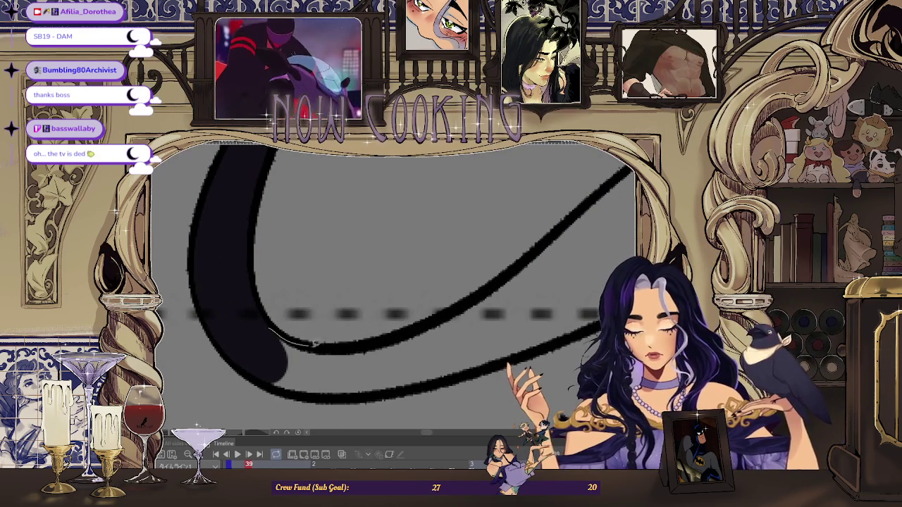
scroll(291, 392, "down", 3)
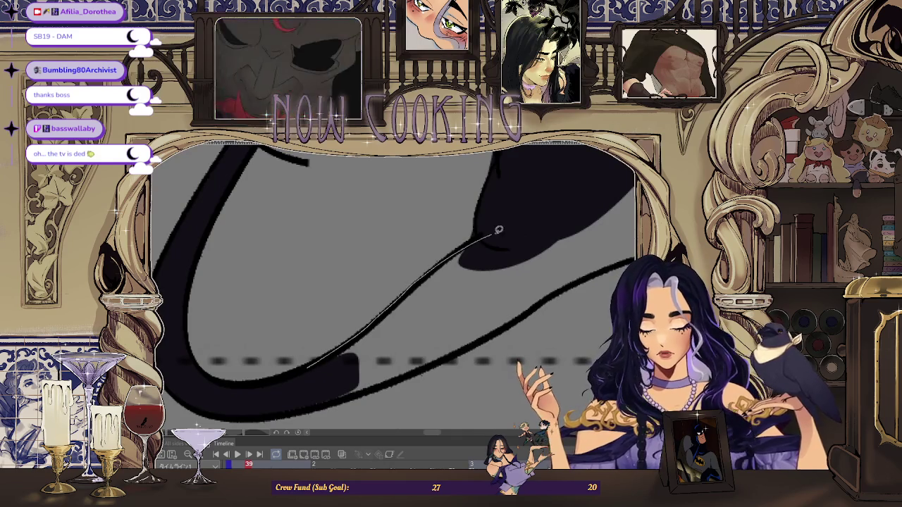
Rotate the view to a comfortable drawing angle and zoom out.
mouse_move(335, 399)
left_mouse_down()
mouse_move(248, 333)
mouse_move(242, 361)
left_mouse_up()
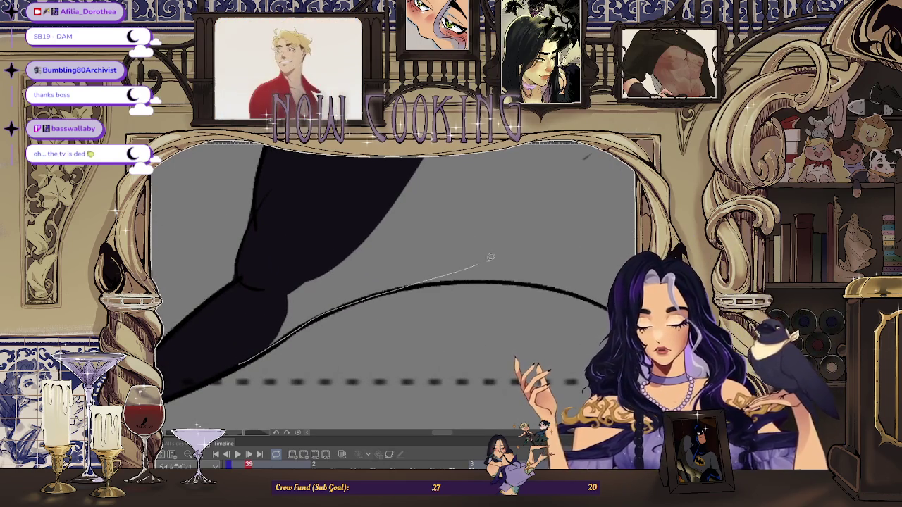
scroll(315, 234, "down", 1)
scroll(310, 226, "down", 1)
scroll(296, 212, "down", 2)
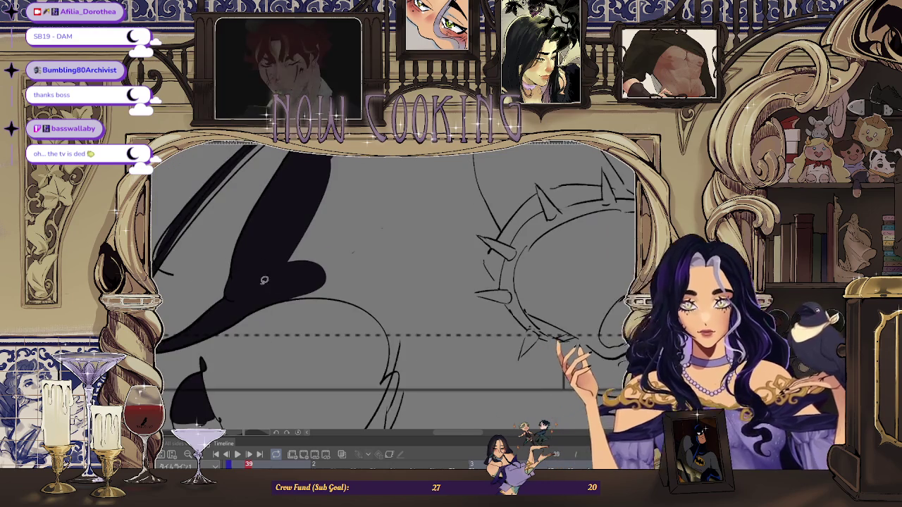
scroll(352, 261, "down", 1)
scroll(413, 311, "down", 1)
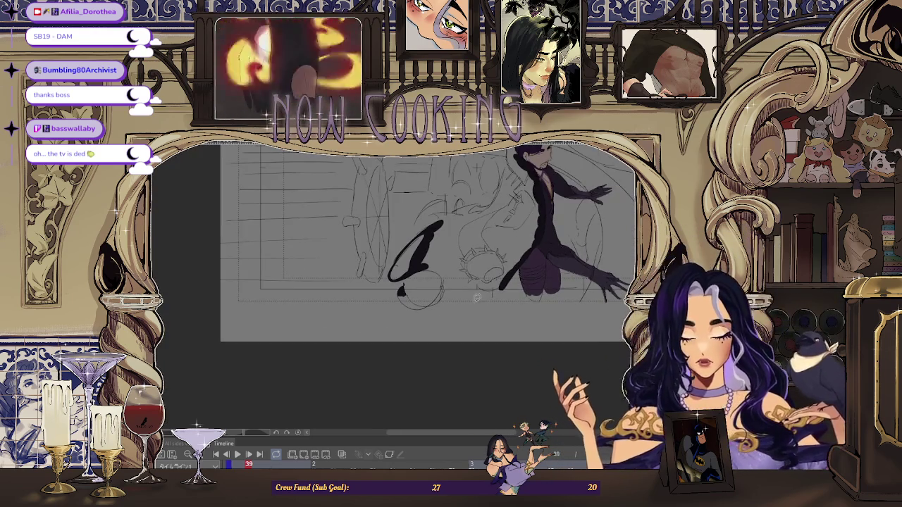
Lasso-fill the large cape sweep over the crown sketch in solid dark colour.
scroll(458, 296, "right", 2)
scroll(494, 289, "up", 2)
left_click_drag(480, 304, 252, 325)
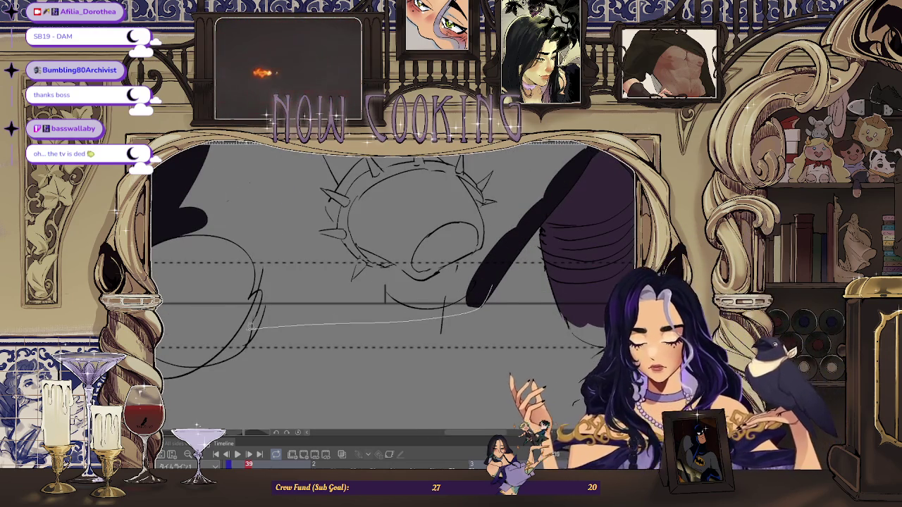
left_click_drag(378, 171, 493, 185)
scroll(287, 254, "up", 3)
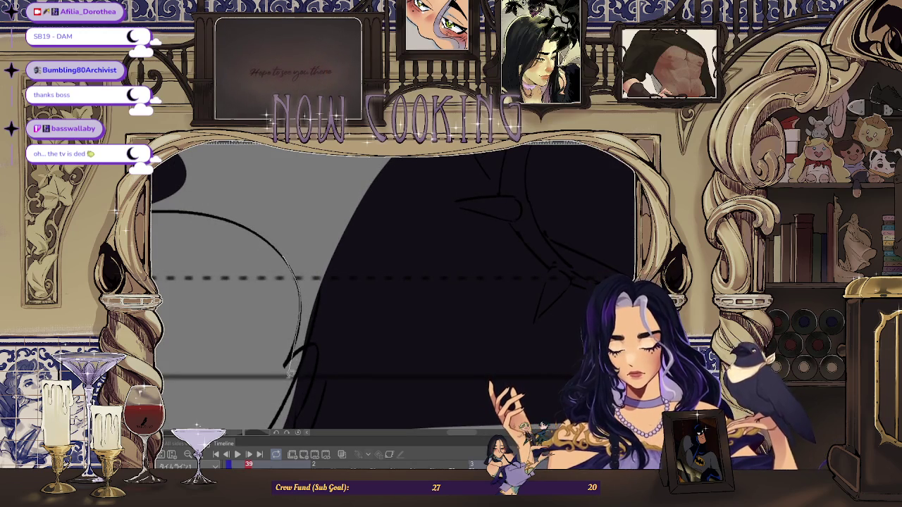
Zoom around to review the cape fill, then step back to frame 37.
scroll(365, 196, "down", 3)
scroll(325, 353, "up", 3)
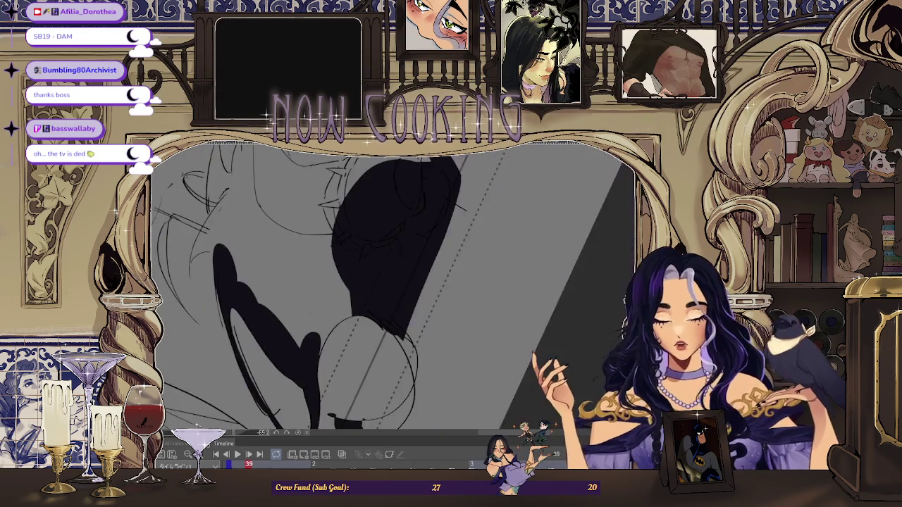
scroll(326, 353, "up", 2)
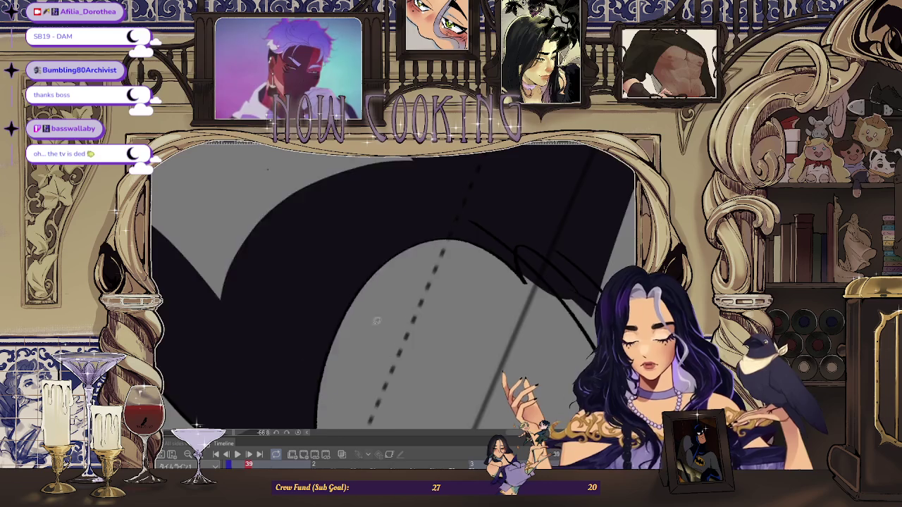
scroll(327, 313, "down", 4)
scroll(328, 313, "down", 2)
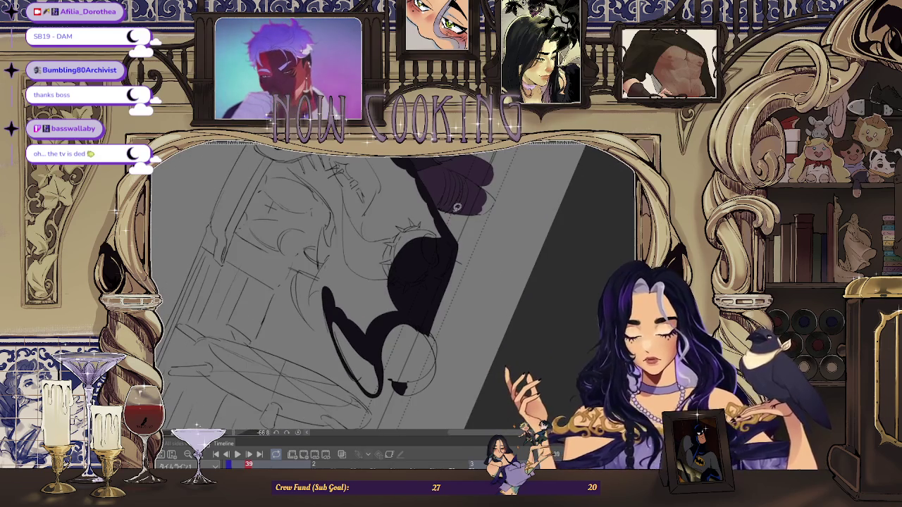
scroll(416, 351, "down", 2)
scroll(416, 350, "up", 2)
scroll(452, 353, "up", 2)
key("Left")
key("Left")
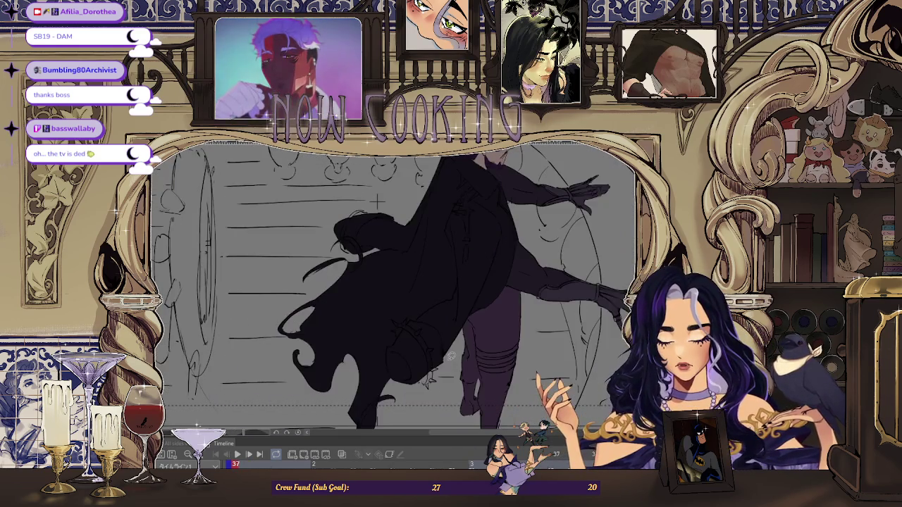
On frame 39, fill a tight cape-tail patch dark purple, undoing the overly wide first fill.
key("Right")
key("Right")
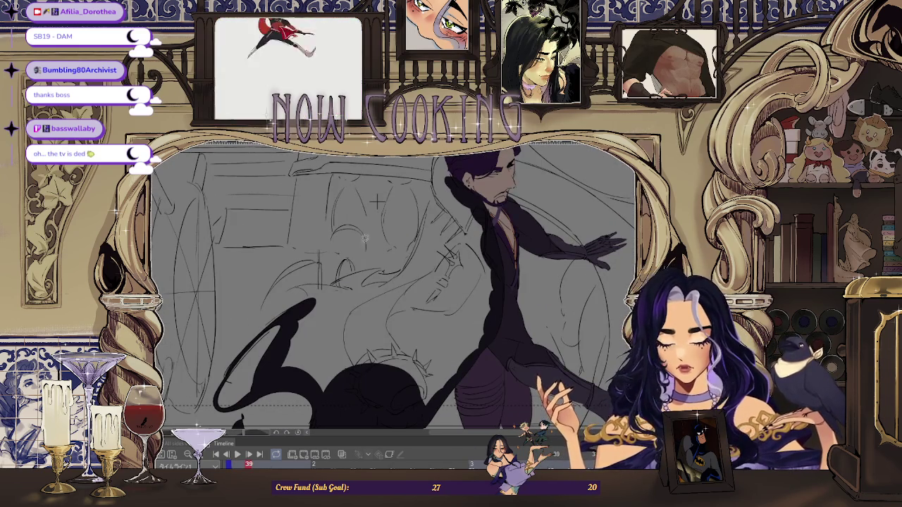
scroll(380, 246, "up", 2)
scroll(360, 261, "up", 2)
scroll(338, 278, "up", 2)
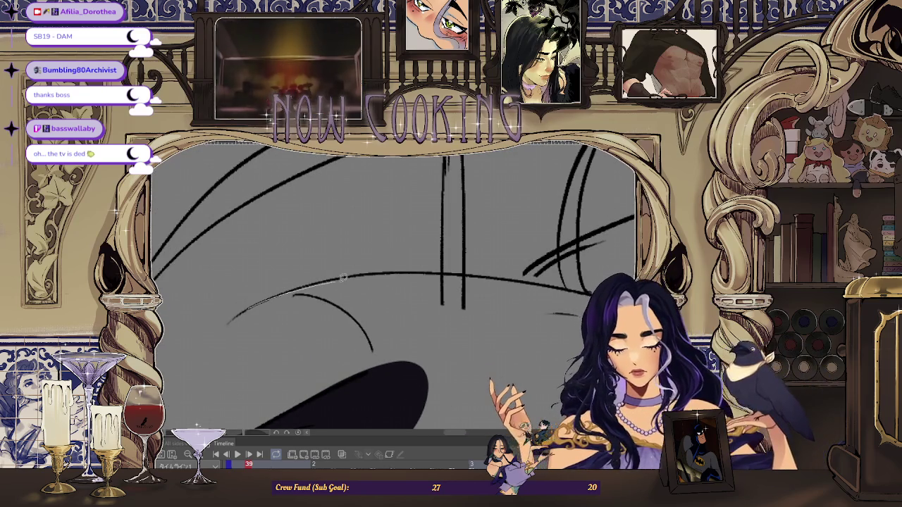
left_click_drag(480, 293, 382, 322)
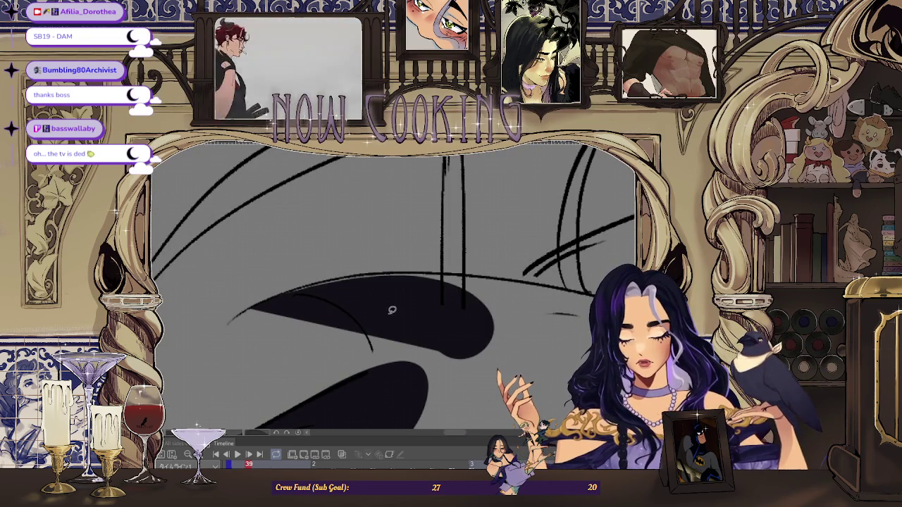
key("ctrl+z")
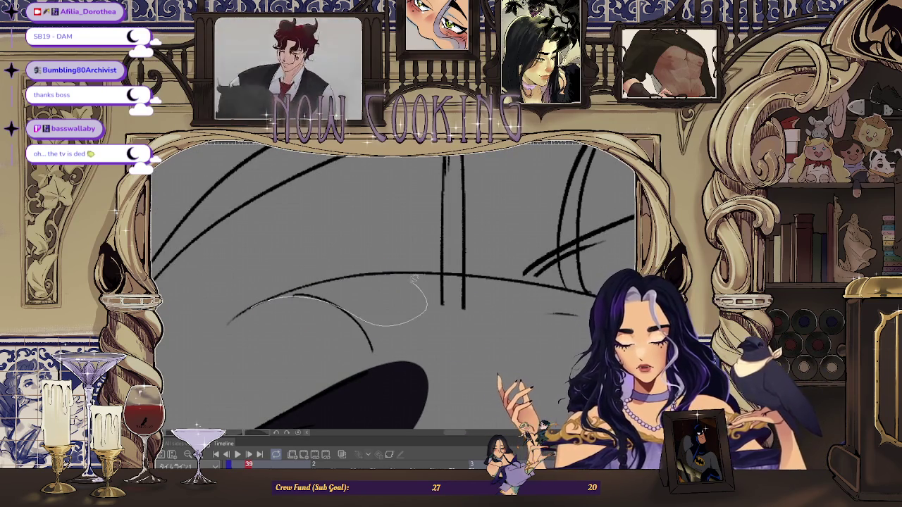
left_click_drag(301, 285, 303, 289)
scroll(448, 301, "down", 3)
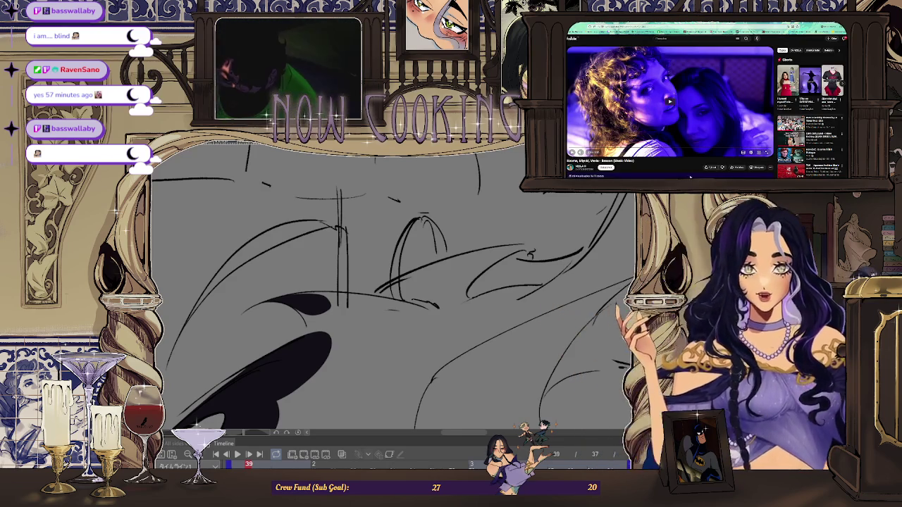
Fill the gap between the two cape tail shapes and paint over the tail's light edge.
key("f")
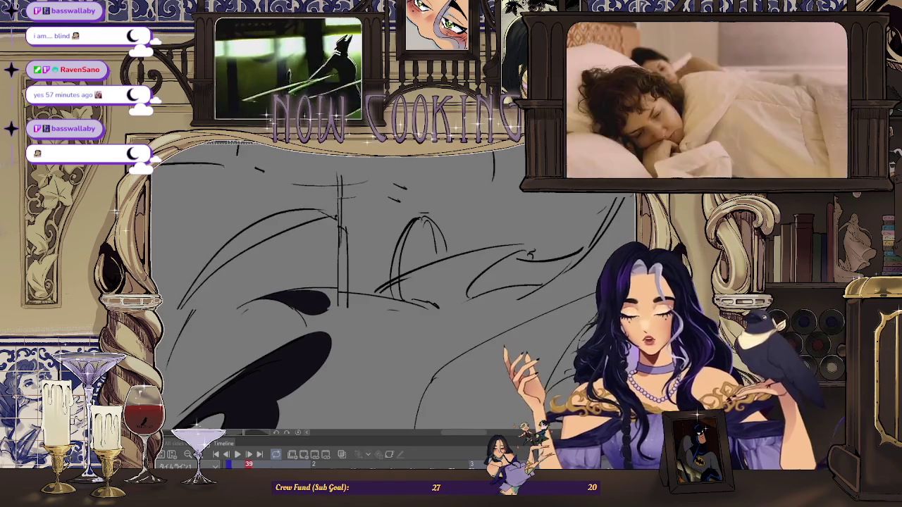
key("ctrl+plus")
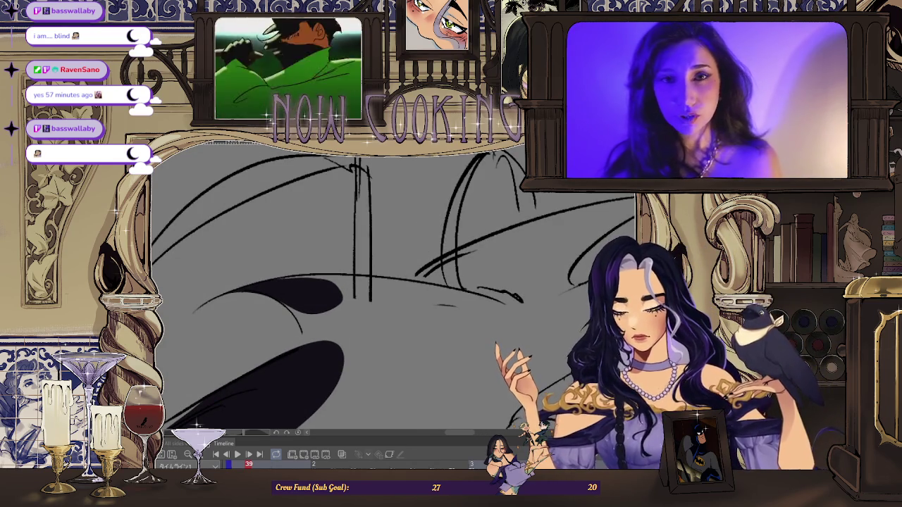
key("ctrl+plus")
key("ctrl+plus")
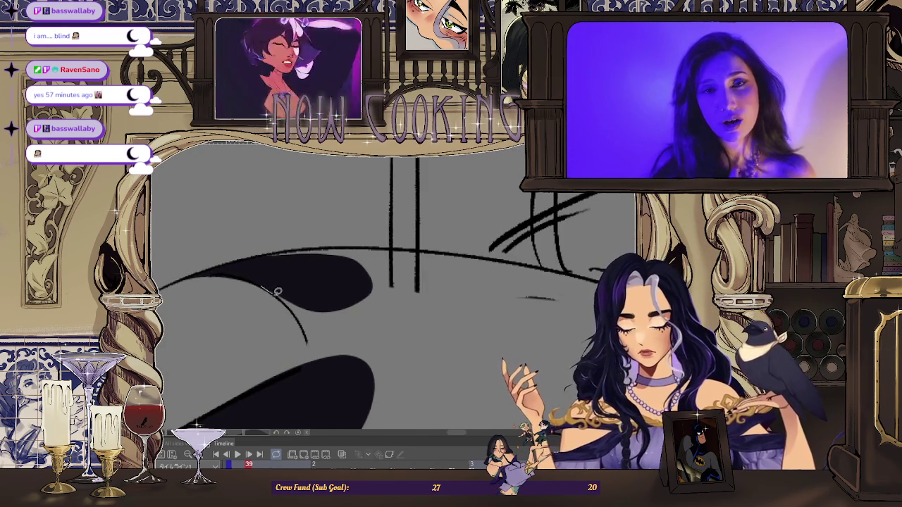
left_click(325, 328)
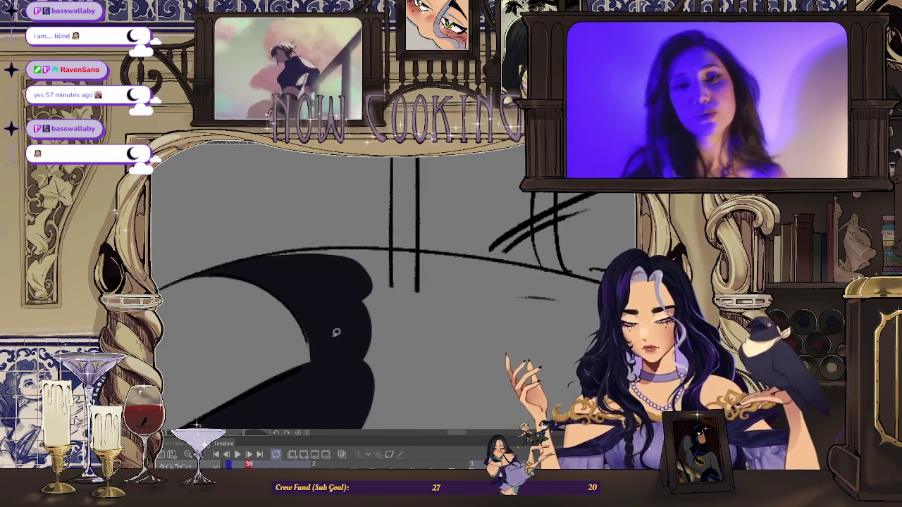
scroll(307, 321, "up", 2)
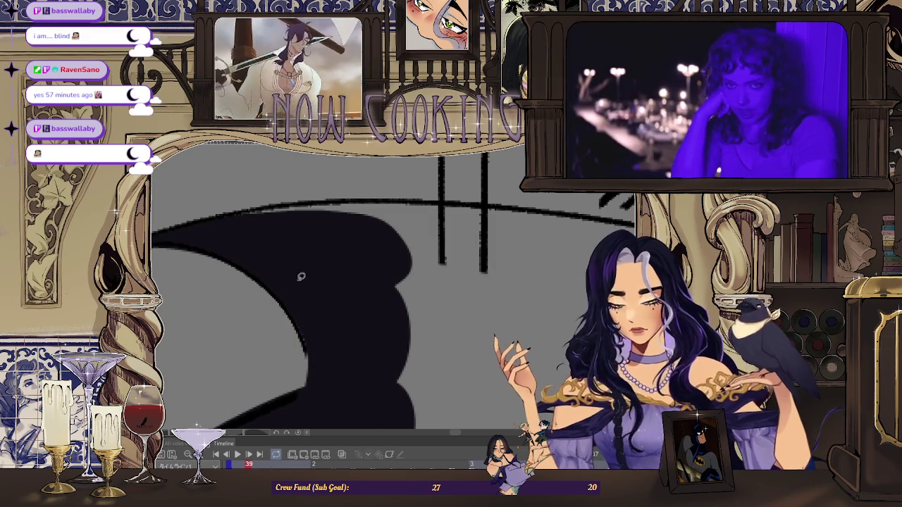
left_click_drag(344, 391, 302, 270)
scroll(365, 305, "down", 1)
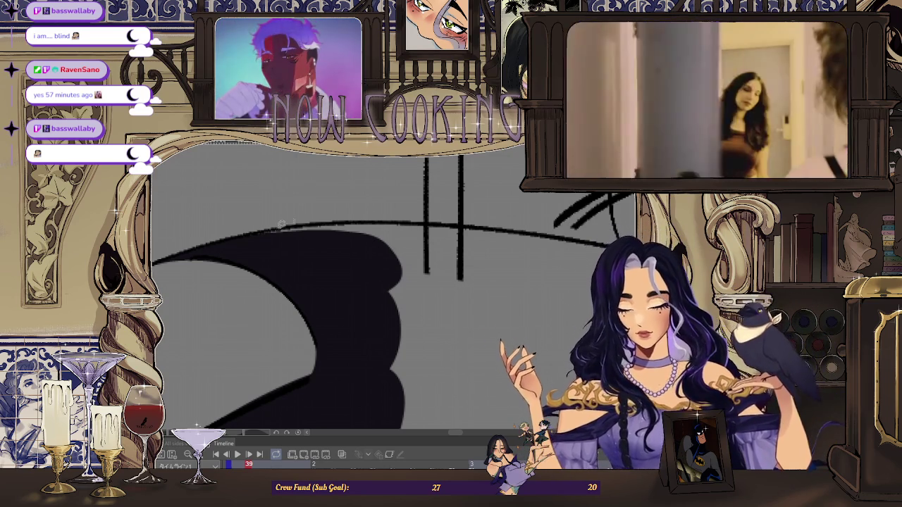
Outline the tail's top edge, then compare frames 37 and 41 before returning to 39.
key("ctrl+plus")
left_click_drag(397, 213, 549, 271)
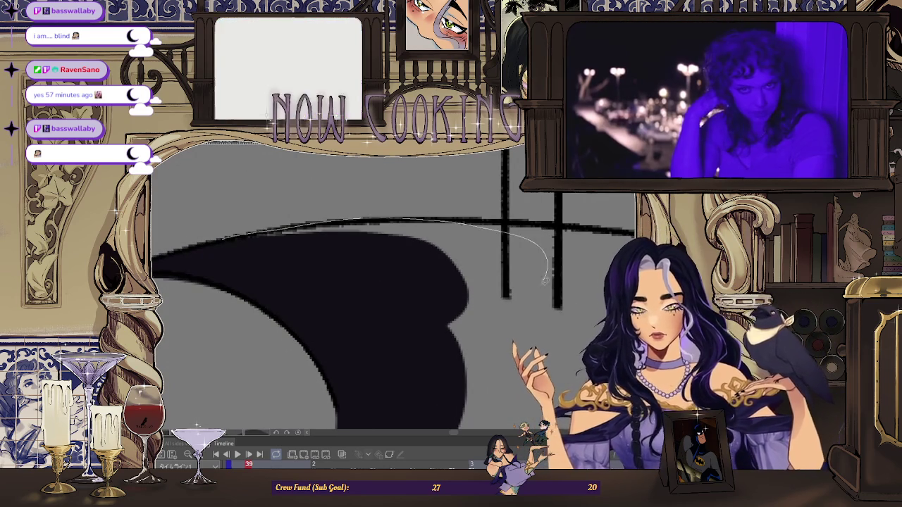
scroll(359, 280, "down", 2)
scroll(361, 268, "down", 2)
scroll(364, 247, "down", 2)
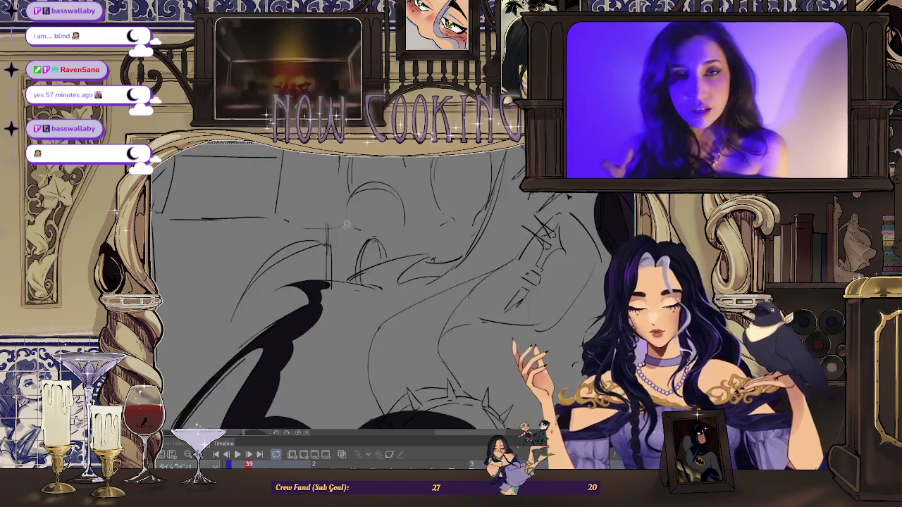
scroll(368, 226, "down", 2)
key("Left")
key("Left")
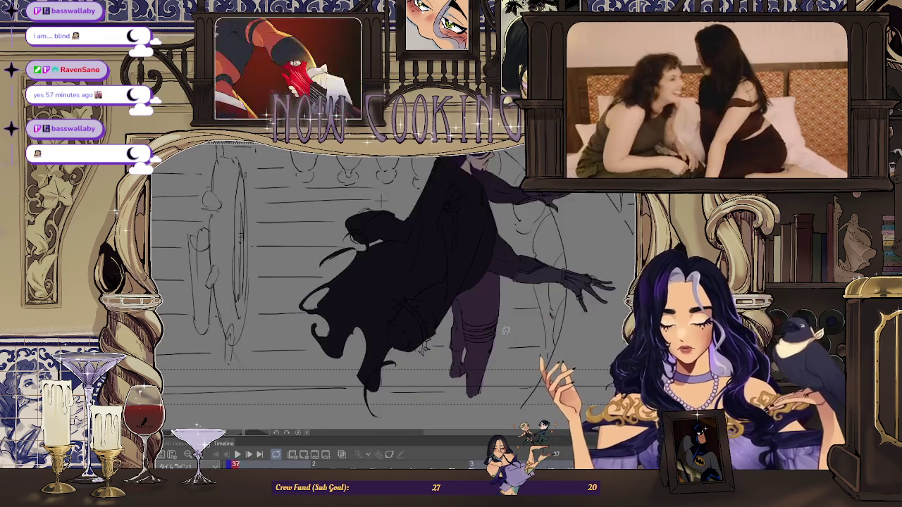
key("Right")
key("Right")
key("Right")
key("Right")
key("Left")
key("Left")
Thicken and darken the thin vertical spike line on the cape tail.
scroll(328, 258, "up", 4)
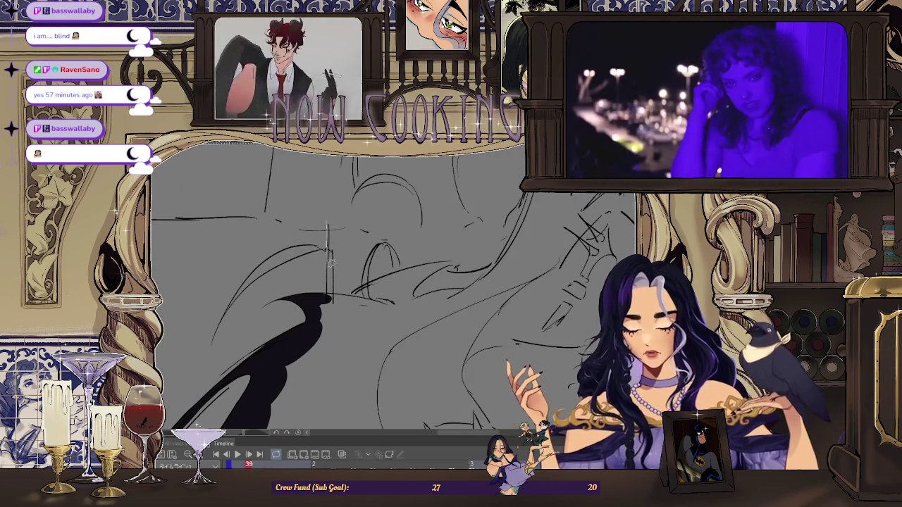
left_click_drag(330, 303, 329, 248)
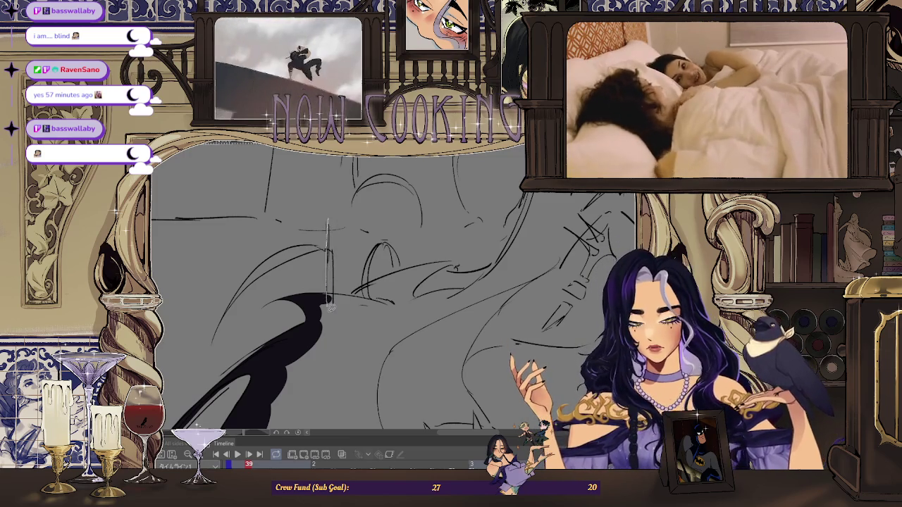
left_click_drag(329, 310, 328, 222)
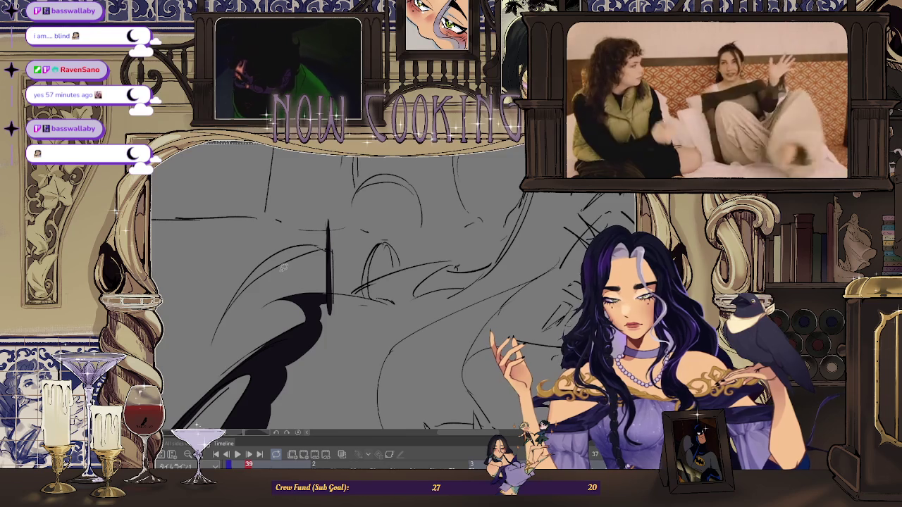
scroll(226, 322, "up", 3)
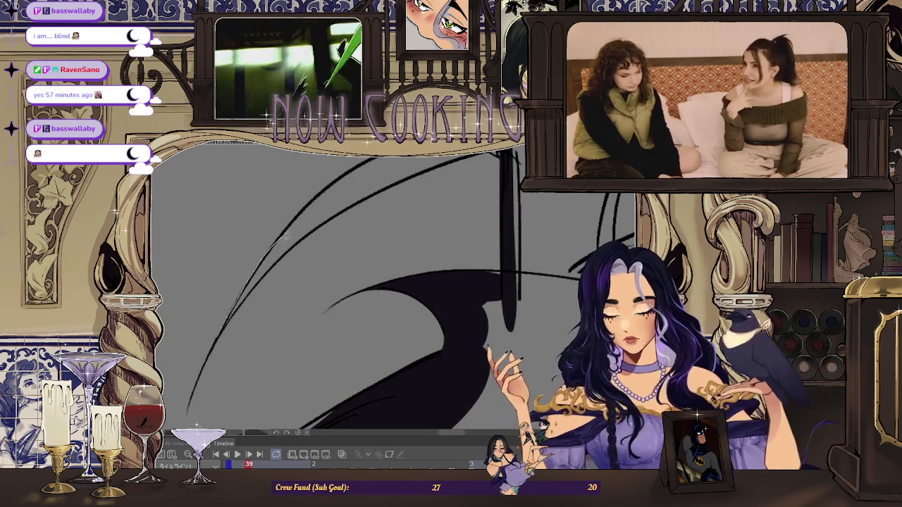
scroll(237, 310, "up", 2)
scroll(234, 313, "up", 2)
scroll(306, 258, "down", 2)
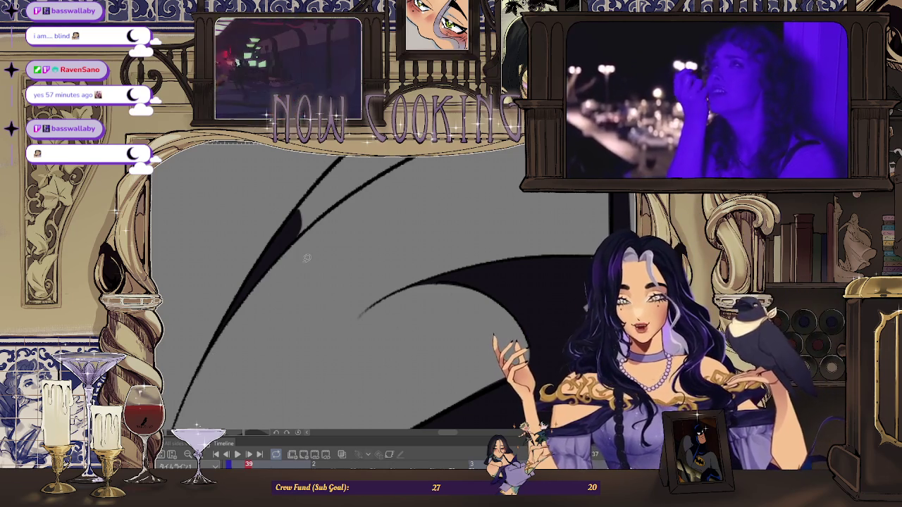
scroll(313, 264, "down", 2)
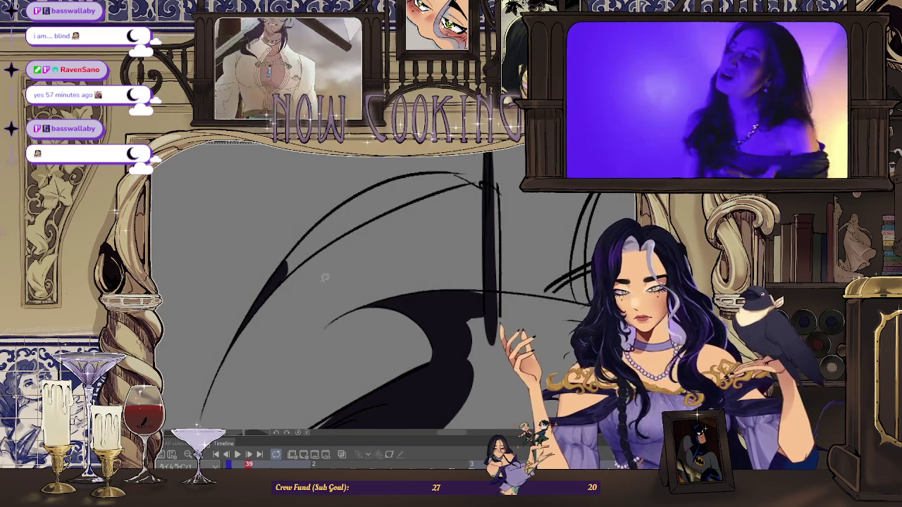
scroll(328, 247, "down", 2)
scroll(328, 247, "up", 3)
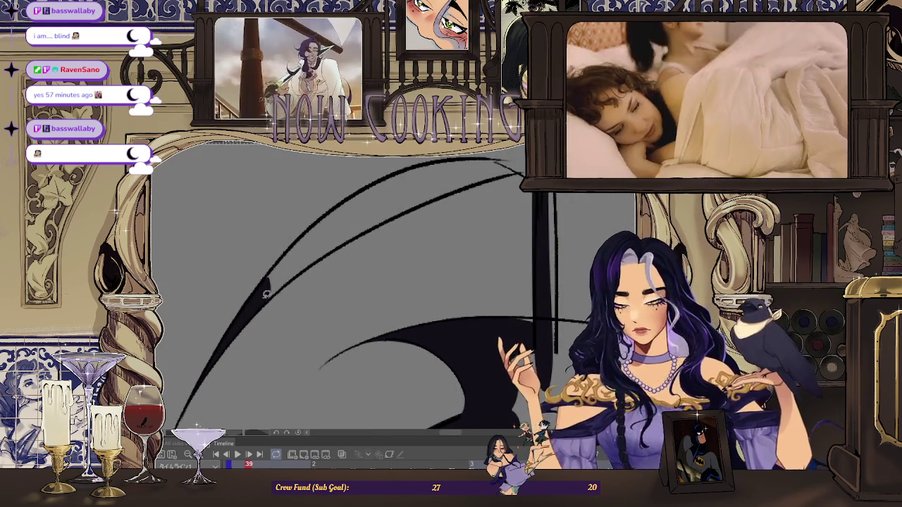
scroll(267, 294, "up", 1)
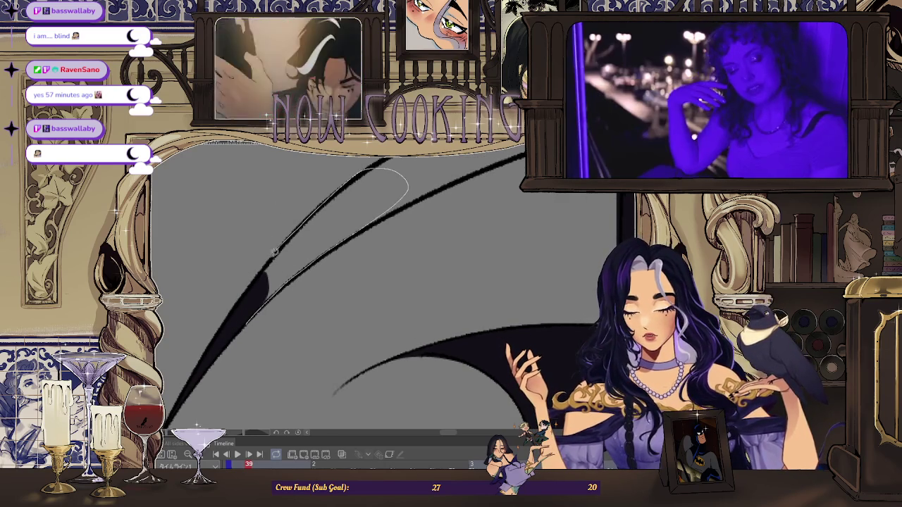
Rotate and mirror the view to check, then add a thin stroke near the tail spike.
left_click_drag(327, 198, 259, 285)
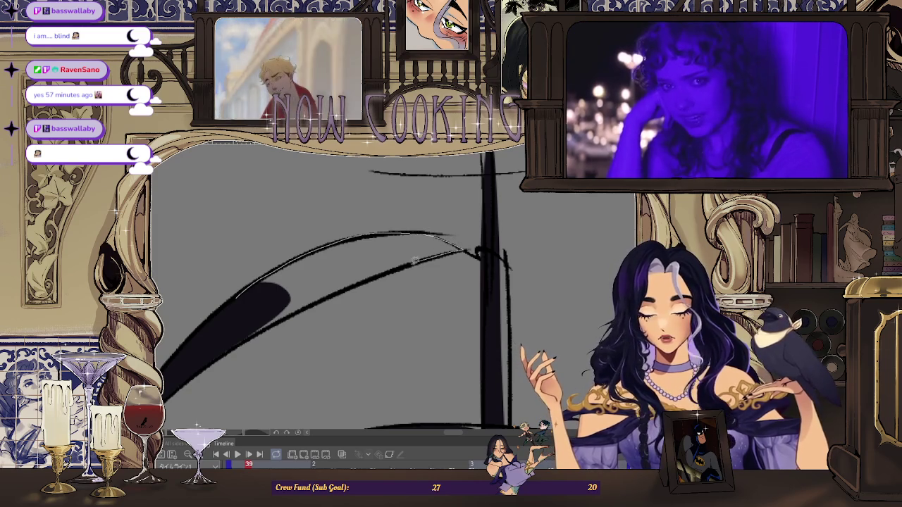
left_click_drag(350, 288, 356, 275)
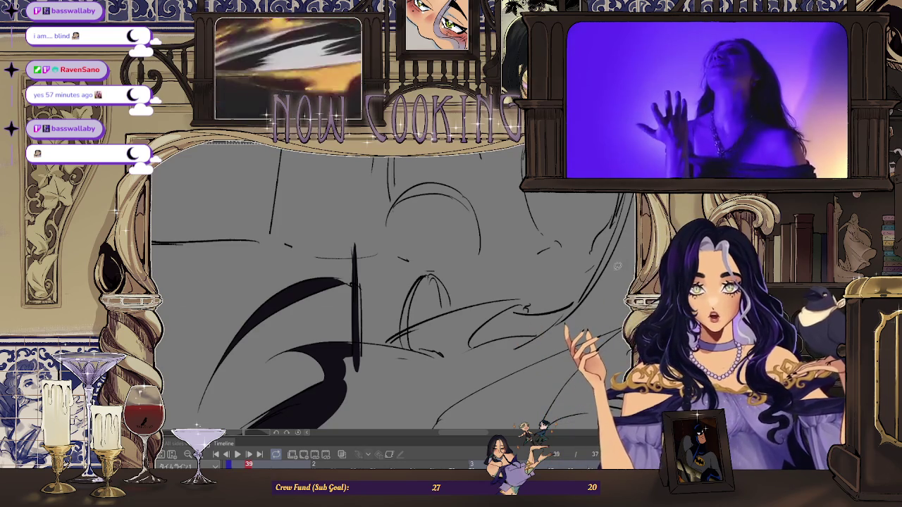
key("h")
scroll(428, 266, "up", 2)
left_click_drag(392, 326, 408, 300)
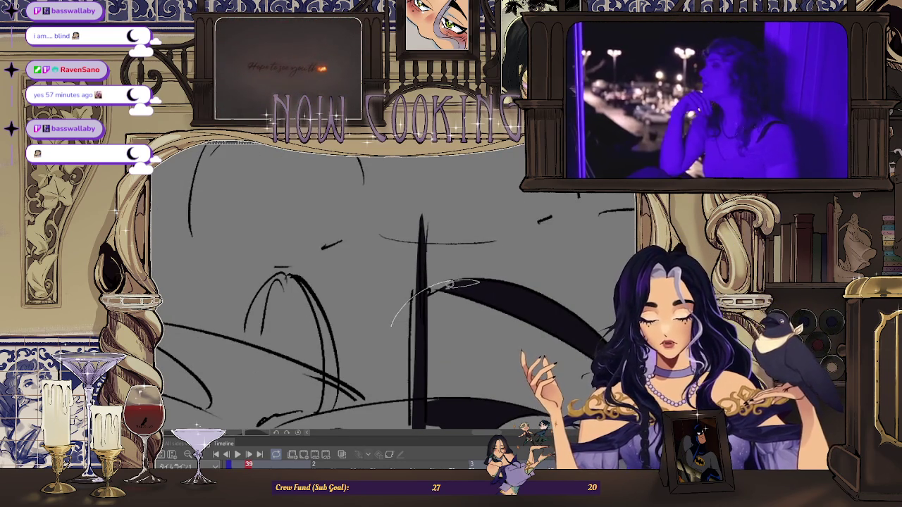
scroll(409, 302, "down", 1)
scroll(413, 282, "down", 1)
scroll(416, 254, "down", 2)
scroll(423, 213, "down", 1)
Restore the normal view on frame 39 and paint the upper-left part of the arc dark.
key("h")
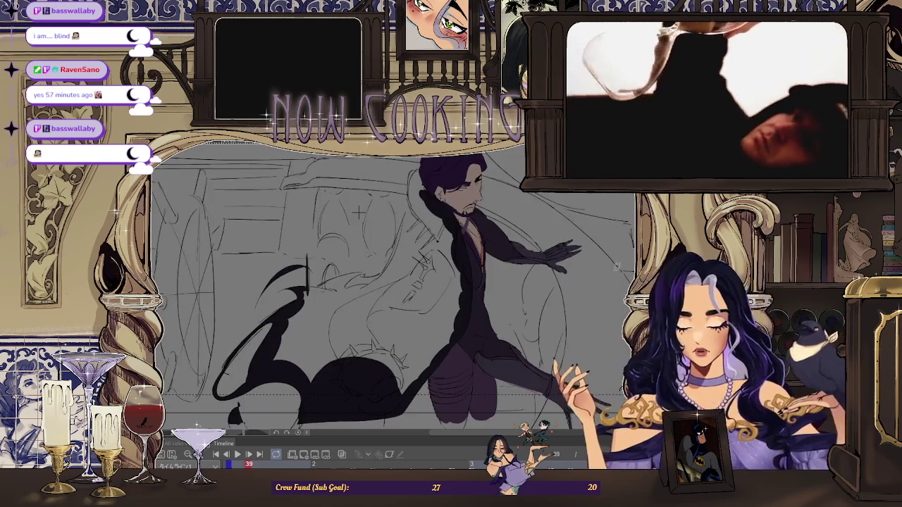
scroll(359, 213, "up", 2)
key("Right")
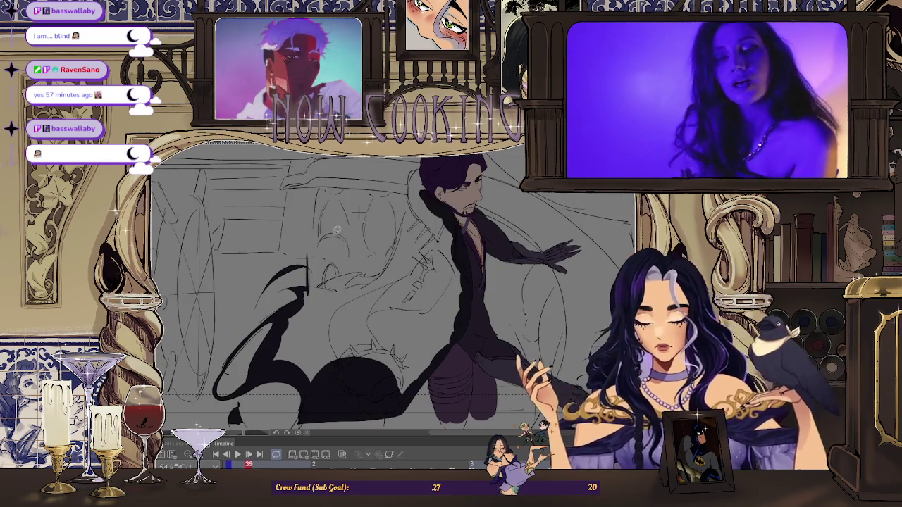
key("Right")
scroll(348, 238, "up", 2)
scroll(348, 225, "up", 1)
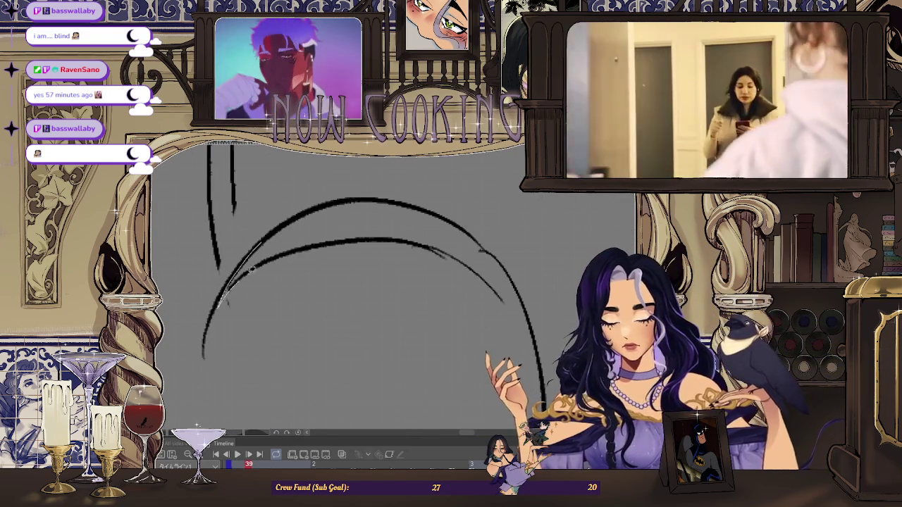
left_click_drag(352, 210, 279, 222)
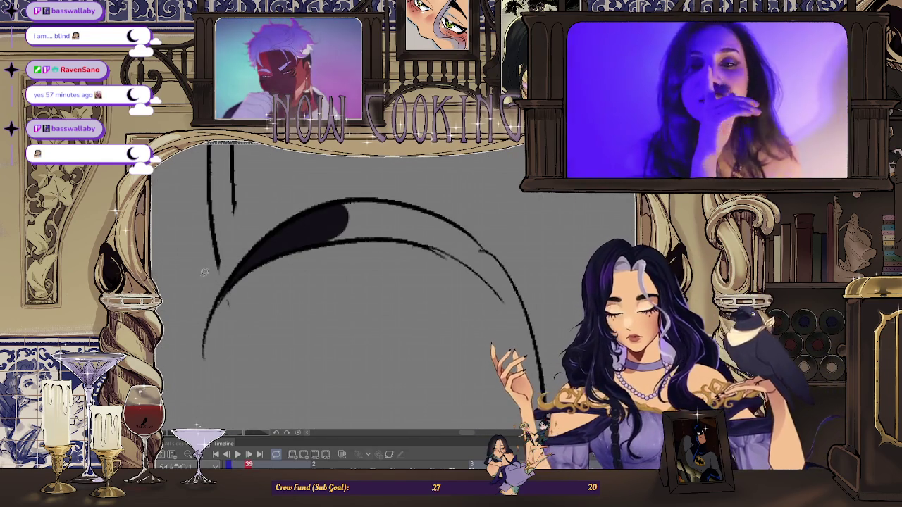
scroll(214, 268, "down", 2)
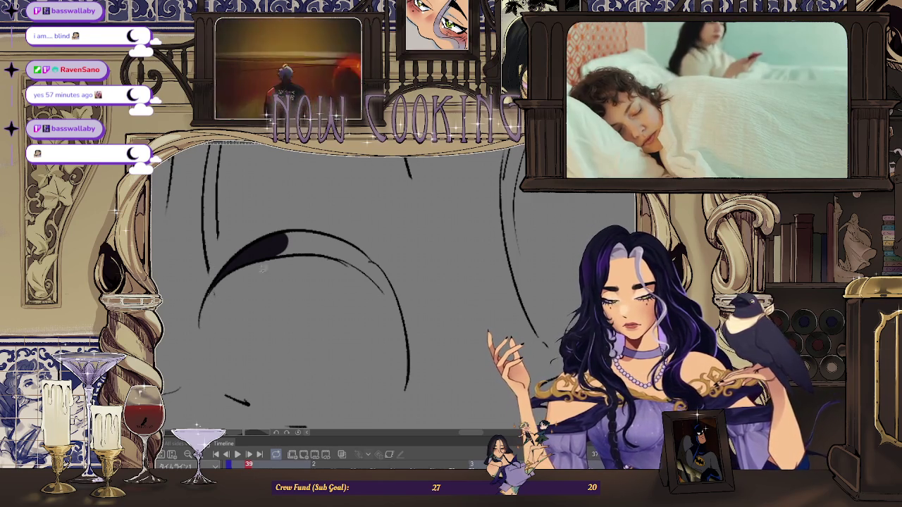
Mirror the view and fill the gap at the top of the tail's arc.
key("m")
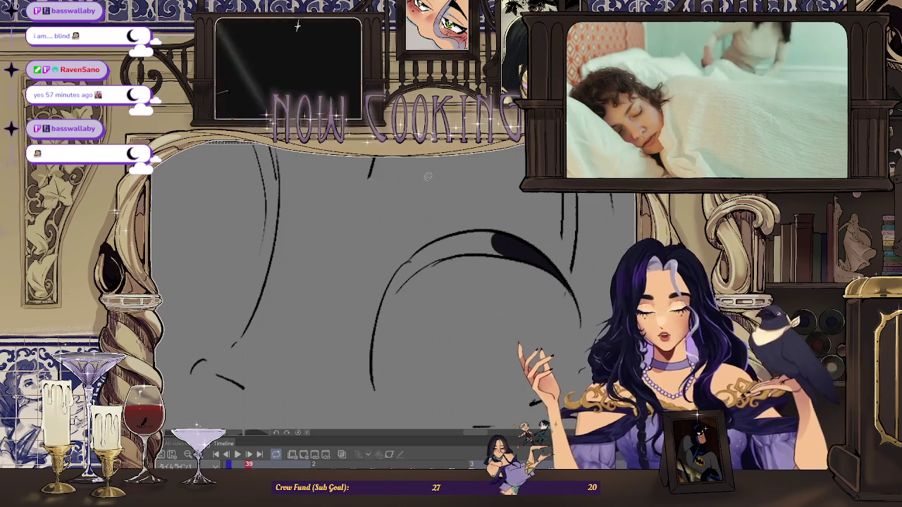
scroll(398, 240, "up", 2)
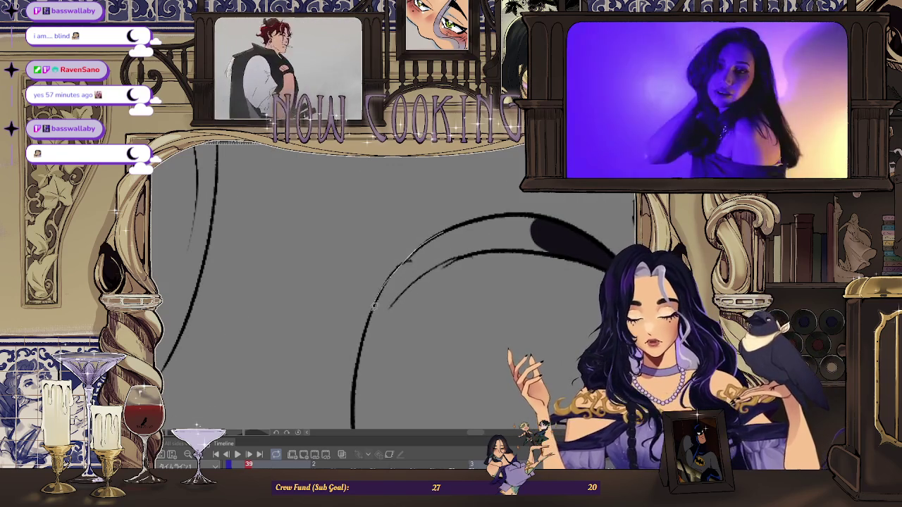
key("m")
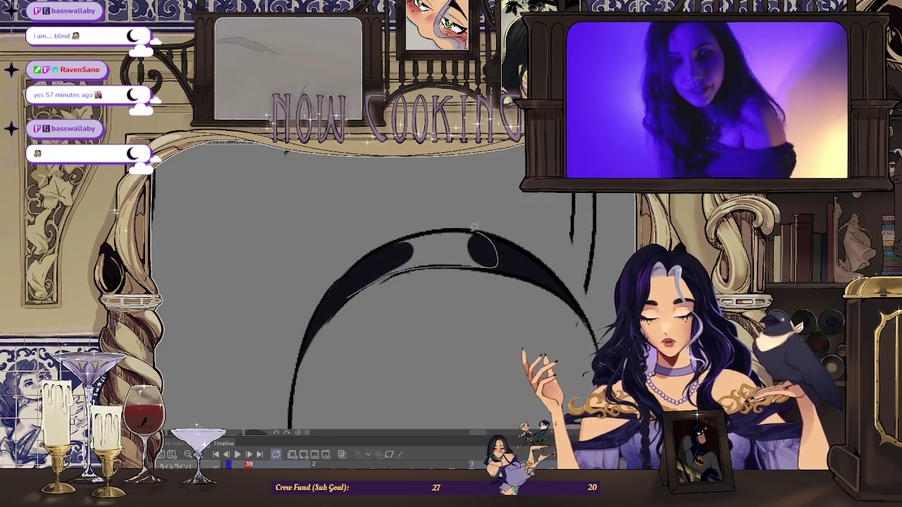
left_click_drag(353, 289, 475, 258)
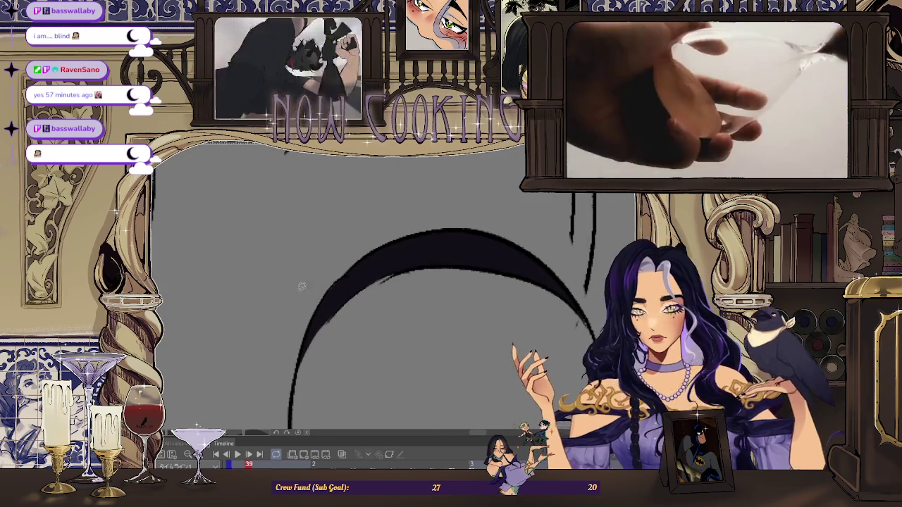
scroll(324, 222, "down", 2)
scroll(324, 222, "down", 2)
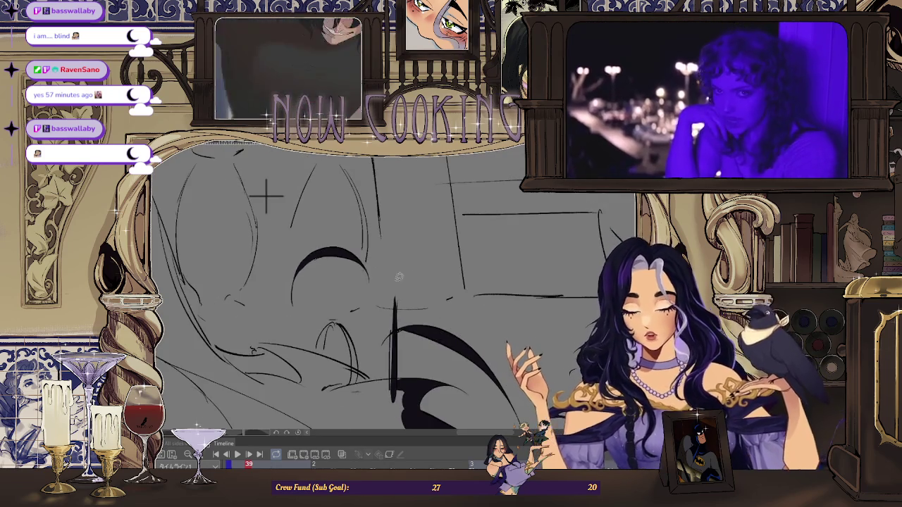
scroll(324, 222, "down", 2)
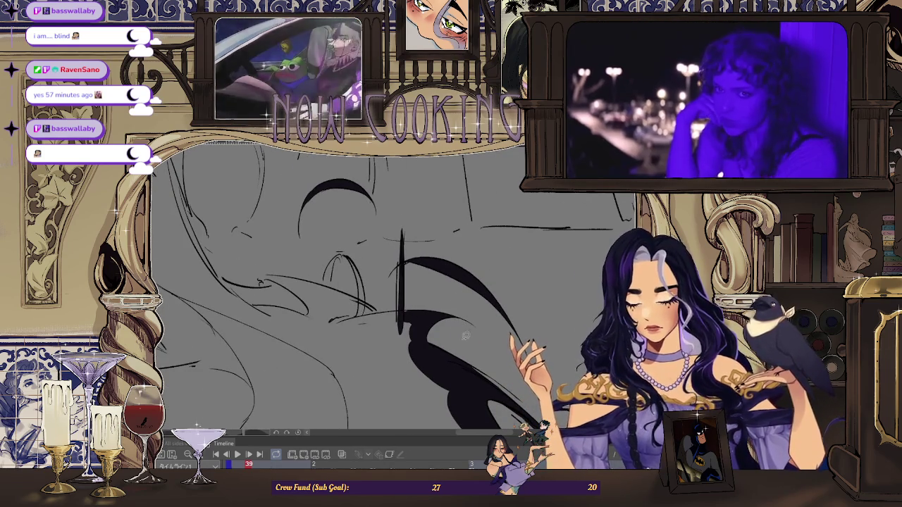
Step back and forward through frames to 39 to check the arc's motion.
key("Left")
key("Left")
key("Right")
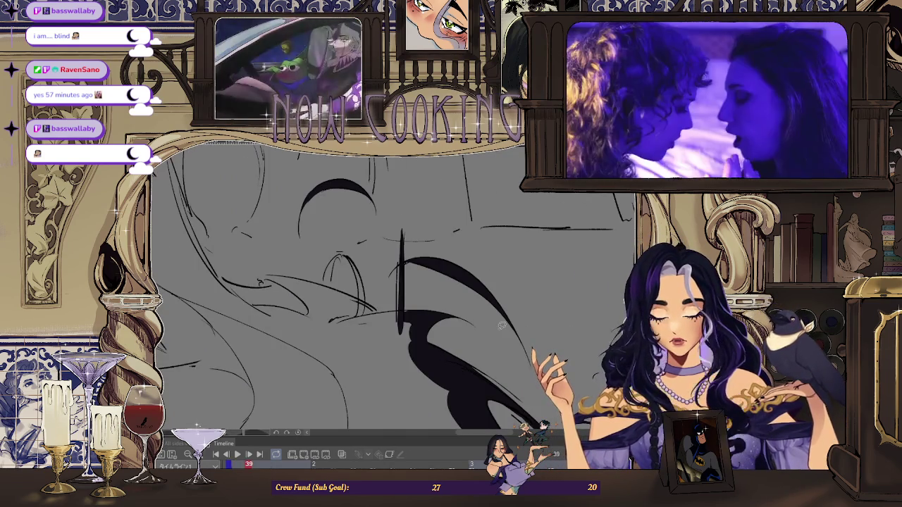
key("Right")
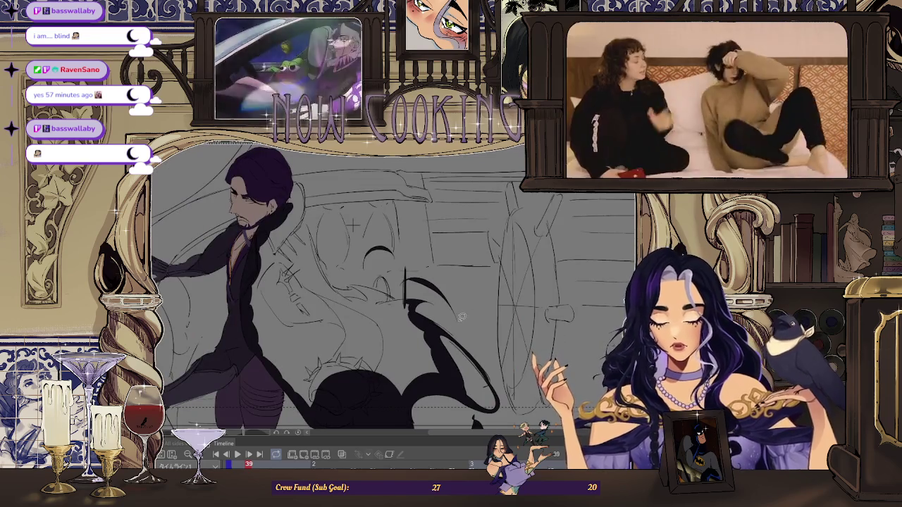
scroll(352, 224, "up", 1)
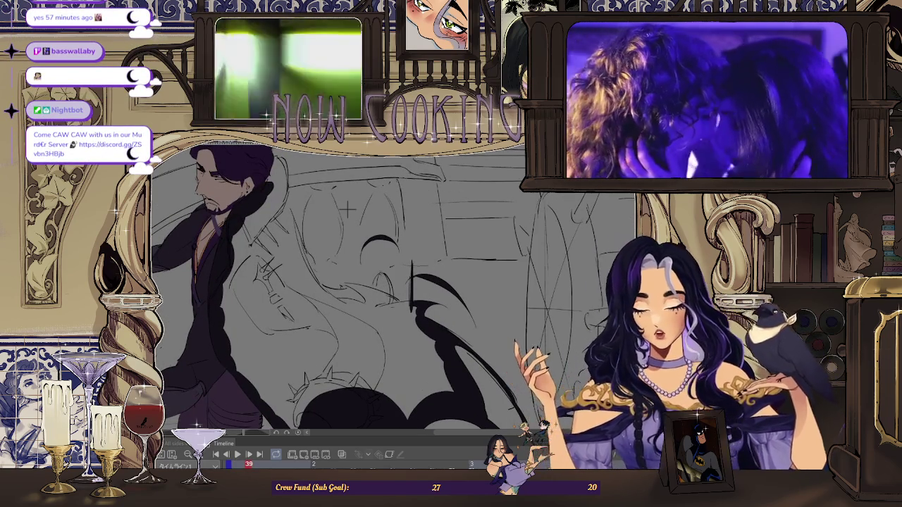
Fill an outlined oval of the cape dark purple and extend the fill further down.
scroll(347, 209, "up", 3)
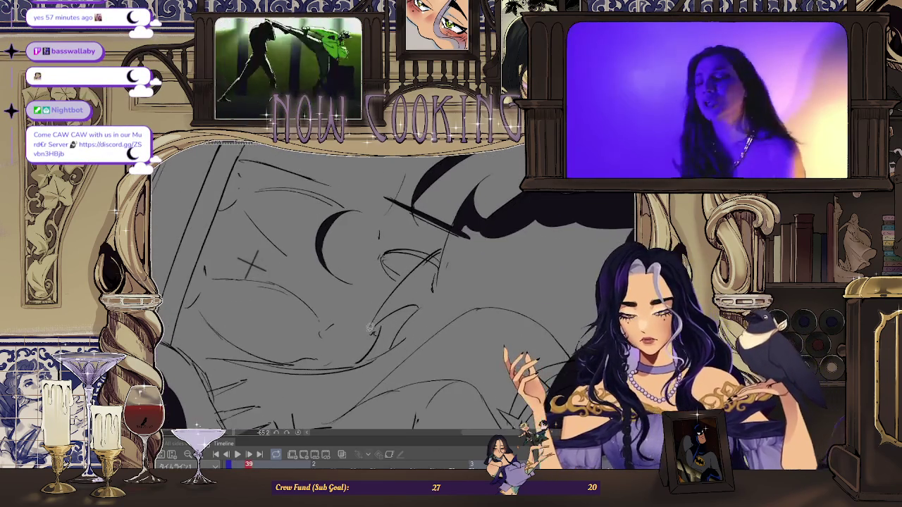
scroll(374, 313, "up", 2)
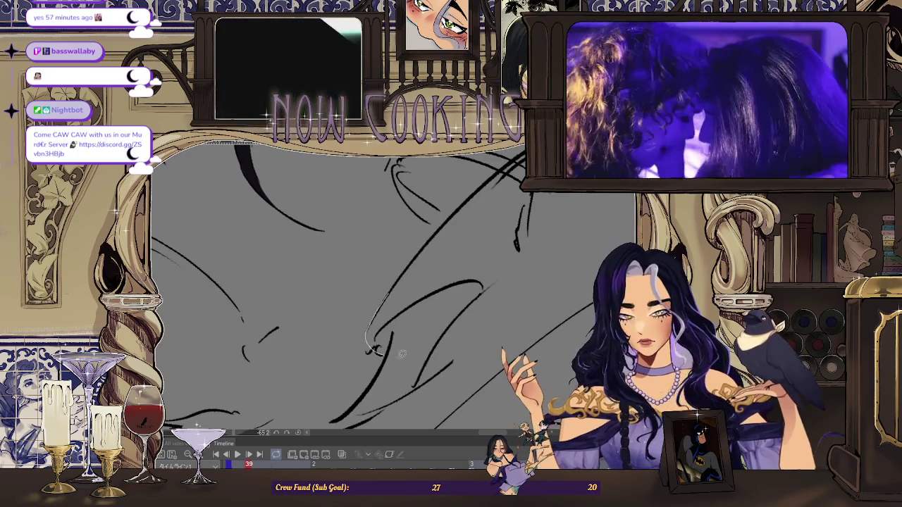
left_click_drag(437, 267, 432, 270)
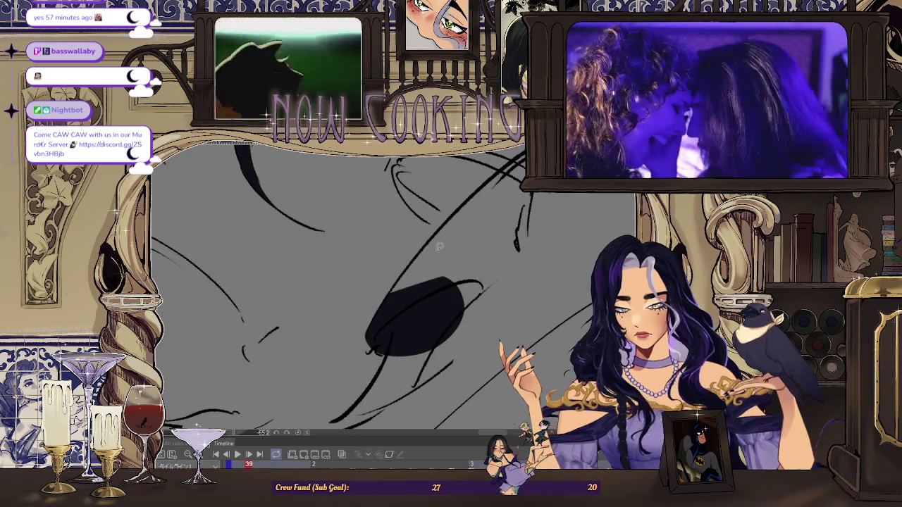
scroll(440, 241, "down", 2)
scroll(417, 301, "up", 2)
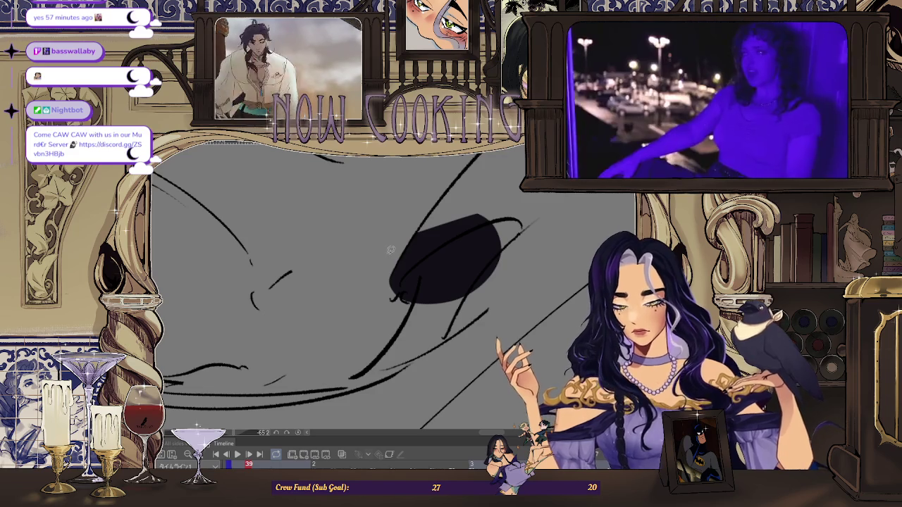
scroll(398, 277, "up", 1)
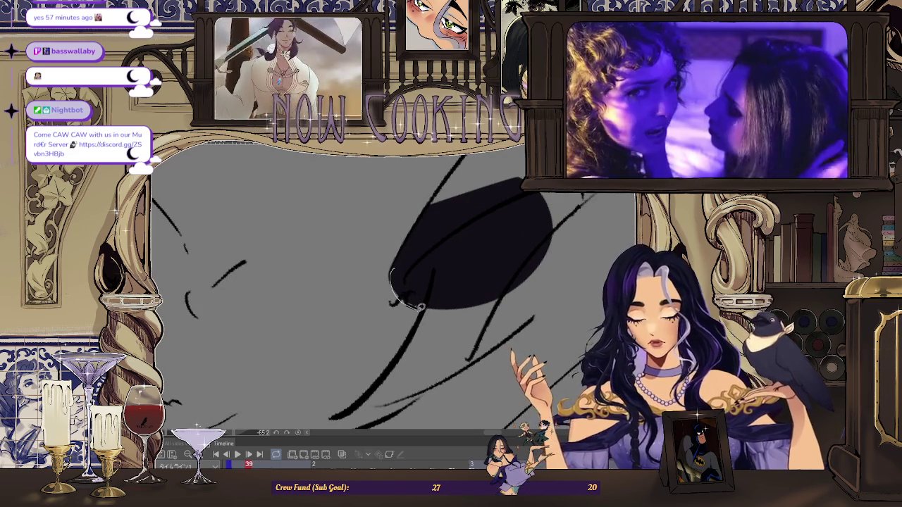
left_click_drag(498, 242, 442, 232)
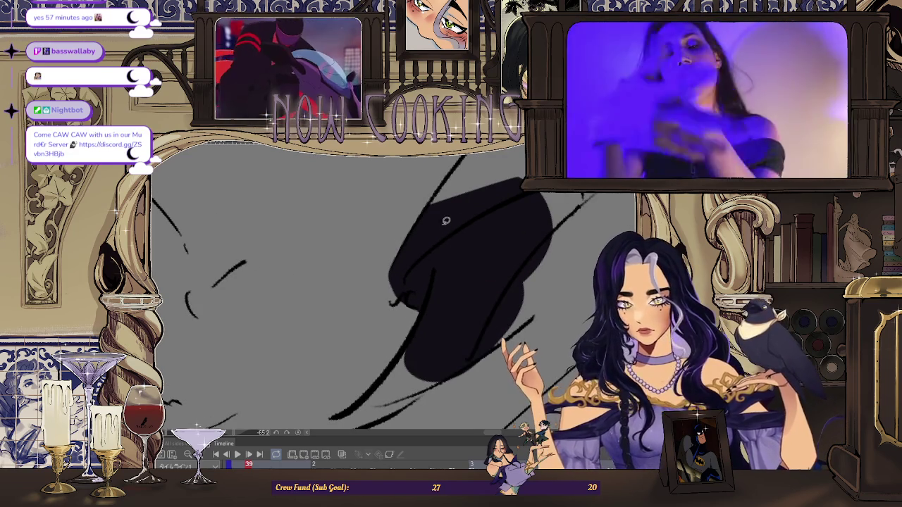
scroll(452, 220, "down", 1)
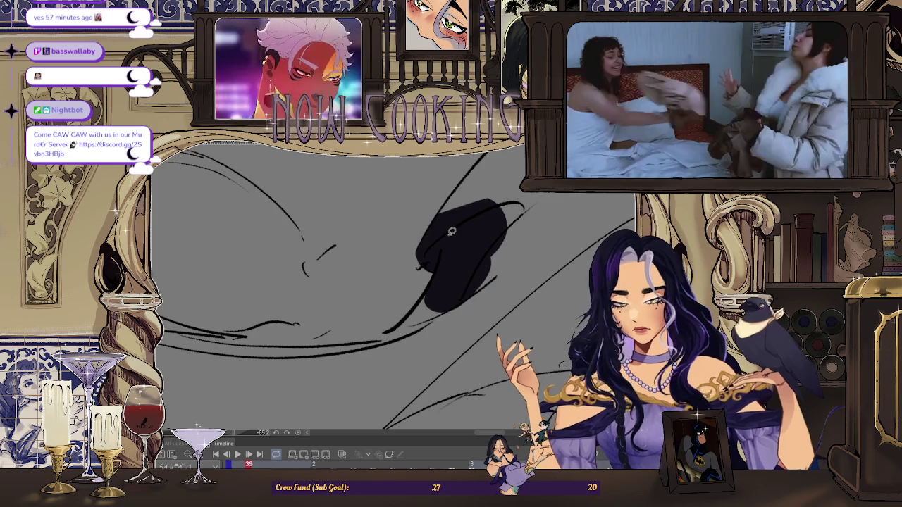
Fill the next curved cape section dark and erase part of the stray diagonal stroke.
left_click_drag(464, 233, 452, 258)
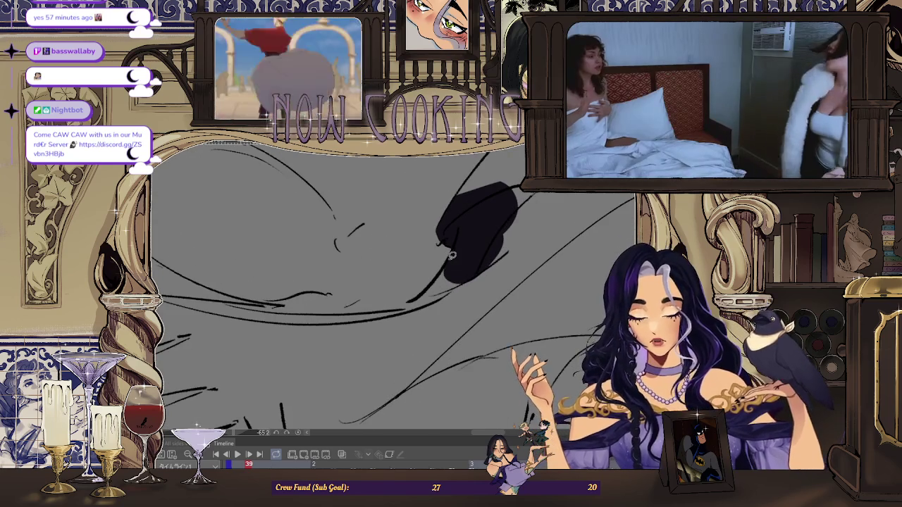
left_click_drag(405, 306, 506, 255)
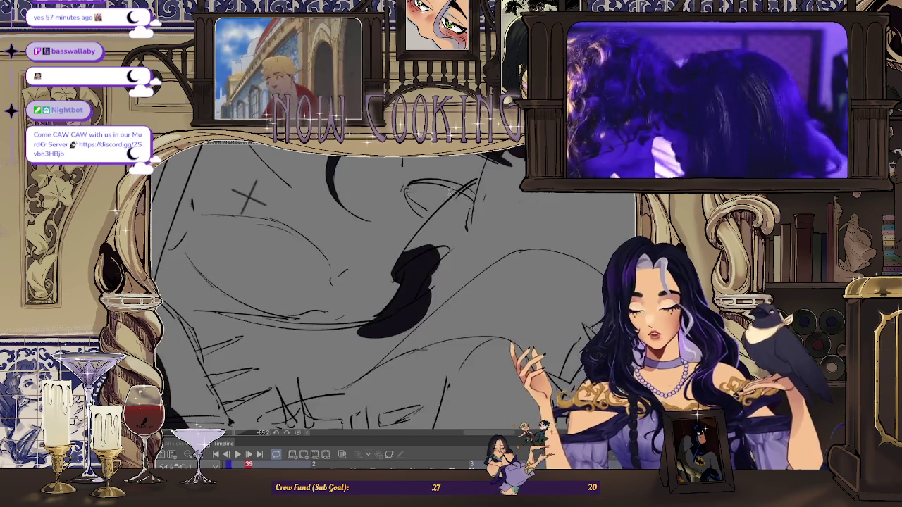
left_click_drag(372, 280, 395, 256)
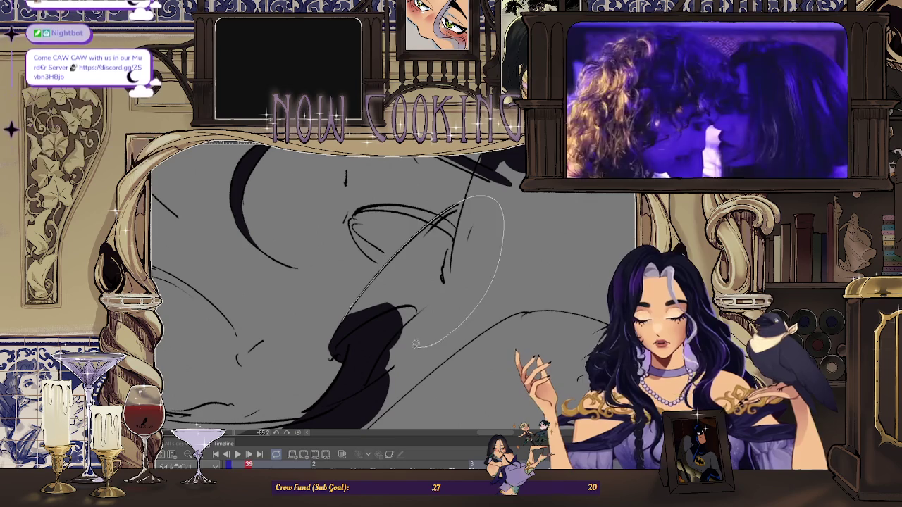
left_click_drag(428, 222, 331, 334)
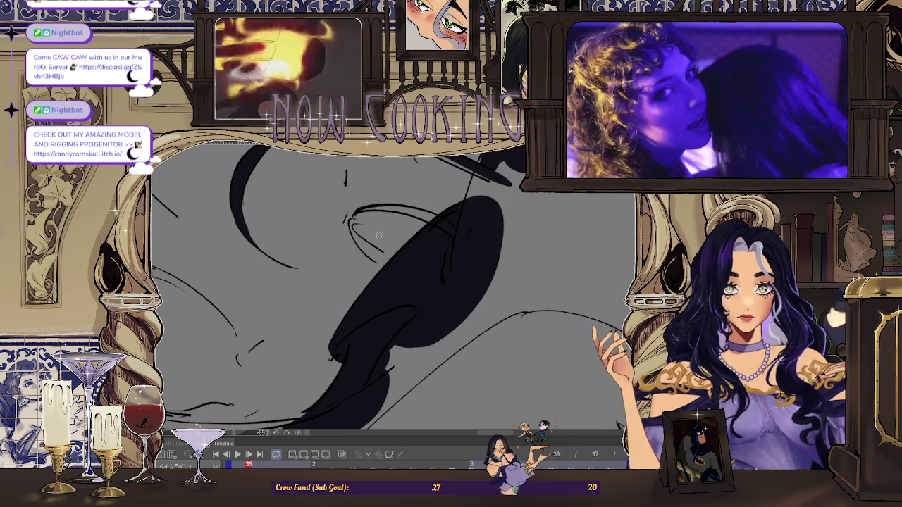
mouse_move(378, 235)
left_mouse_down()
mouse_move(406, 327)
mouse_move(428, 248)
left_mouse_up()
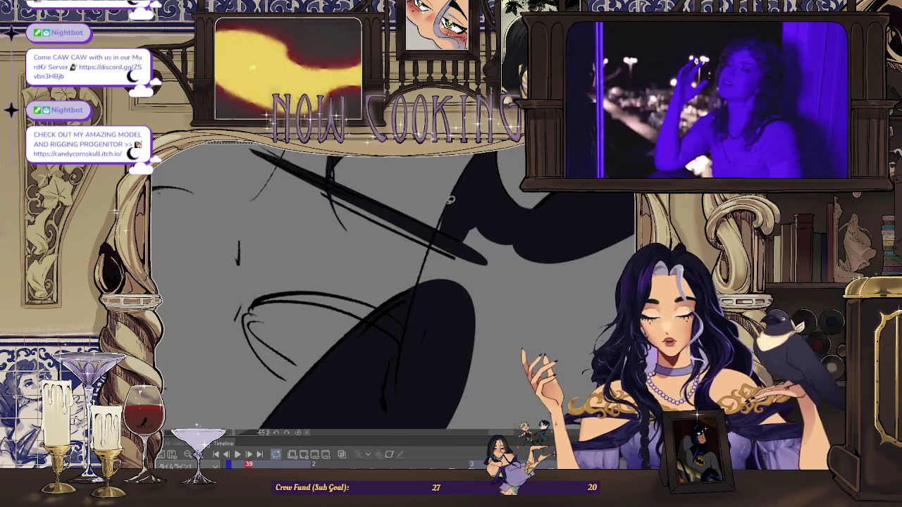
left_click_drag(503, 260, 420, 286)
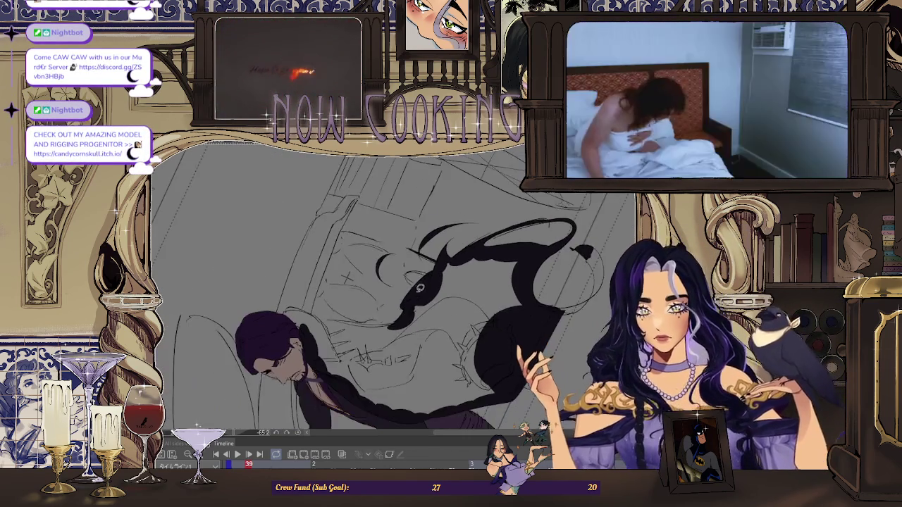
Reframe the view on the hooded figure, outlining a hood-shoulder area then undoing it.
mouse_move(411, 231)
left_mouse_down()
mouse_move(395, 268)
mouse_move(416, 282)
left_mouse_up()
scroll(538, 319, "up", 2)
scroll(538, 318, "up", 2)
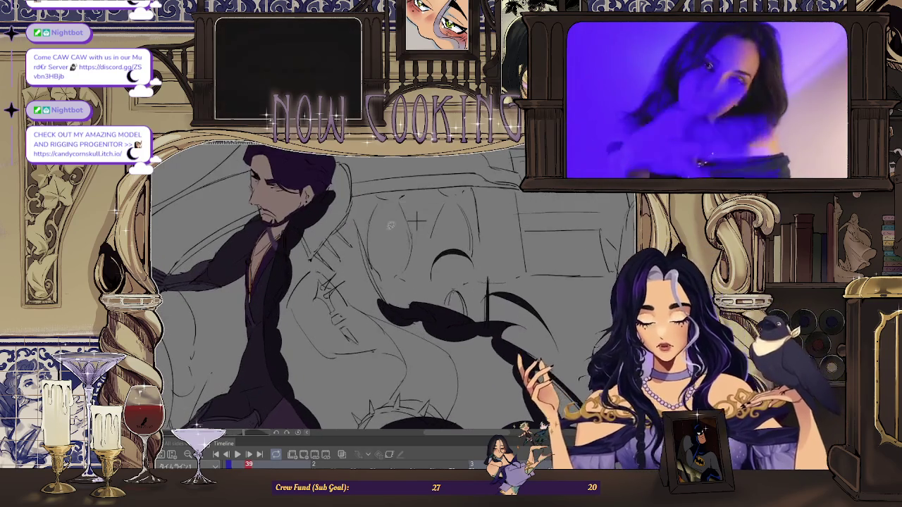
scroll(538, 319, "up", 2)
left_click_drag(538, 318, 493, 338)
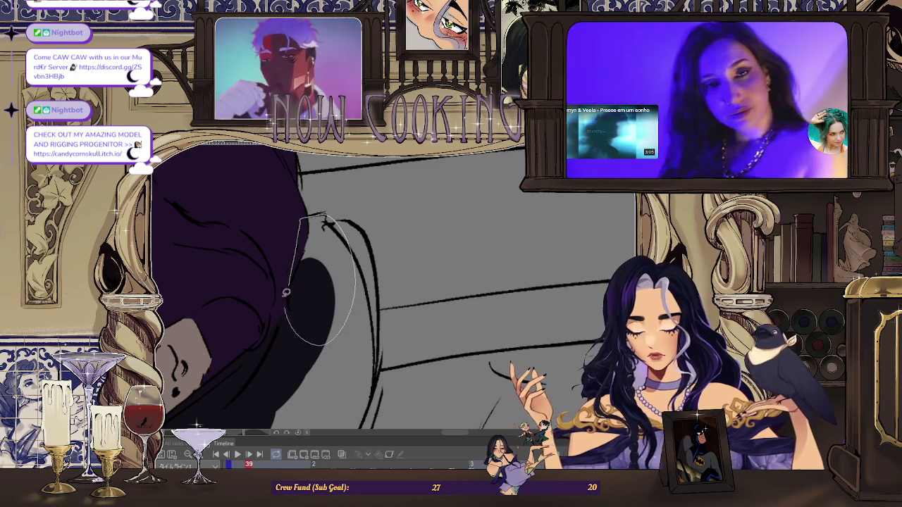
left_click_drag(305, 207, 285, 179)
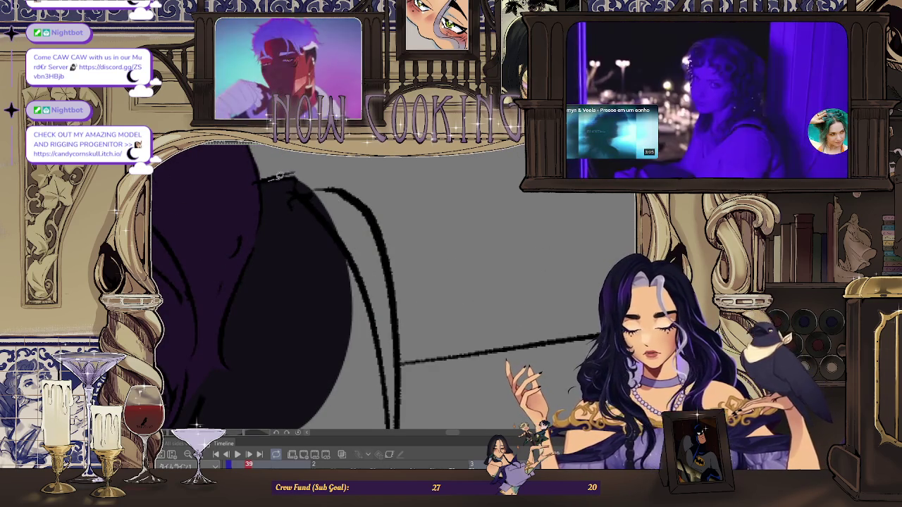
left_click_drag(322, 182, 361, 189)
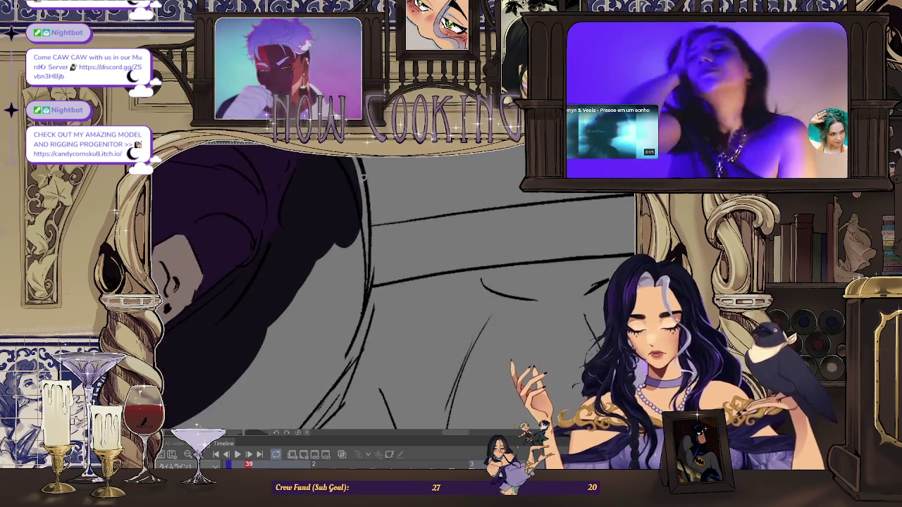
left_click_drag(296, 259, 610, 274)
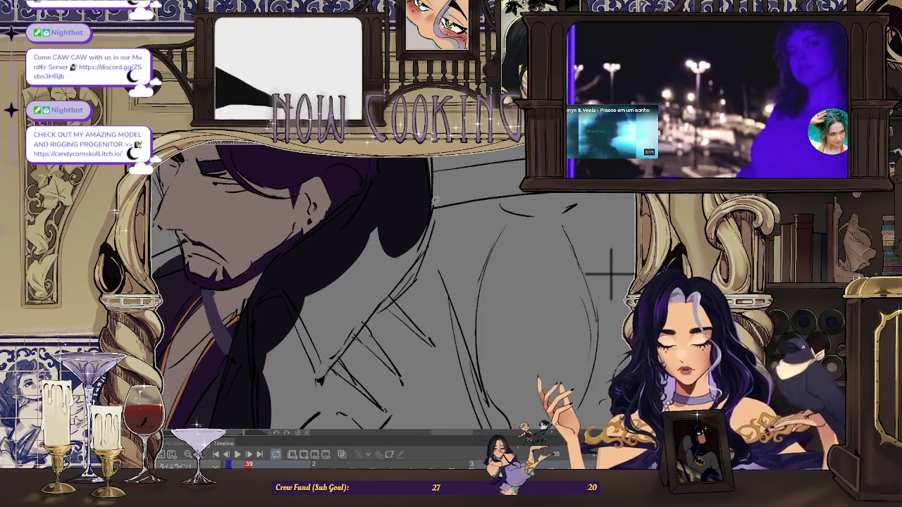
left_click_drag(402, 211, 409, 205)
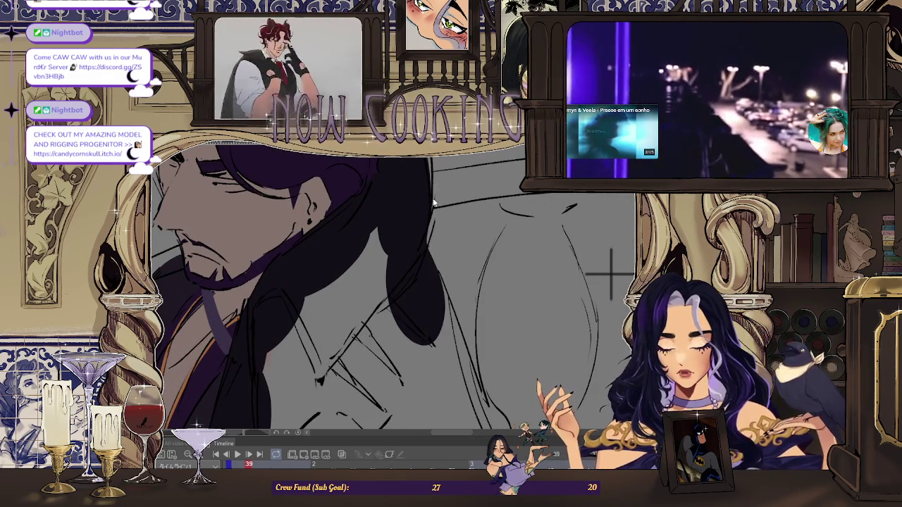
key("ctrl+z")
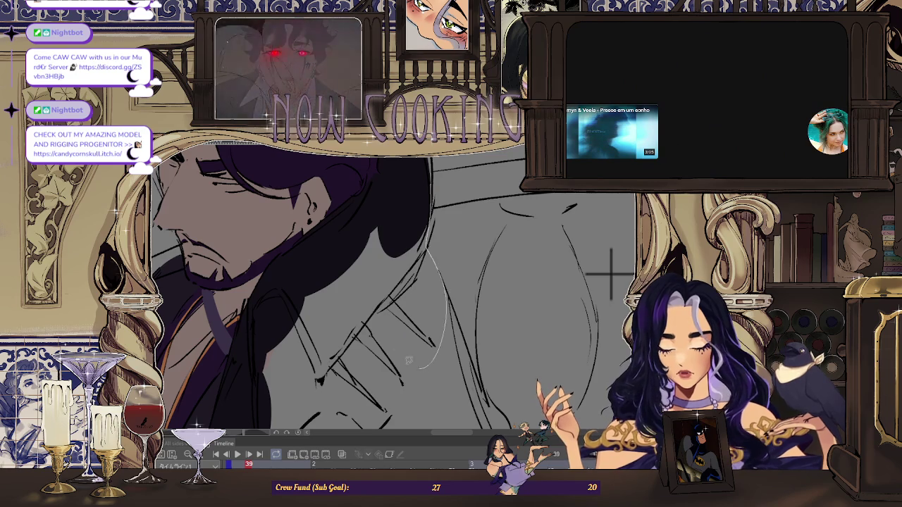
left_click_drag(611, 273, 538, 235)
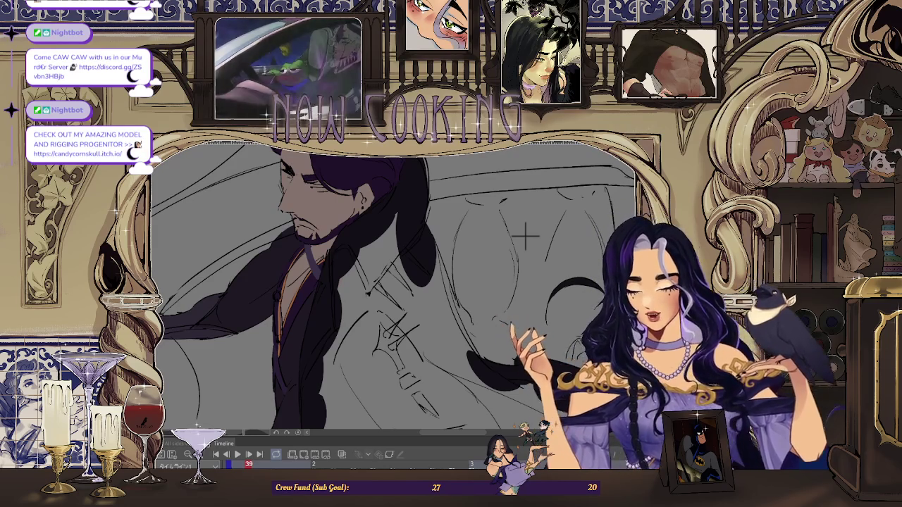
Mirror and tilt the view, then lasso-fill a long diagonal cape band from the lower left.
scroll(525, 237, "down", 3)
key("h")
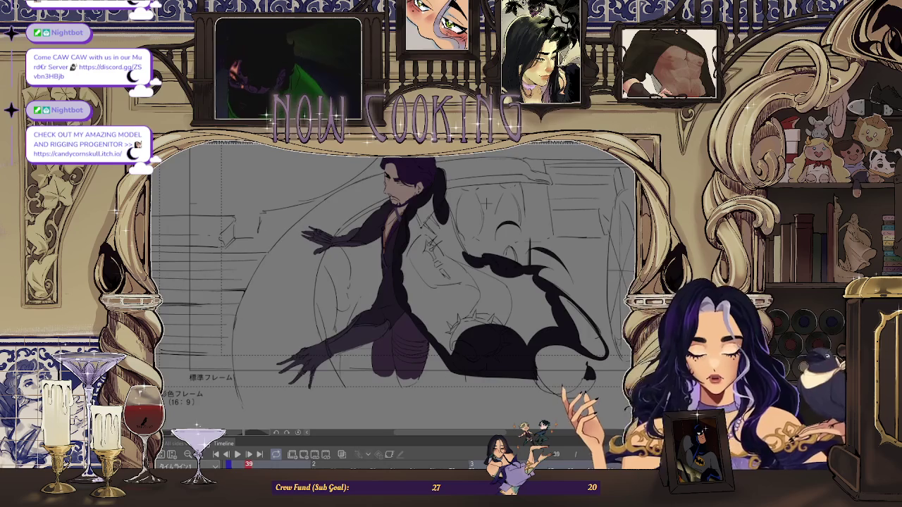
scroll(292, 203, "up", 5)
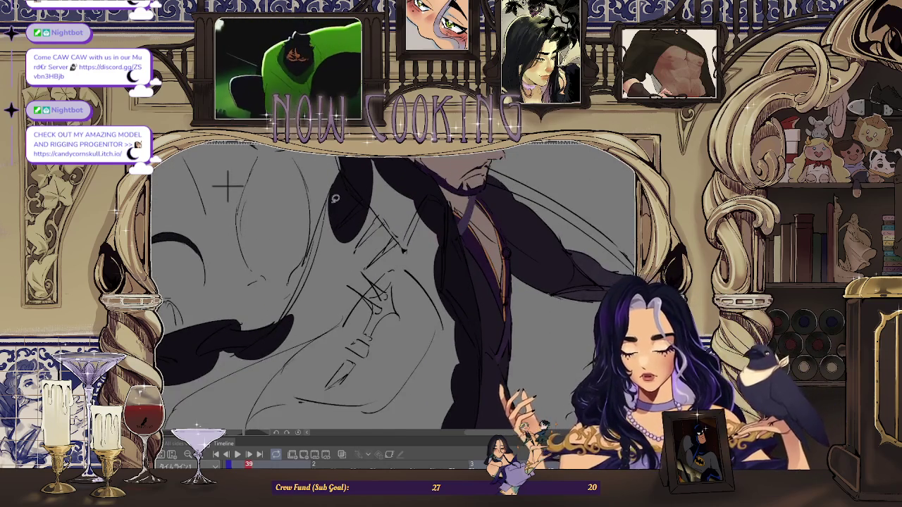
scroll(171, 177, "up", 1)
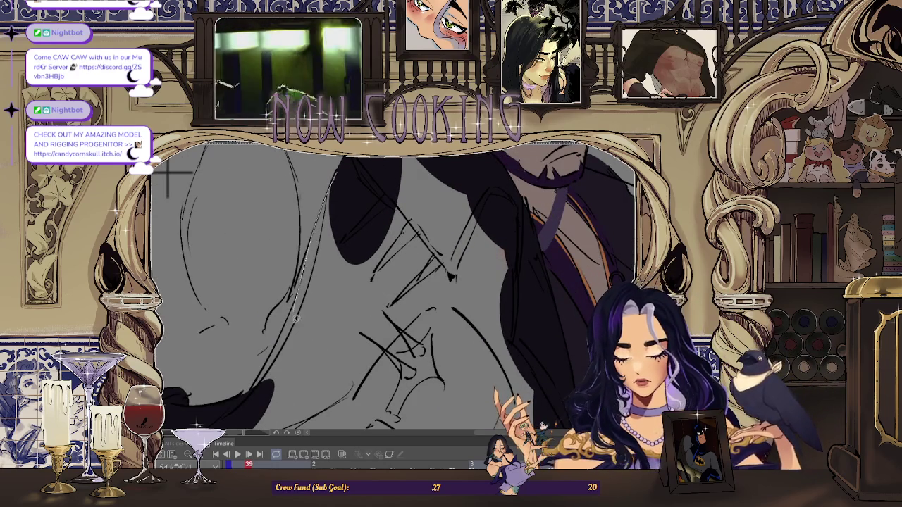
left_click_drag(296, 305, 325, 236)
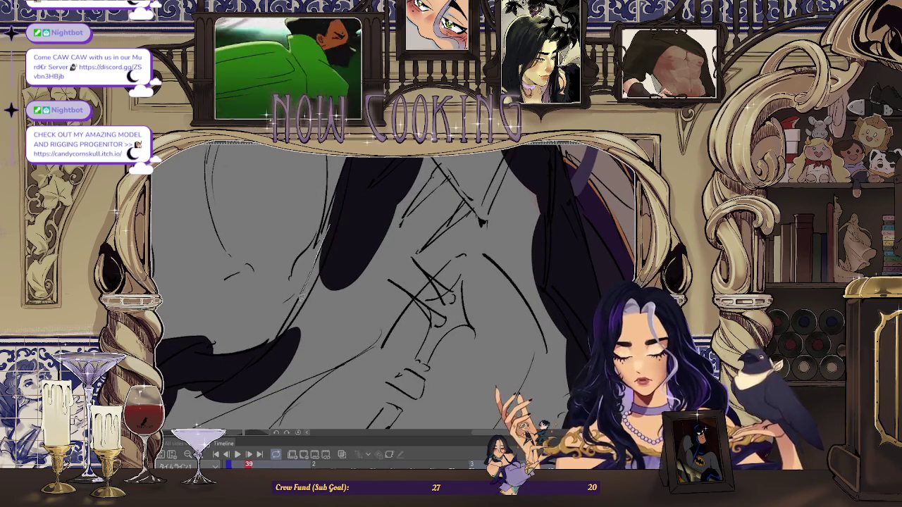
left_click_drag(279, 352, 318, 263)
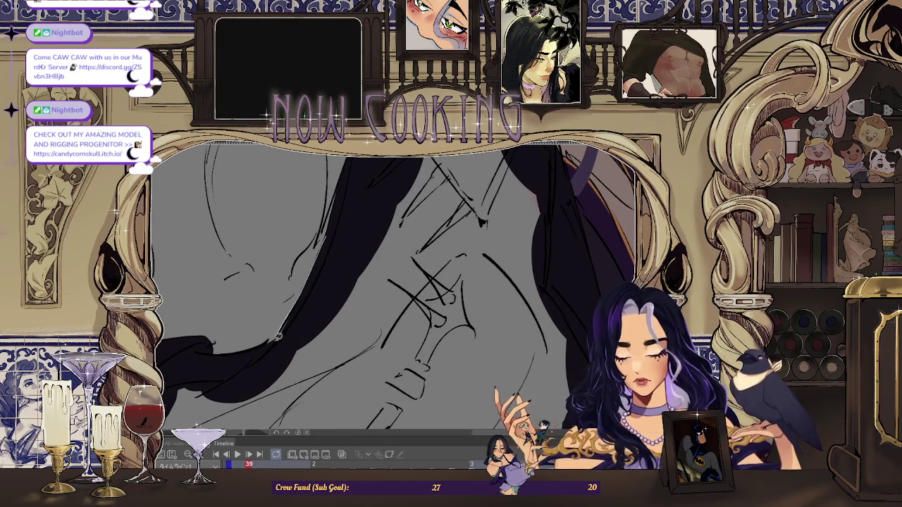
scroll(314, 308, "up", 1)
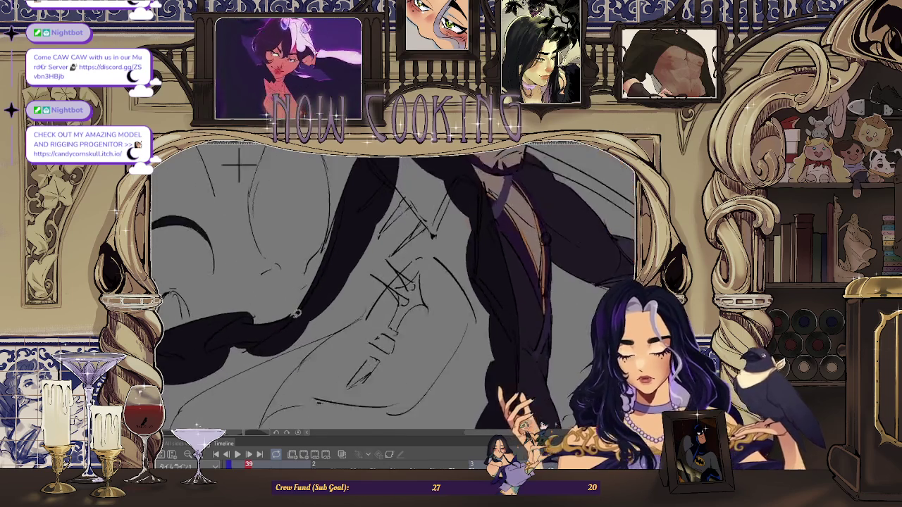
scroll(313, 296, "up", 1)
scroll(328, 285, "down", 5)
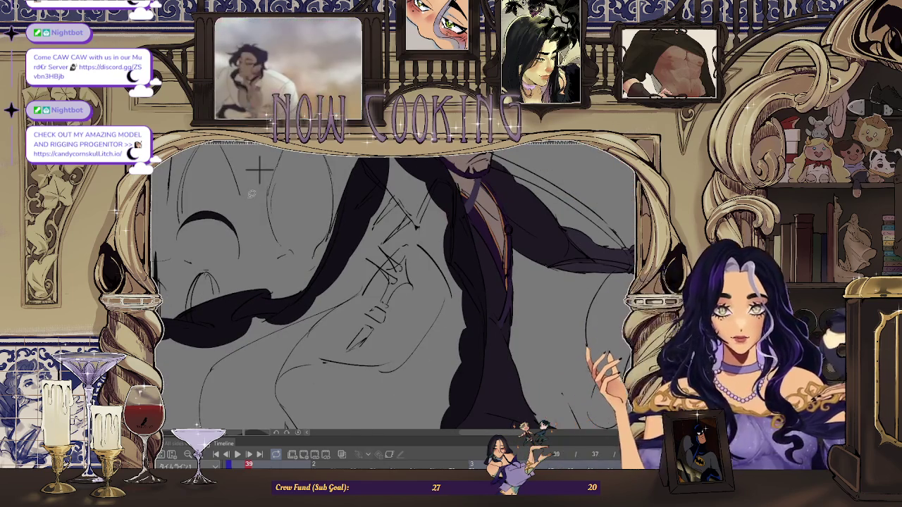
scroll(337, 229, "up", 2)
scroll(296, 235, "up", 2)
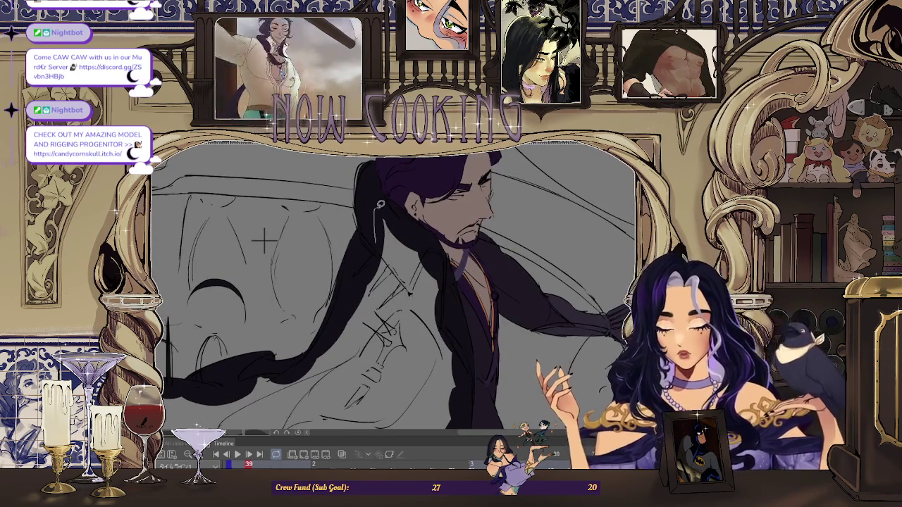
scroll(264, 240, "down", 3)
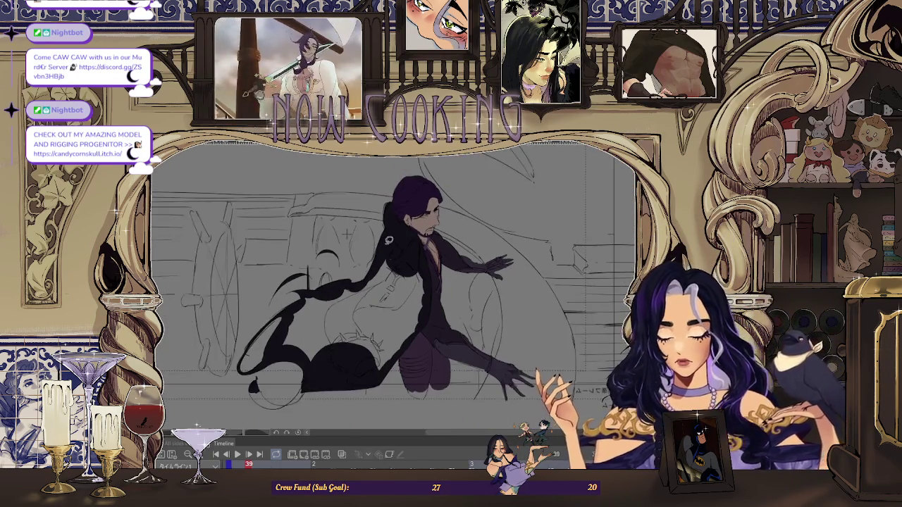
scroll(319, 220, "up", 2)
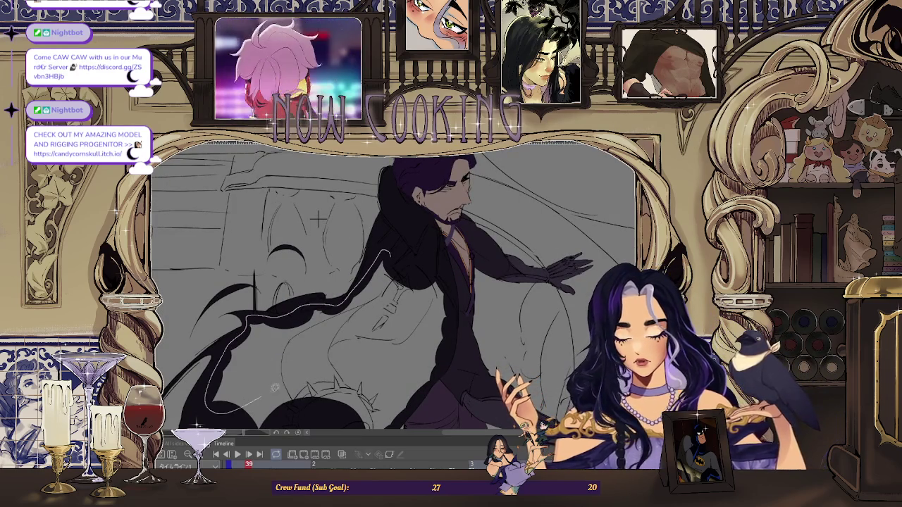
Zoom out to view frame 41's whole figure, its cape still unfilled sketch.
scroll(400, 262, "down", 2)
scroll(280, 344, "up", 2)
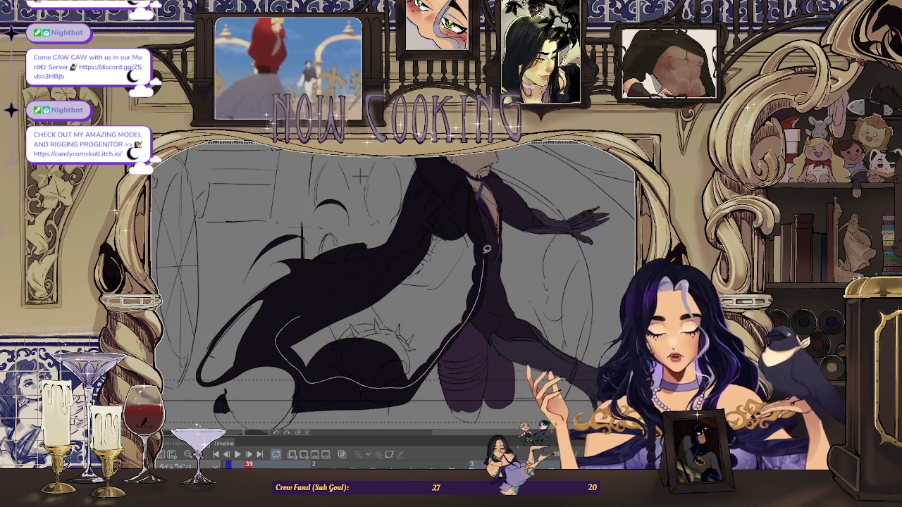
scroll(437, 217, "down", 3)
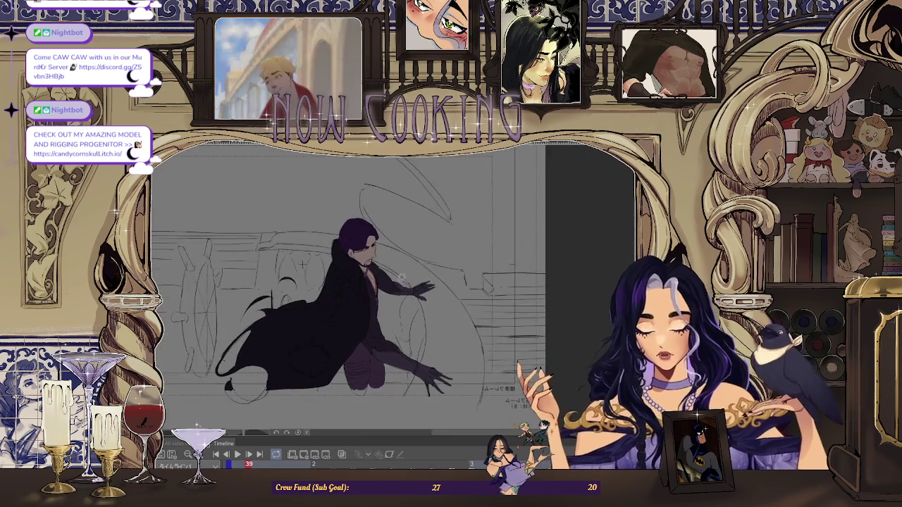
scroll(426, 280, "up", 2)
scroll(426, 281, "down", 1)
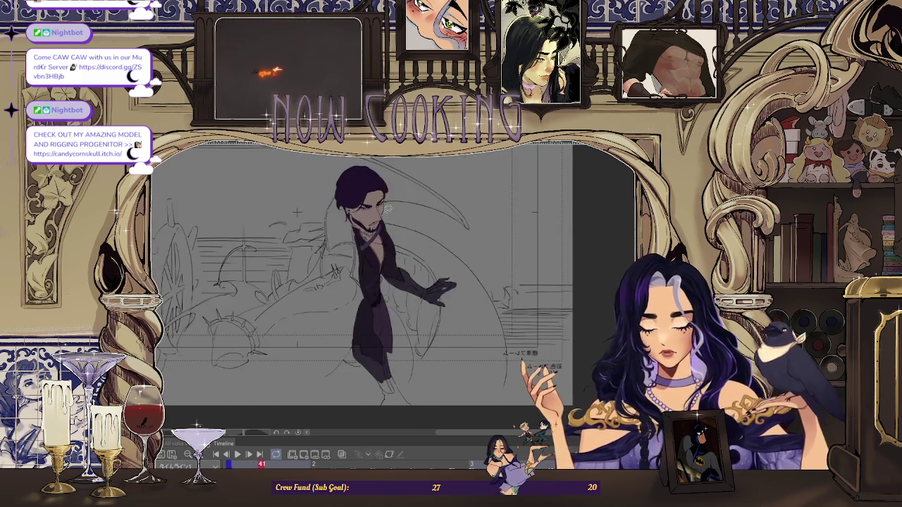
Trace and fill the hair beside the ear with dark purple.
scroll(321, 198, "up", 5)
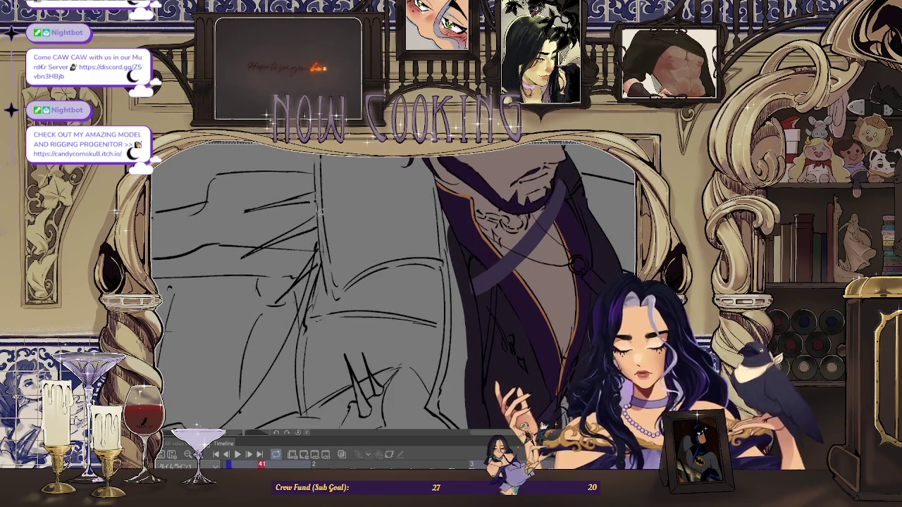
scroll(314, 285, "down", 5)
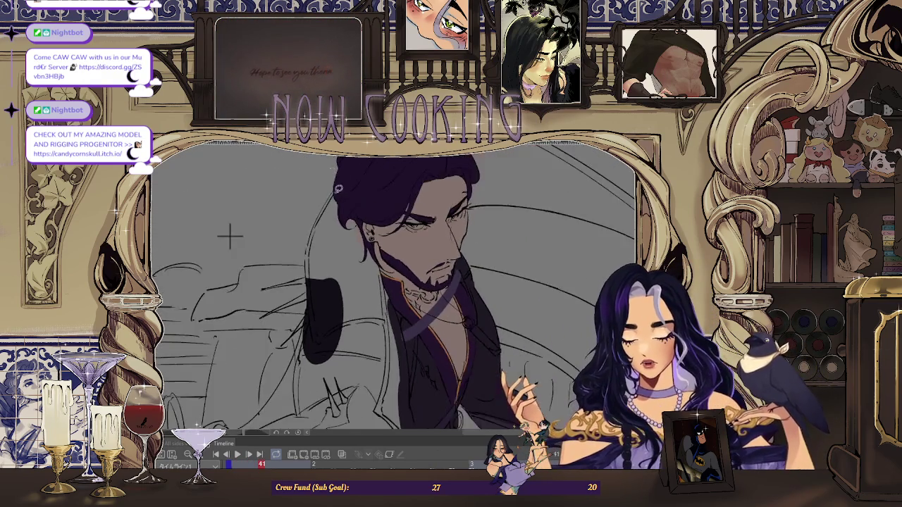
scroll(345, 205, "up", 5)
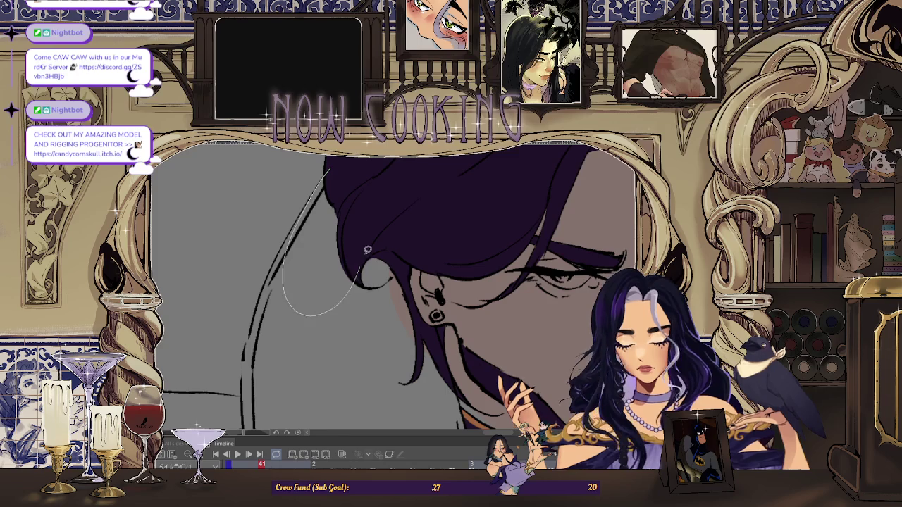
scroll(358, 280, "down", 5)
scroll(271, 215, "up", 2)
scroll(343, 173, "up", 3)
scroll(343, 173, "up", 2)
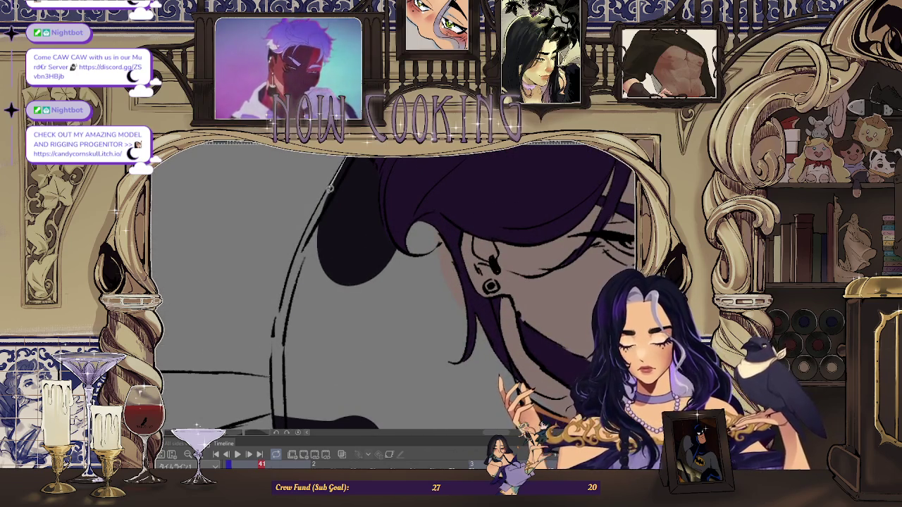
left_click_drag(318, 212, 335, 277)
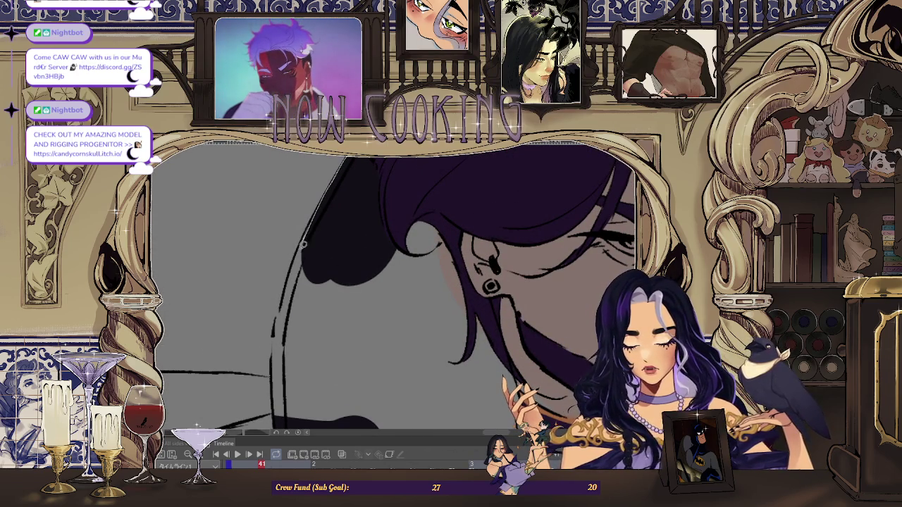
scroll(343, 325, "down", 2)
scroll(320, 232, "up", 2)
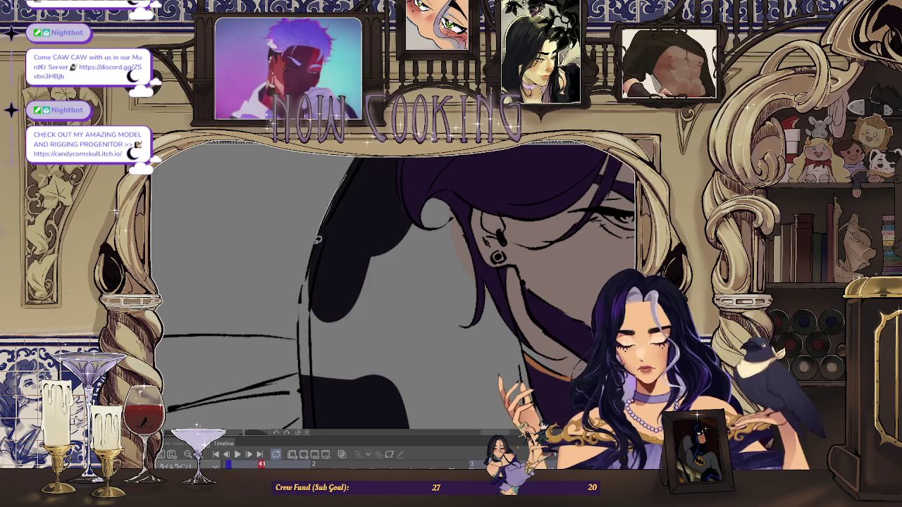
scroll(301, 319, "down", 2)
scroll(430, 287, "up", 2)
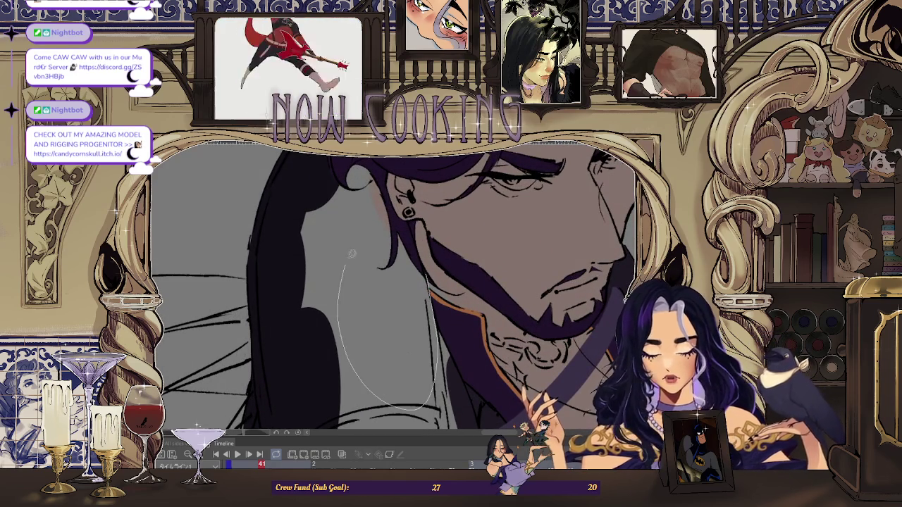
left_click_drag(406, 228, 402, 220)
scroll(425, 271, "down", 2)
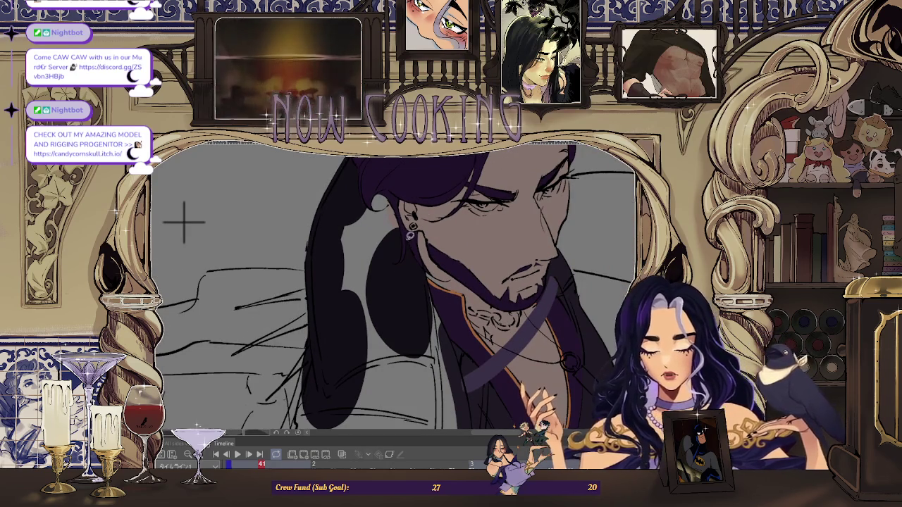
left_click_drag(347, 330, 398, 250)
scroll(398, 250, "down", 2)
scroll(417, 238, "up", 2)
scroll(418, 237, "up", 2)
scroll(421, 335, "down", 2)
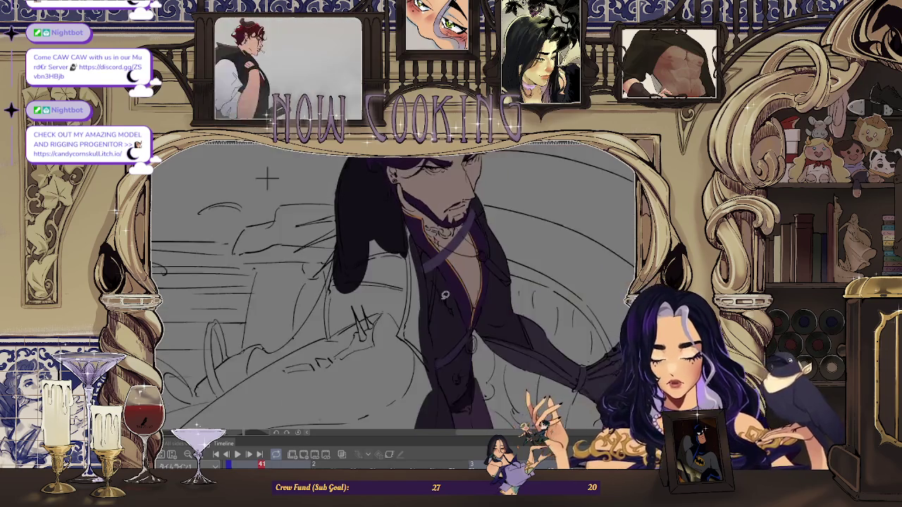
scroll(423, 294, "up", 2)
scroll(424, 294, "up", 2)
Fill the cape shapes beside the chest dark purple.
left_click_drag(398, 223, 401, 225)
scroll(401, 226, "down", 2)
scroll(400, 226, "up", 2)
scroll(400, 226, "up", 1)
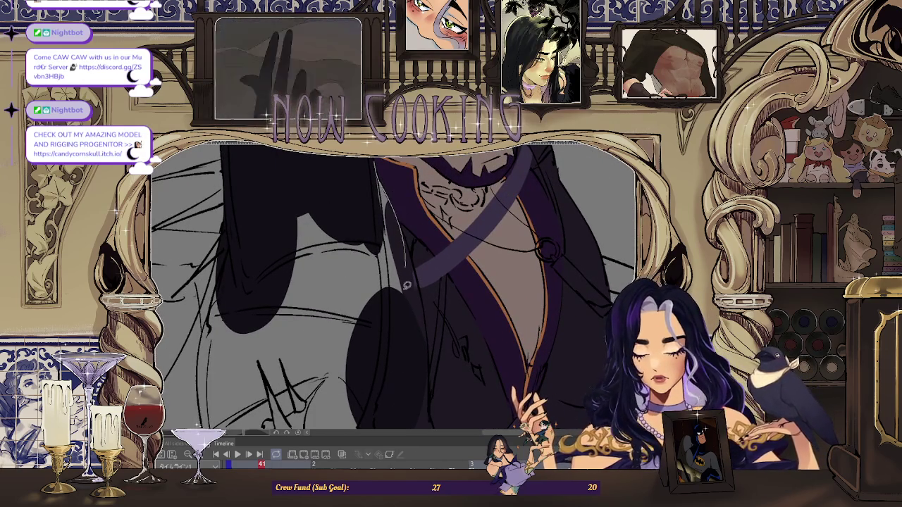
left_click_drag(410, 266, 410, 237)
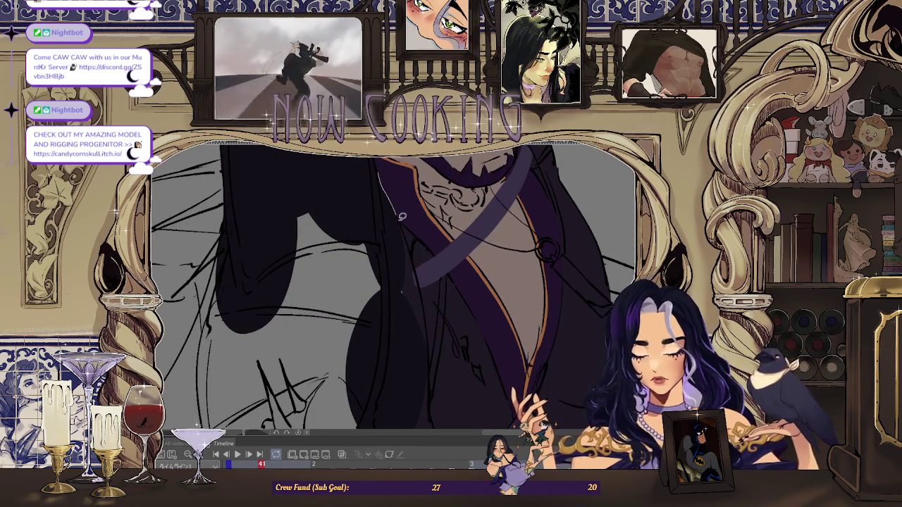
scroll(422, 238, "up", 1)
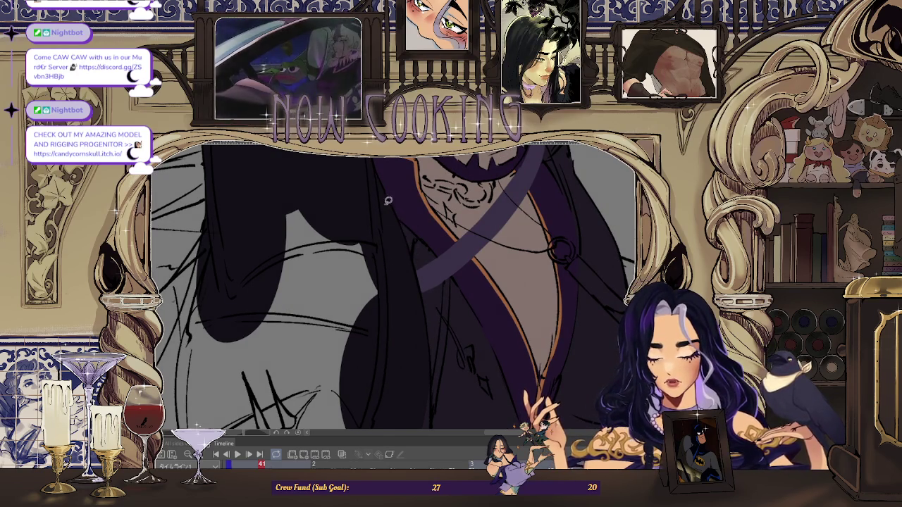
scroll(392, 214, "down", 1)
scroll(393, 214, "down", 2)
scroll(395, 226, "down", 1)
scroll(397, 241, "up", 4)
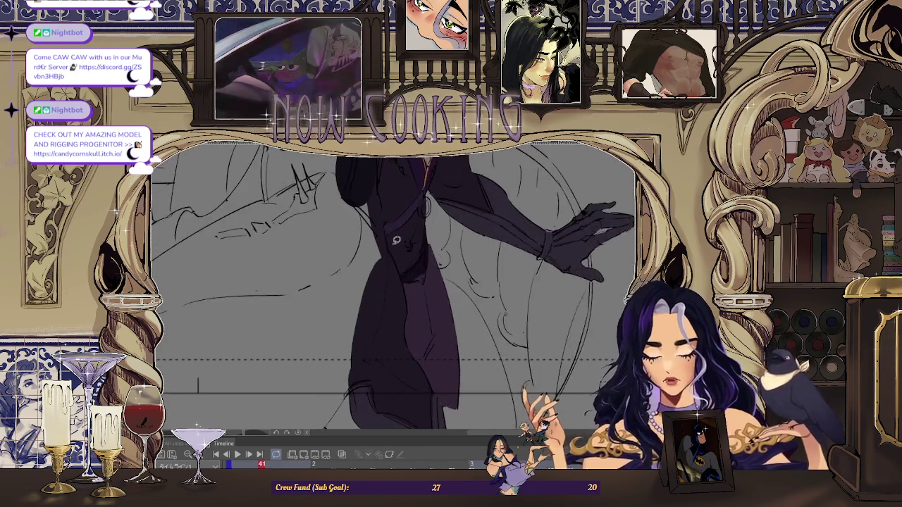
scroll(368, 215, "up", 2)
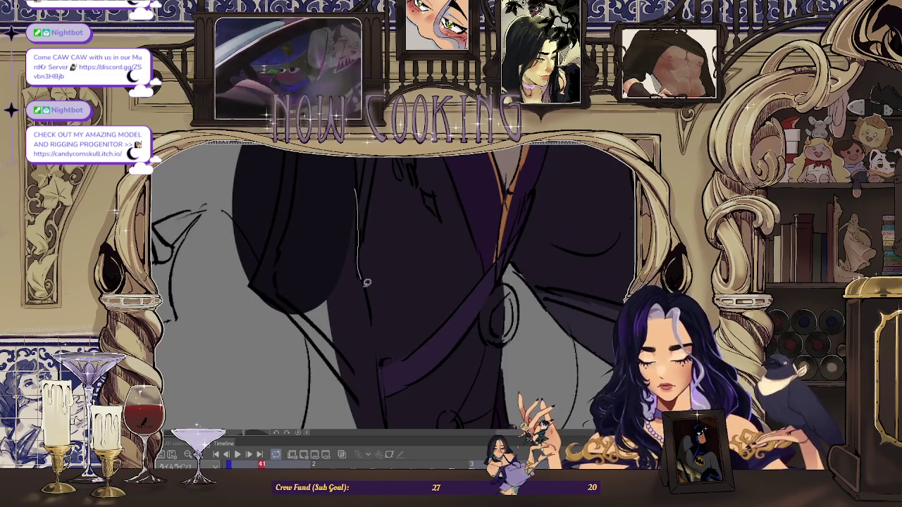
scroll(296, 296, "down", 2)
scroll(365, 225, "up", 1)
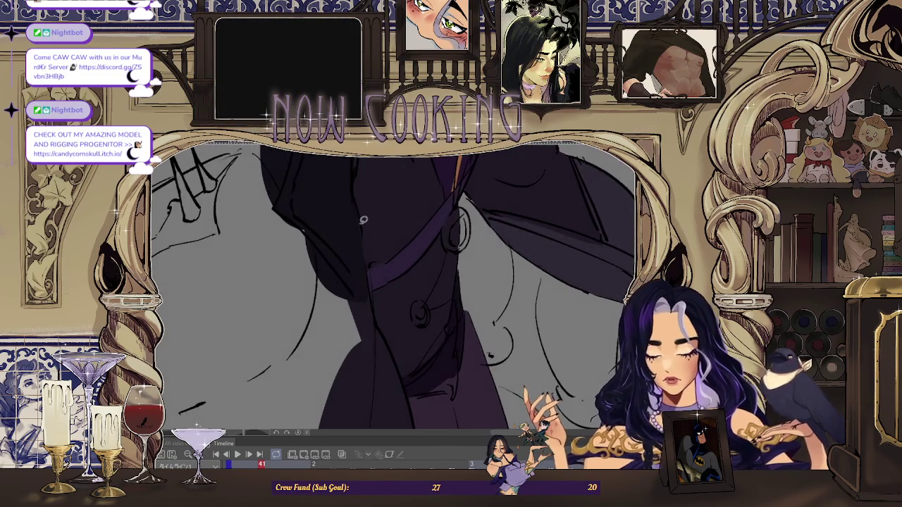
scroll(314, 244, "down", 2)
scroll(373, 215, "up", 2)
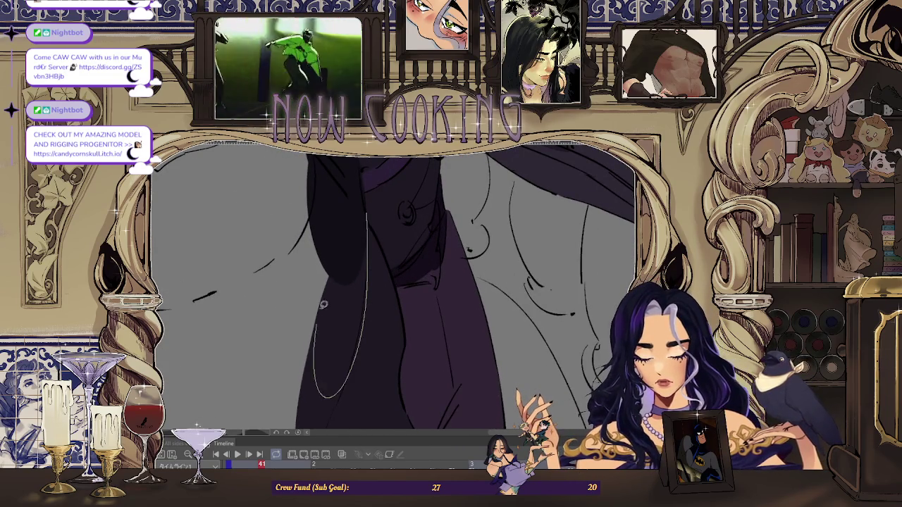
scroll(318, 343, "down", 2)
scroll(369, 275, "up", 2)
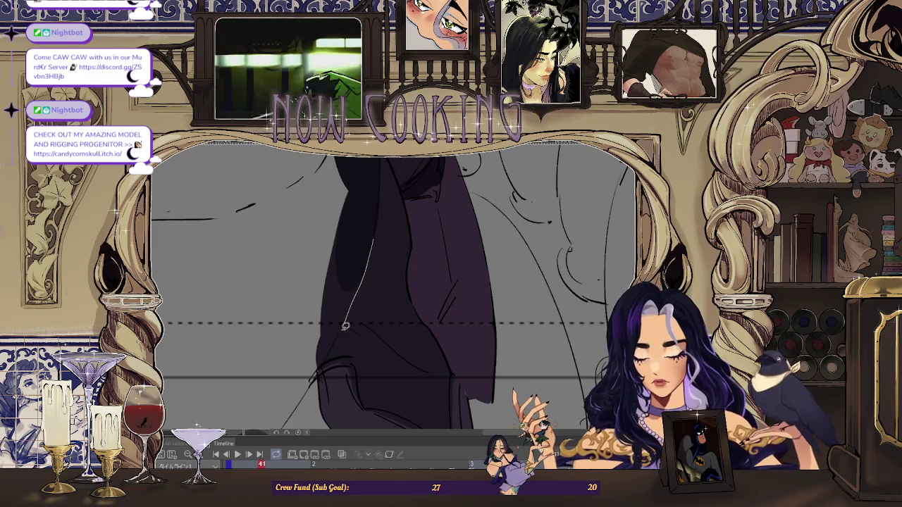
scroll(371, 296, "down", 2)
scroll(371, 296, "down", 1)
scroll(403, 295, "down", 1)
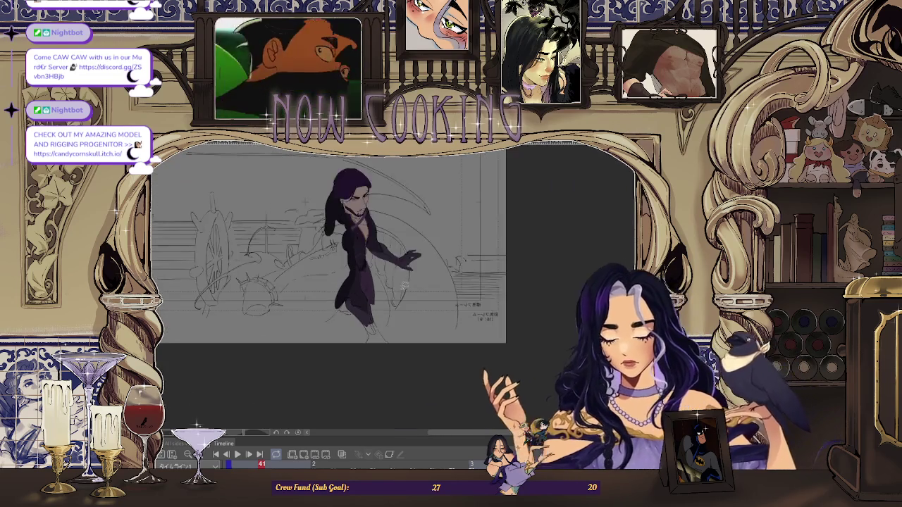
Zoom in and lasso-fill a dark shape over the crown sketch.
scroll(264, 235, "up", 2)
scroll(265, 234, "up", 1)
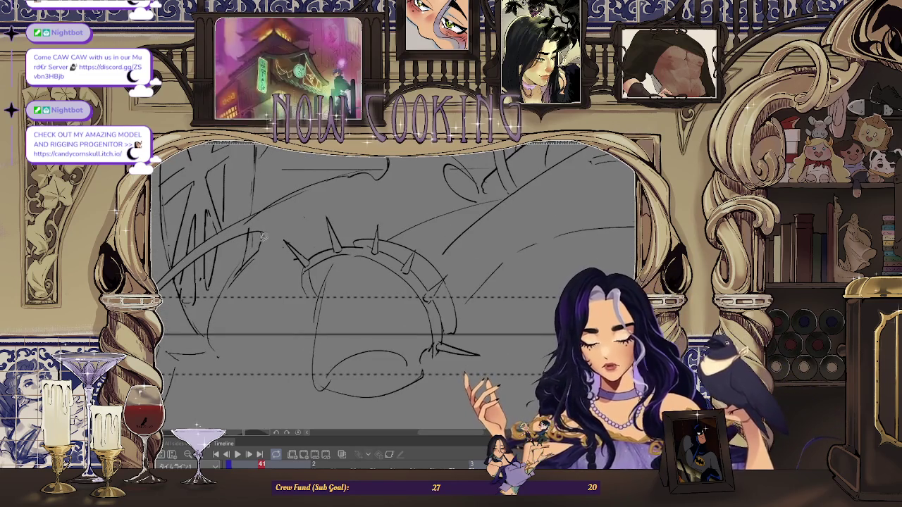
left_click_drag(424, 315, 296, 215)
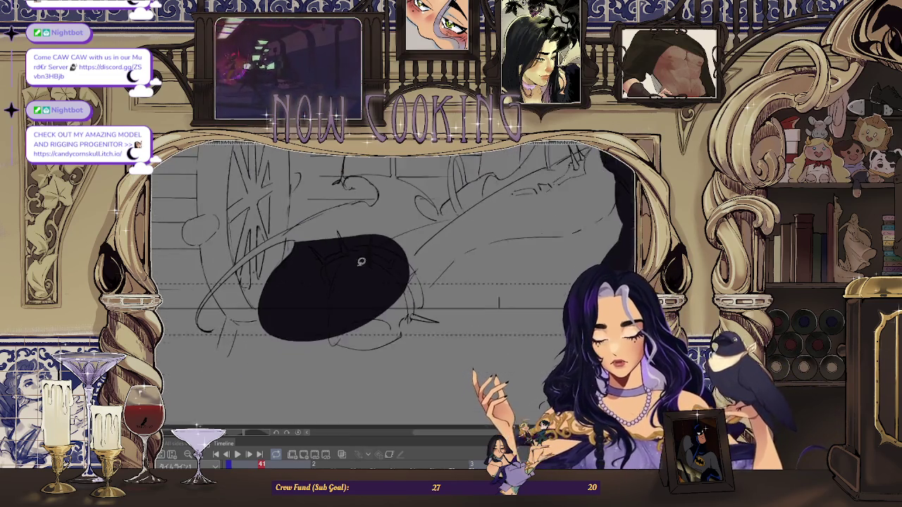
scroll(212, 324, "up", 1)
scroll(211, 325, "up", 2)
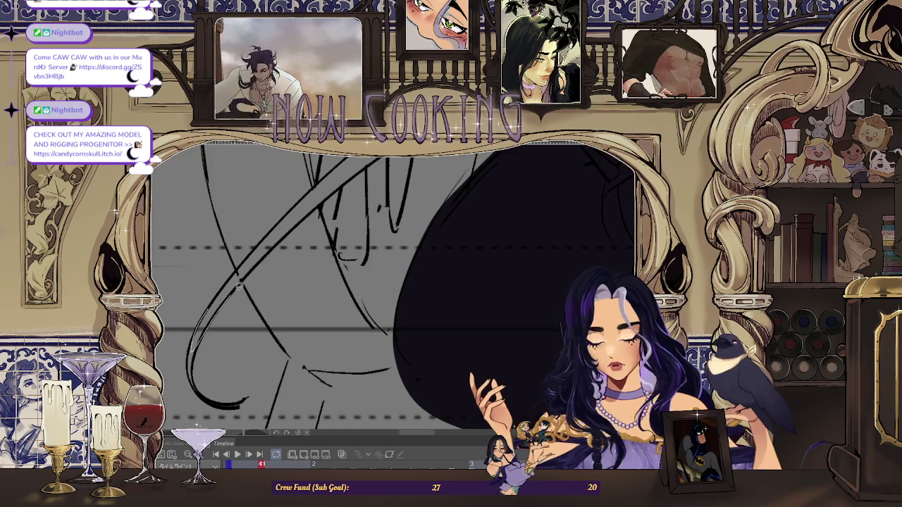
scroll(268, 243, "down", 1)
scroll(222, 300, "up", 2)
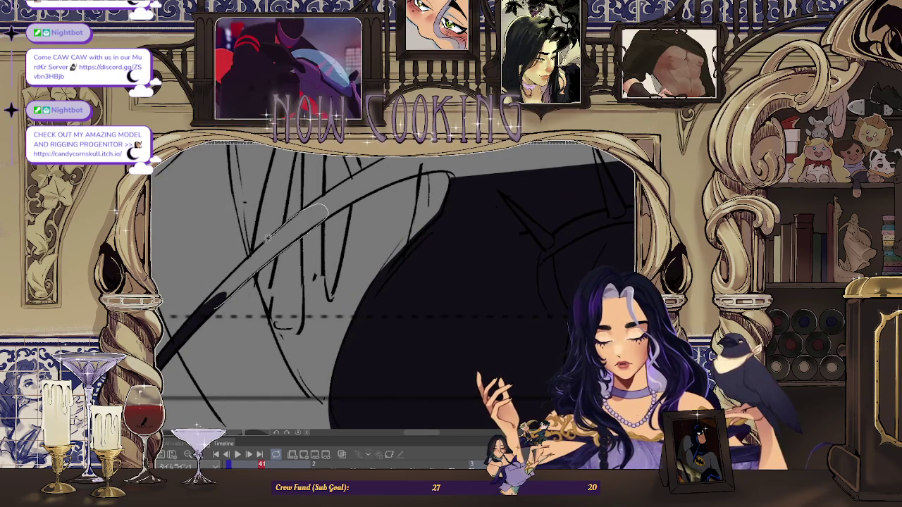
scroll(224, 279, "up", 1)
scroll(275, 264, "up", 1)
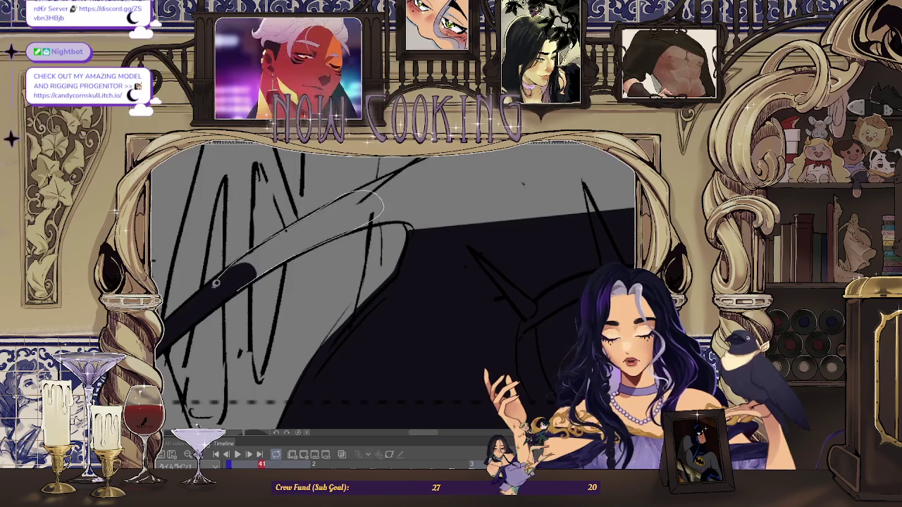
scroll(262, 267, "up", 1)
scroll(262, 267, "up", 1)
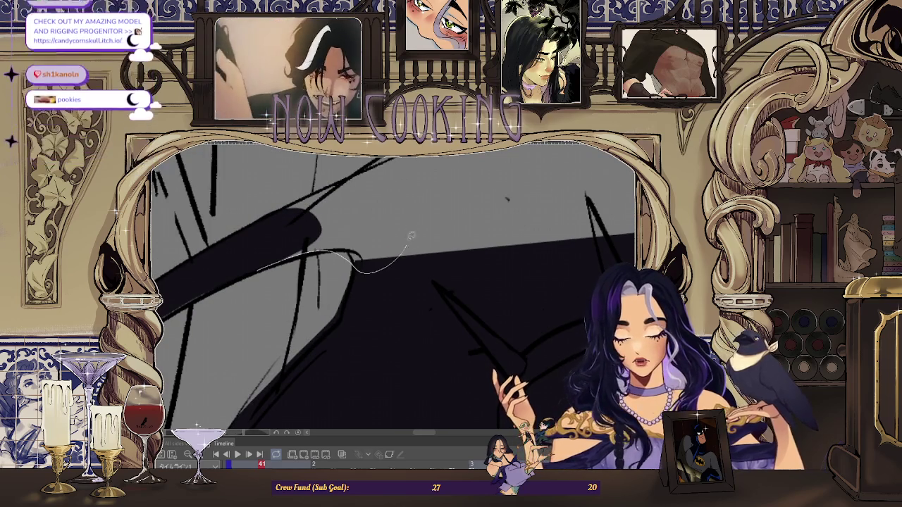
Lasso-fill the looped cape areas near the spikes dark, then pan and zoom out.
left_click_drag(312, 217, 258, 233)
scroll(190, 303, "up", 1)
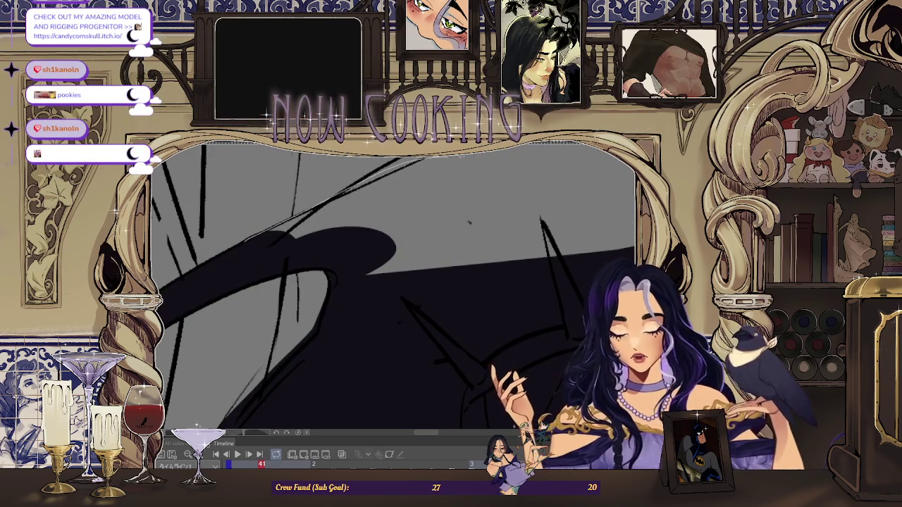
left_click_drag(318, 254, 261, 296)
left_click_drag(218, 271, 294, 357)
left_click_drag(191, 300, 240, 279)
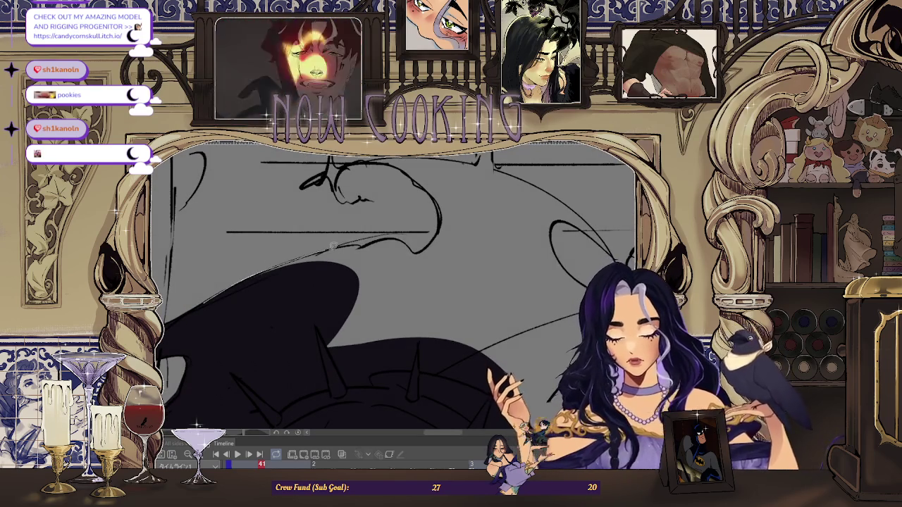
left_click_drag(253, 329, 185, 323)
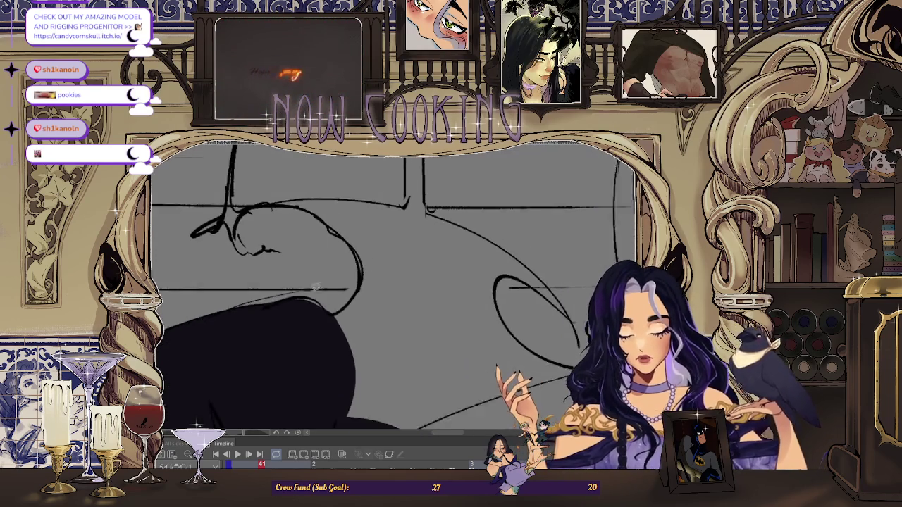
mouse_move(306, 341)
left_mouse_down()
mouse_move(438, 240)
mouse_move(474, 258)
left_mouse_up()
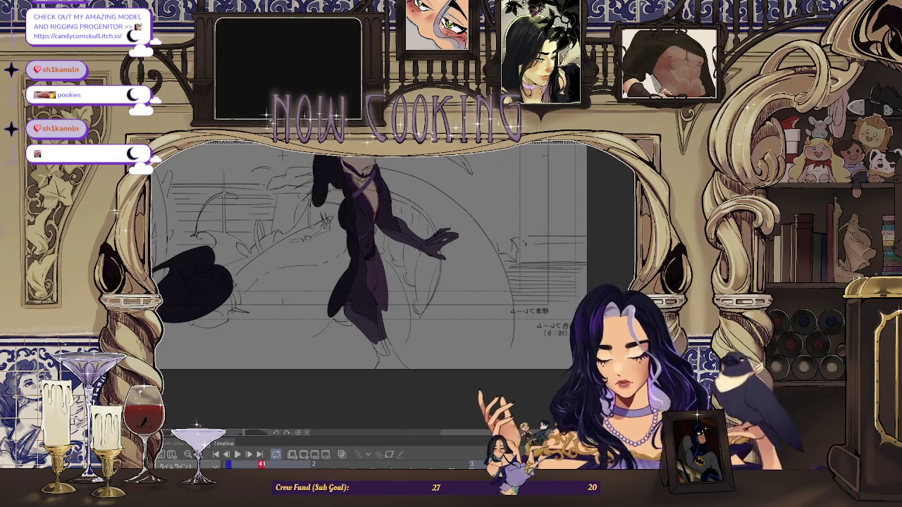
Zoom into the rounded shape by the outstretched hand and begin outlining it.
scroll(342, 191, "up", 2)
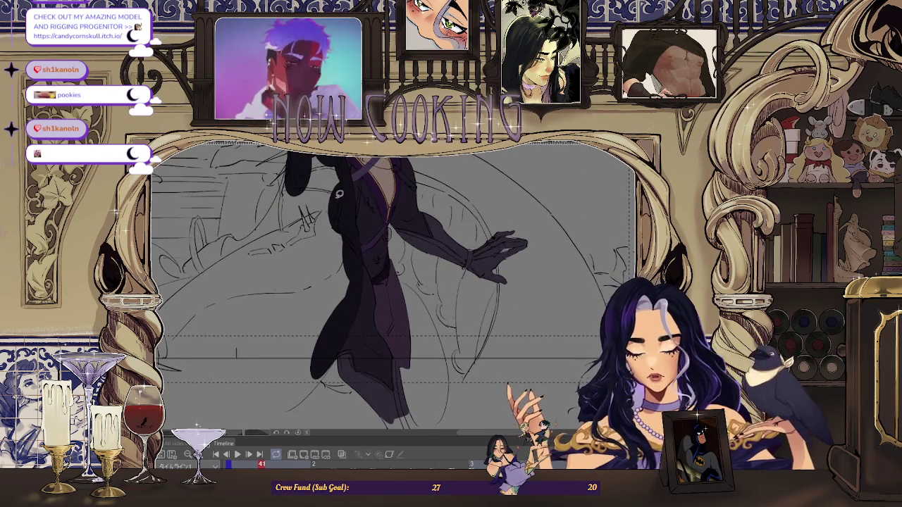
scroll(344, 208, "up", 2)
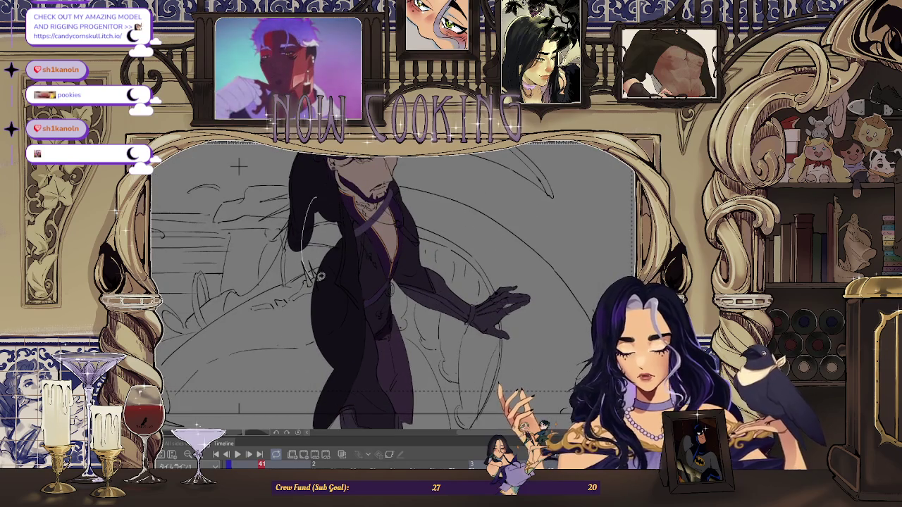
scroll(335, 201, "up", 1)
scroll(331, 205, "down", 2)
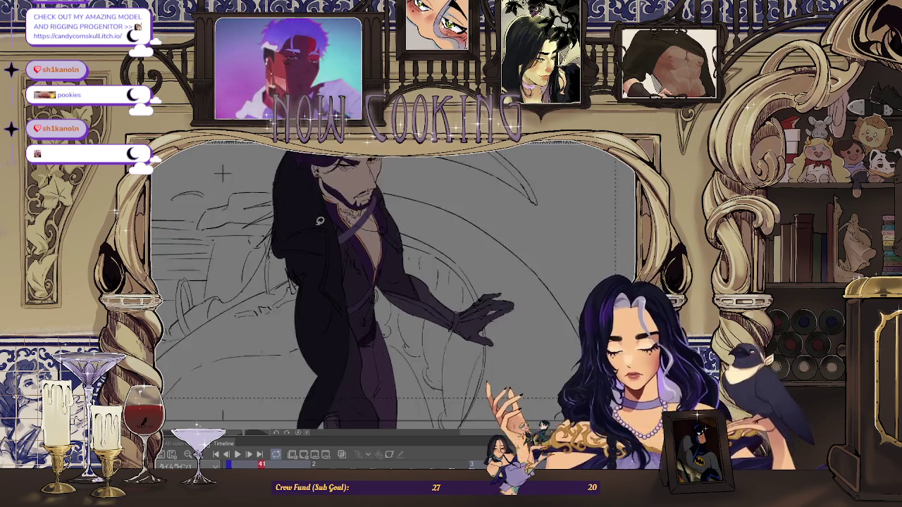
scroll(310, 215, "up", 2)
scroll(289, 227, "up", 1)
scroll(287, 229, "up", 1)
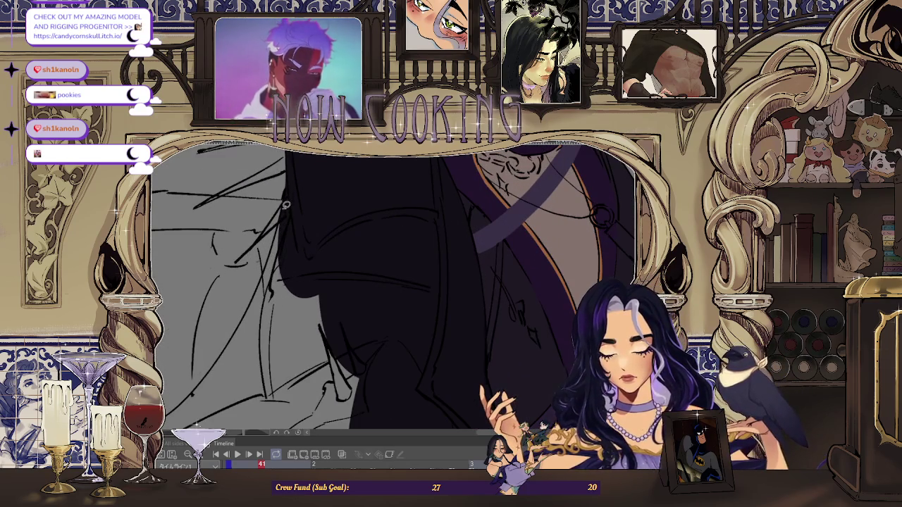
scroll(322, 222, "down", 1)
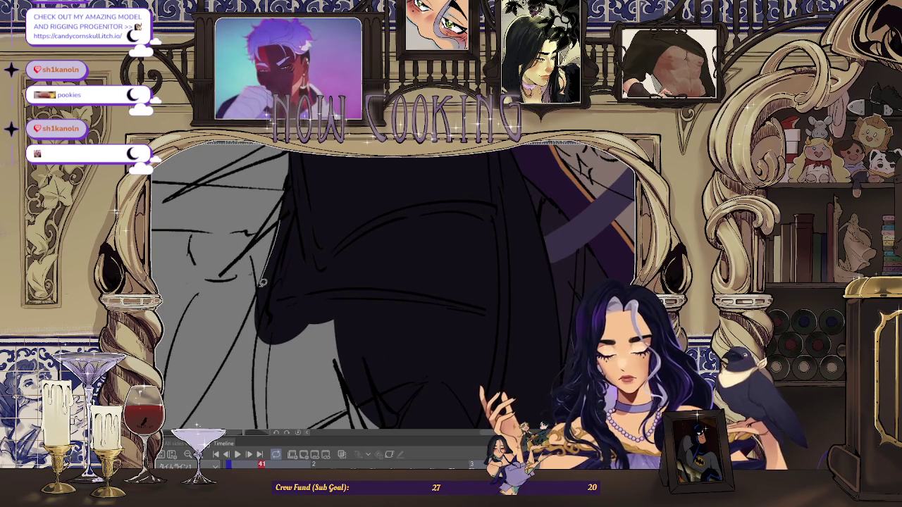
scroll(377, 183, "down", 1)
scroll(356, 220, "down", 1)
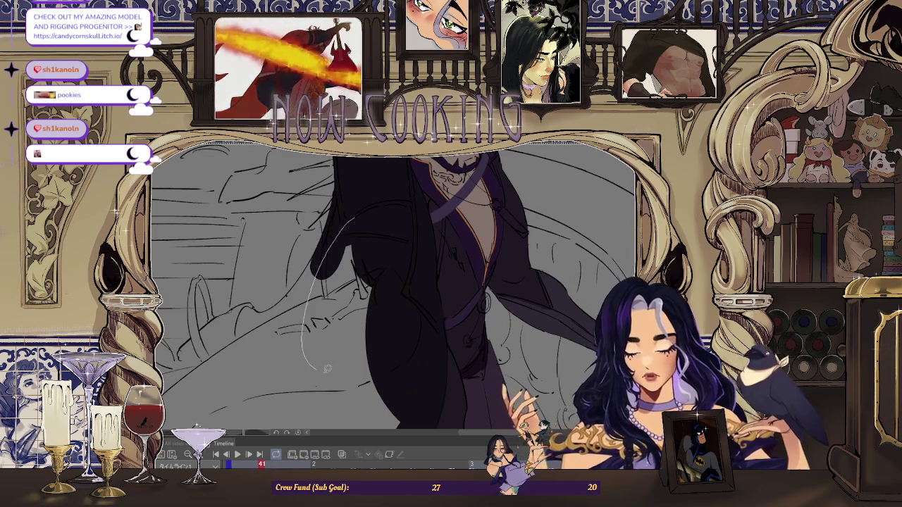
scroll(317, 296, "up", 2)
scroll(324, 227, "up", 1)
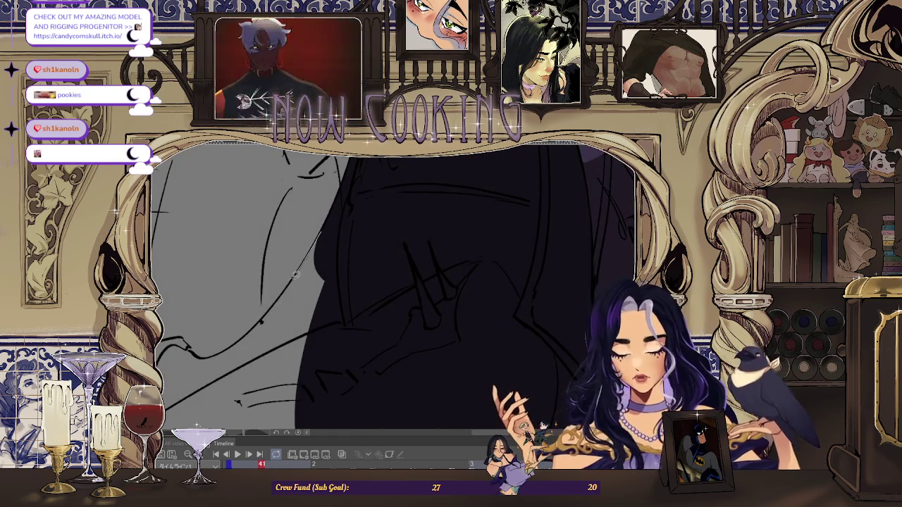
scroll(371, 237, "down", 2)
scroll(342, 289, "up", 2)
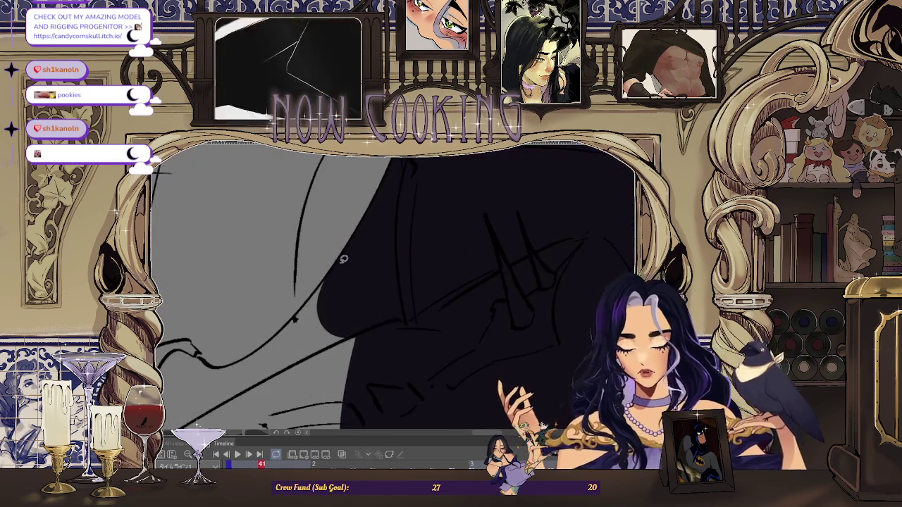
left_click_drag(296, 321, 400, 345)
Lasso-fill the rounded shape's outline solid dark.
scroll(399, 345, "down", 2)
scroll(372, 261, "up", 3)
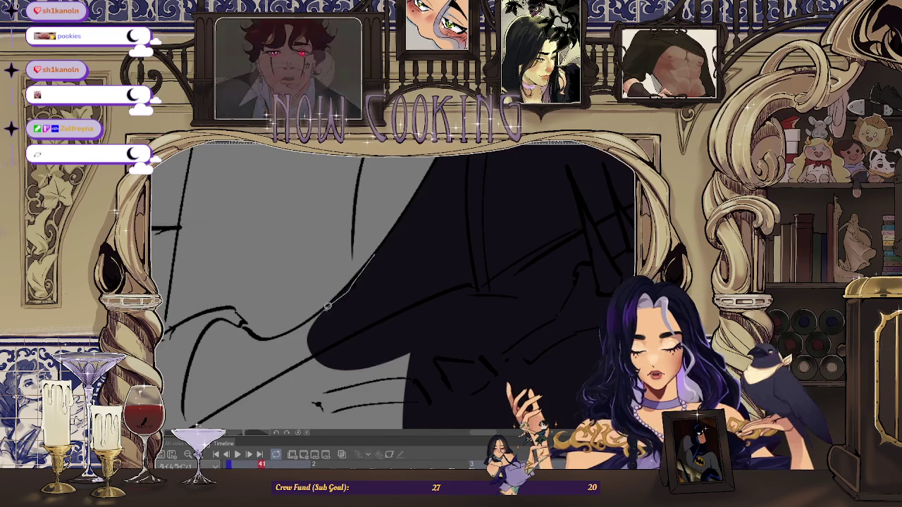
scroll(405, 279, "down", 2)
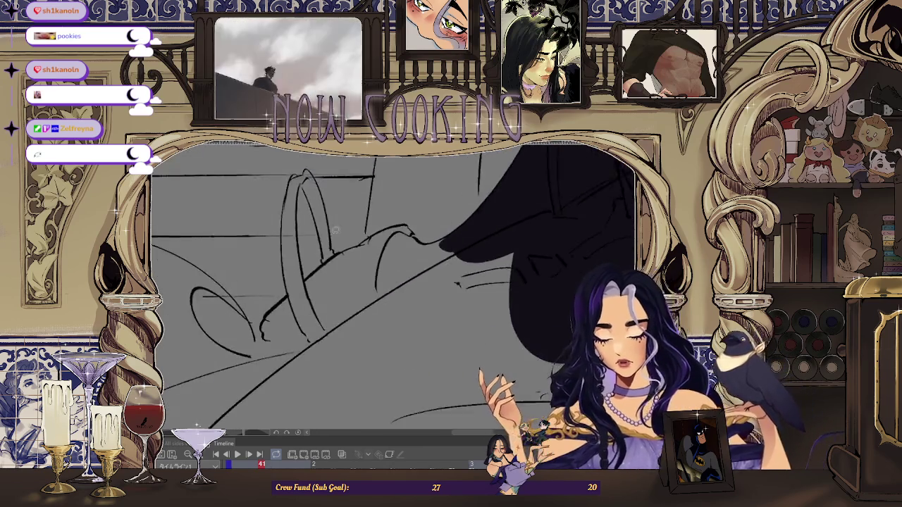
scroll(362, 275, "down", 3)
scroll(328, 298, "up", 2)
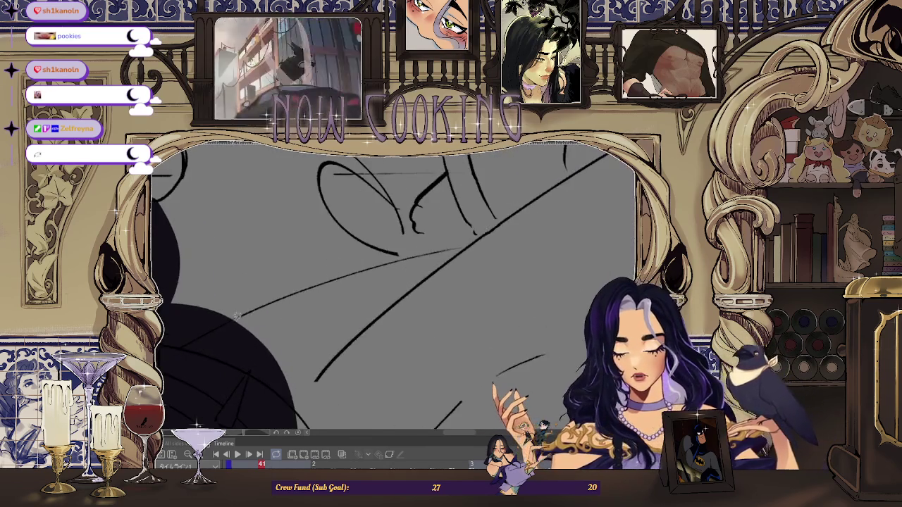
scroll(282, 311, "down", 2)
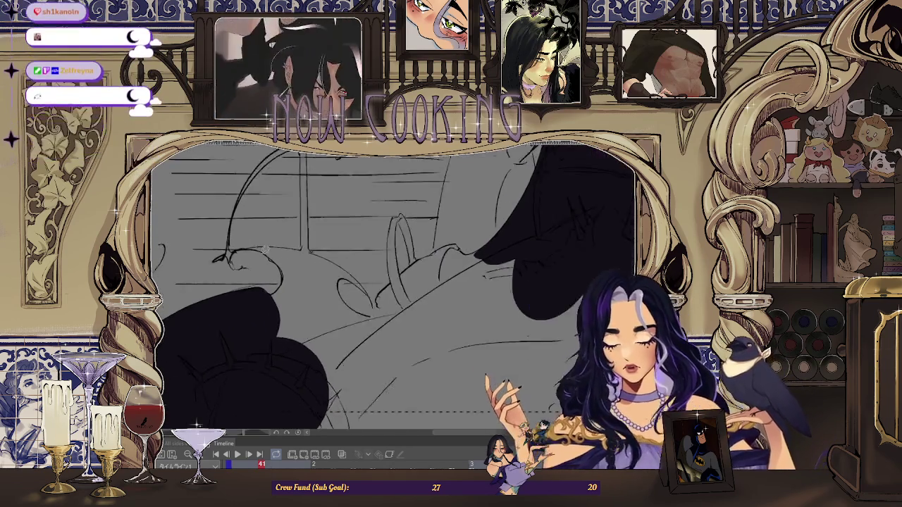
scroll(283, 310, "down", 1)
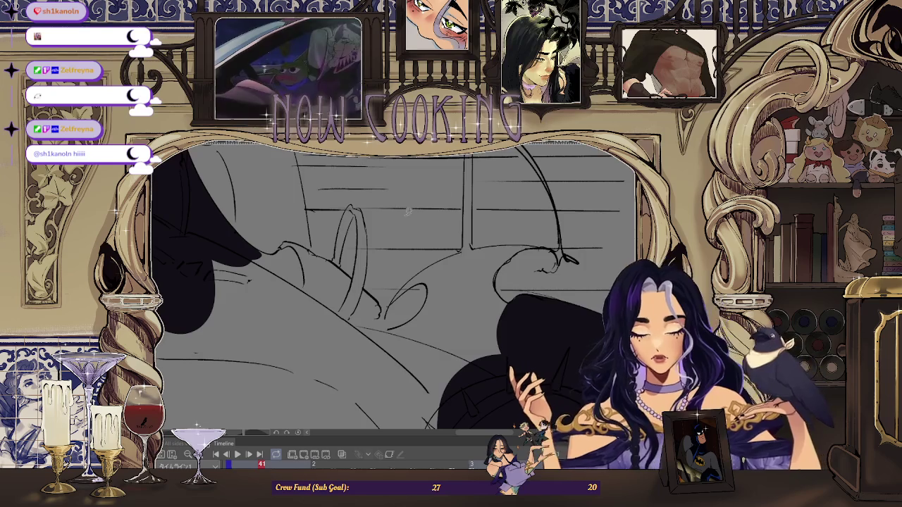
scroll(339, 262, "up", 1)
scroll(339, 261, "up", 2)
scroll(339, 262, "down", 3)
scroll(343, 265, "up", 3)
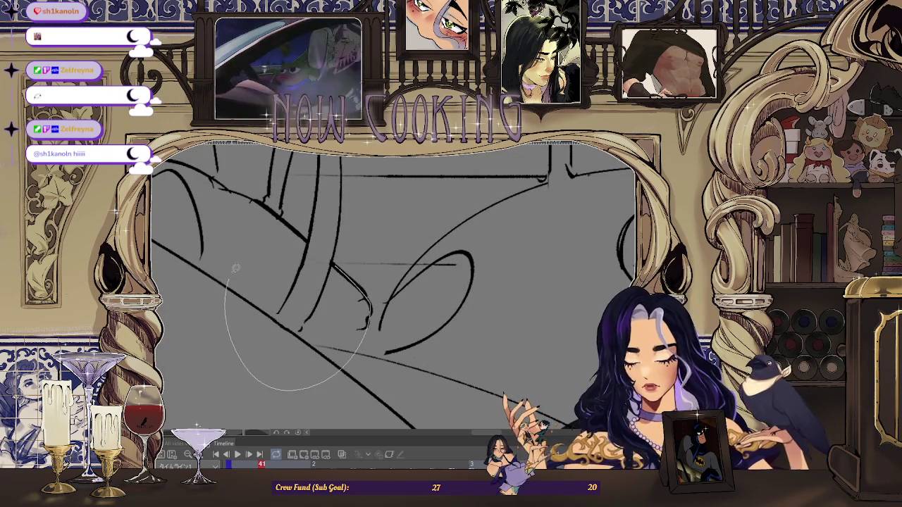
scroll(317, 242, "down", 2)
scroll(317, 242, "down", 2)
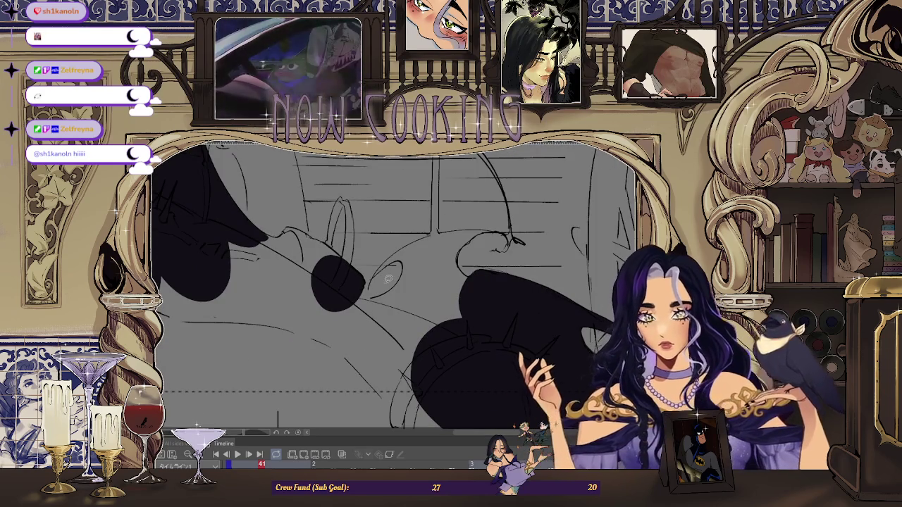
scroll(392, 289, "up", 2)
scroll(393, 288, "up", 2)
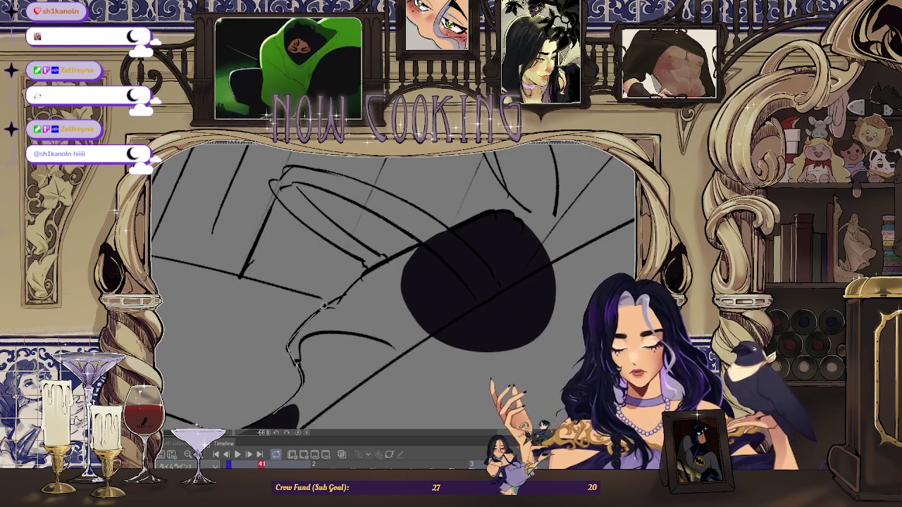
left_click_drag(445, 315, 339, 381)
Add a dark purple band joining the rounded shape to the figure, then zoom out.
scroll(388, 303, "down", 1)
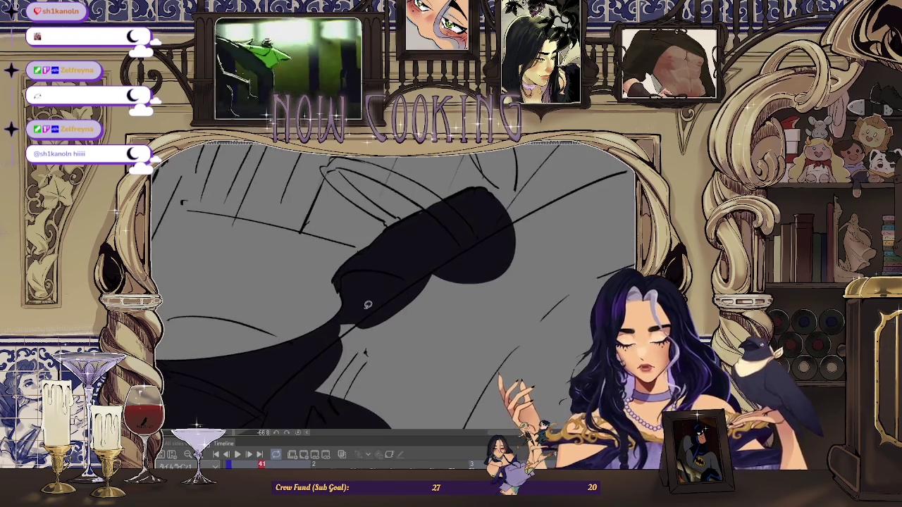
left_click_drag(437, 395, 357, 303)
scroll(368, 295, "down", 1)
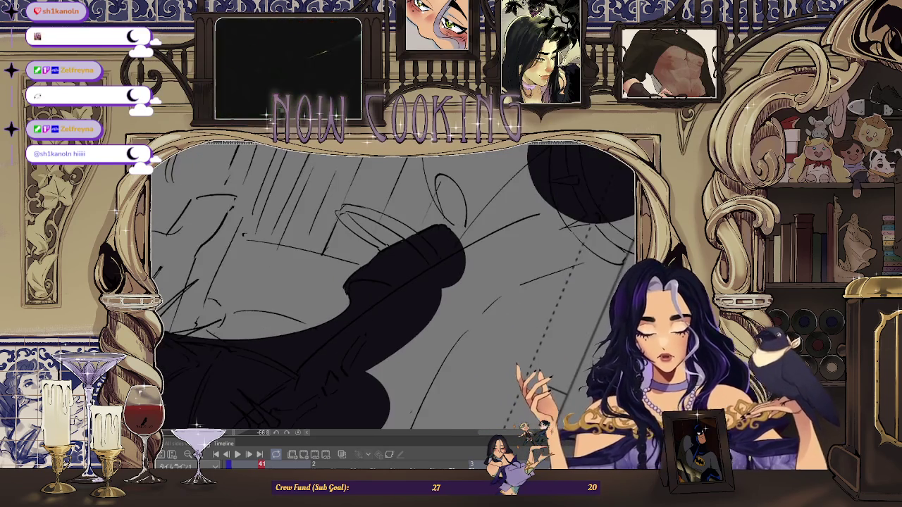
scroll(423, 282, "down", 1)
scroll(480, 275, "down", 1)
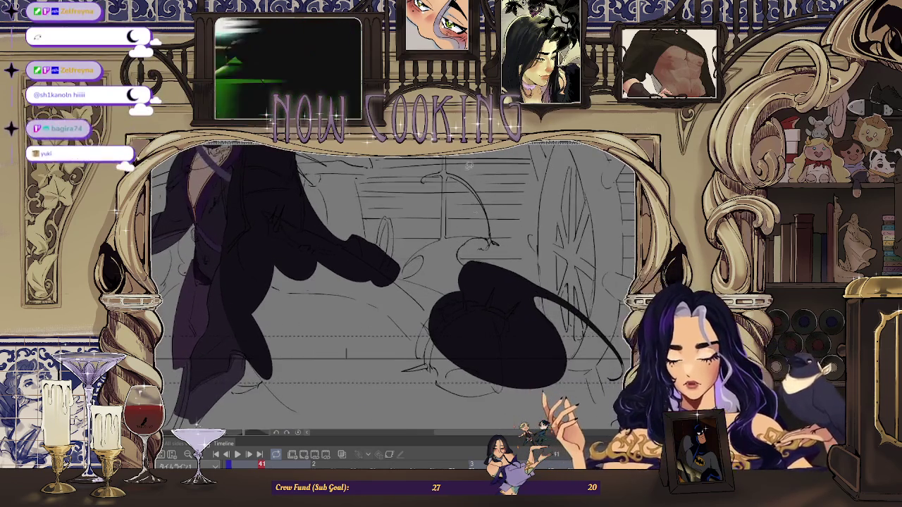
scroll(451, 282, "up", 2)
scroll(408, 289, "up", 2)
scroll(372, 299, "up", 2)
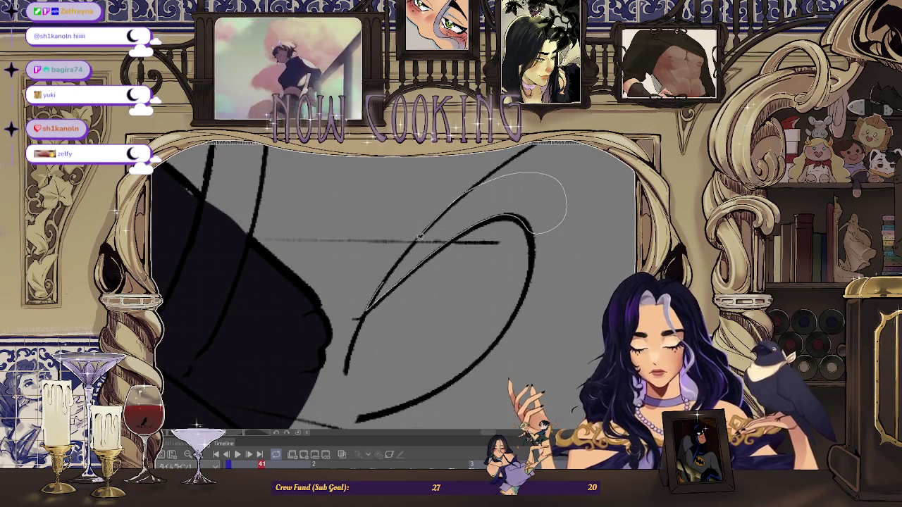
Lasso-fill the top of the ellipse and an area along the stroke dark.
left_click_drag(423, 232, 394, 268)
scroll(437, 254, "down", 1)
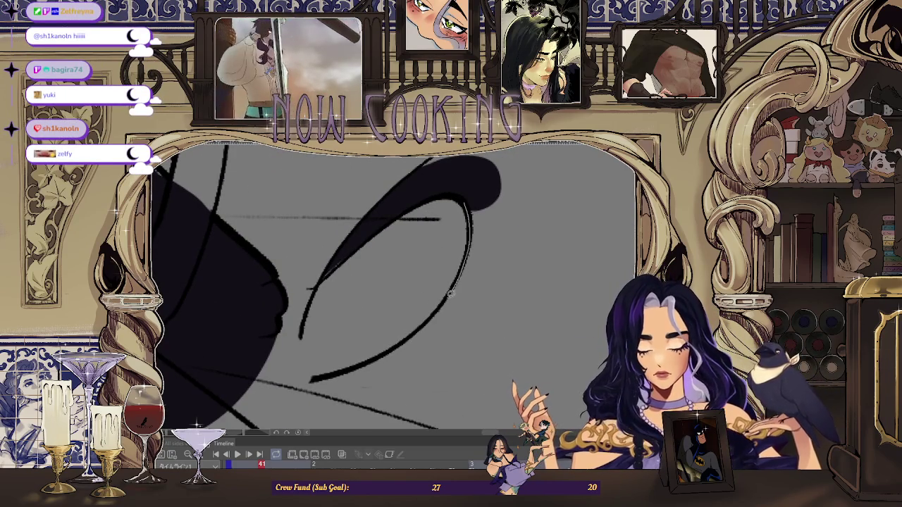
scroll(410, 393, "up", 1)
scroll(366, 359, "up", 1)
scroll(307, 325, "up", 1)
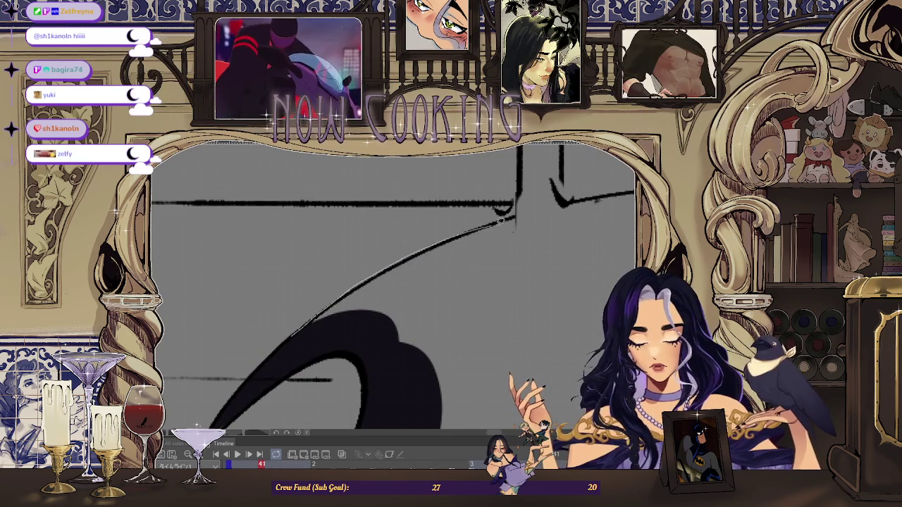
left_click_drag(480, 352, 486, 338)
Fill the cross shape's vertical stroke solid dark.
scroll(329, 332, "down", 1)
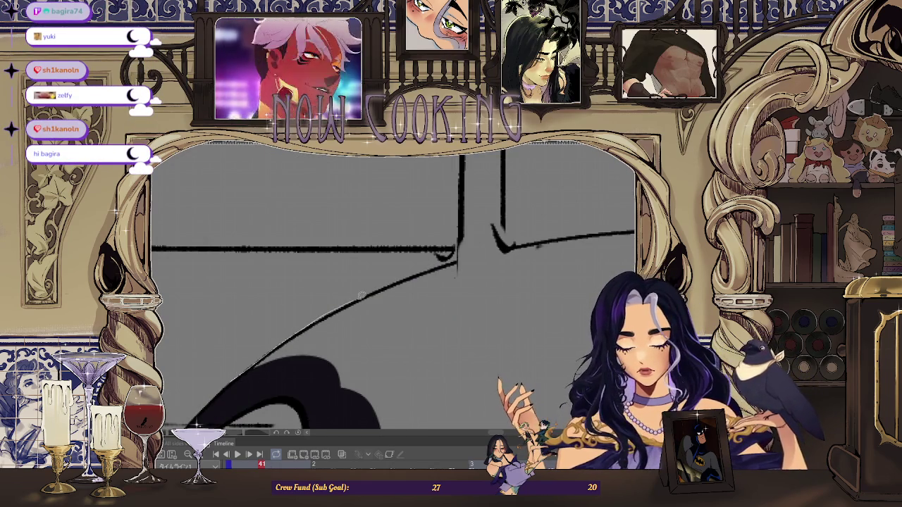
scroll(297, 381, "down", 2)
scroll(338, 282, "down", 1)
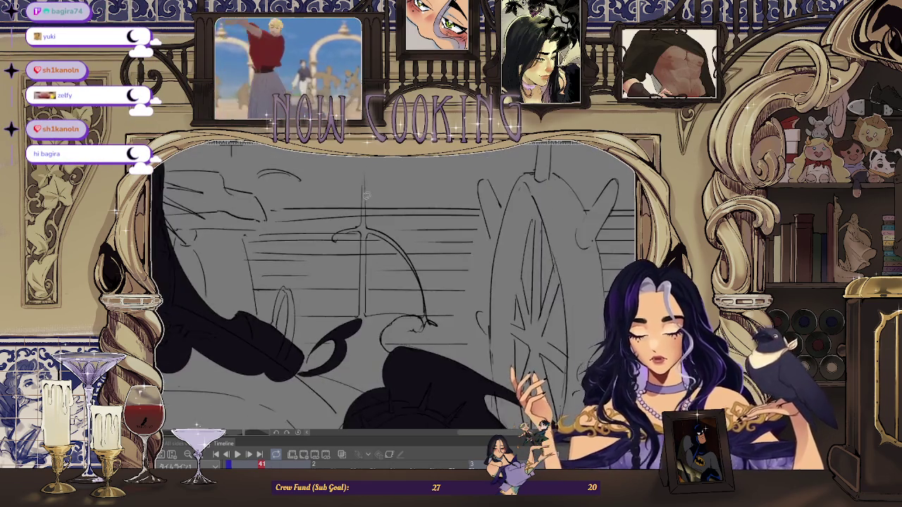
scroll(352, 226, "up", 1)
scroll(374, 189, "up", 2)
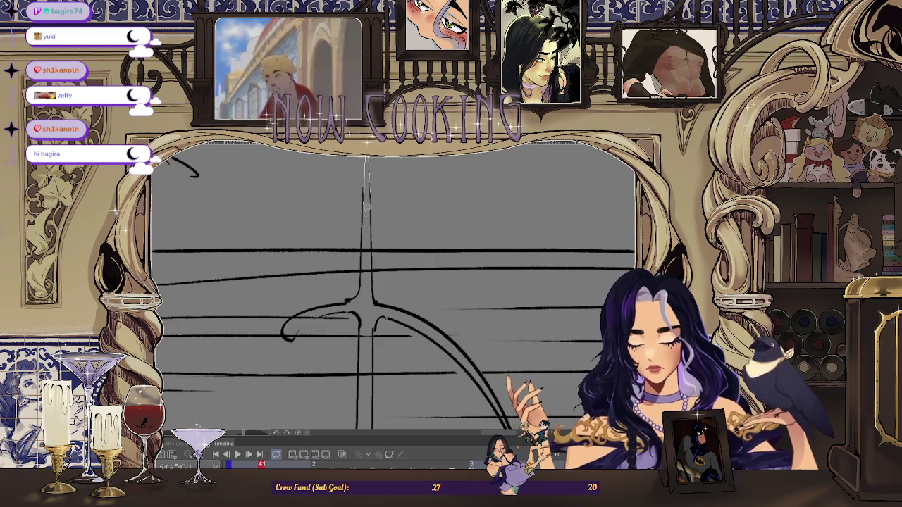
left_click_drag(377, 281, 373, 285)
Thicken the curved arm and add a dark vertical stroke along the junction.
scroll(374, 278, "up", 1)
scroll(372, 274, "up", 1)
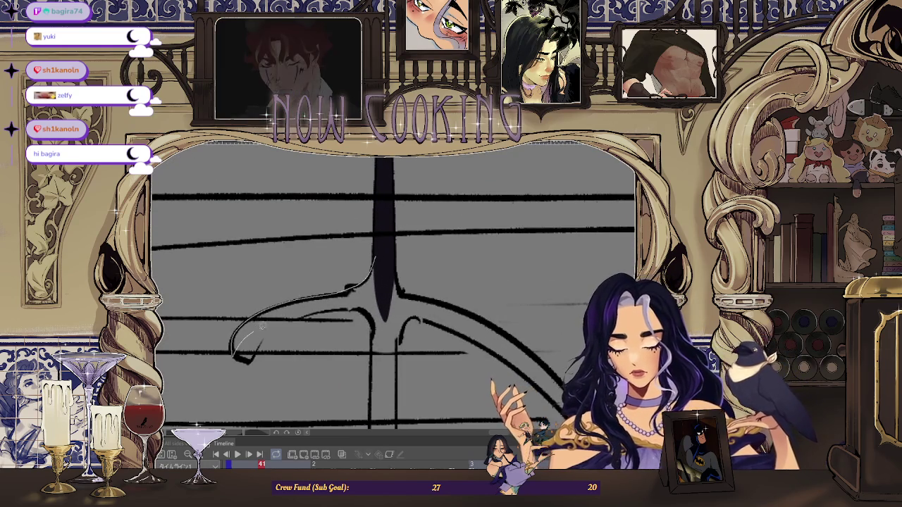
left_click_drag(389, 258, 386, 260)
scroll(366, 260, "up", 1)
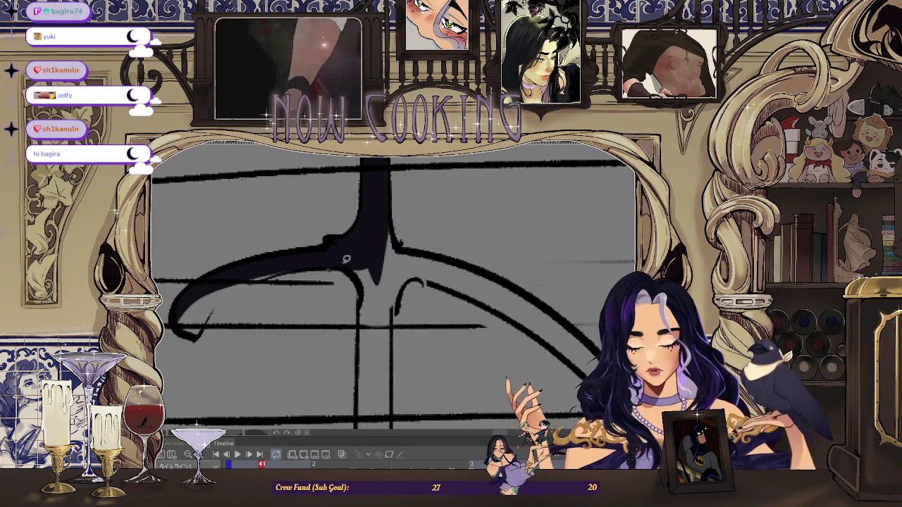
left_click_drag(363, 324, 362, 261)
Fill the gaps between the curve strokes and inside the vertical stroke.
scroll(362, 282, "down", 3)
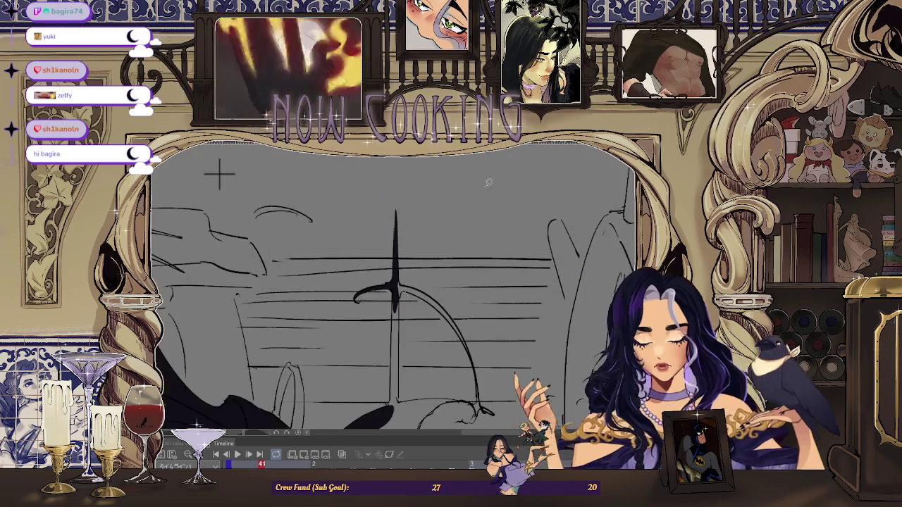
scroll(366, 266, "up", 1)
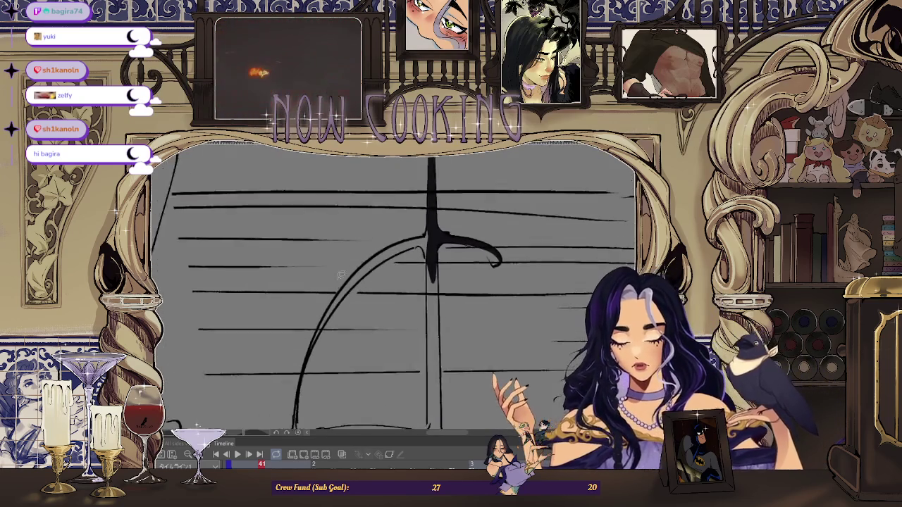
scroll(367, 266, "up", 1)
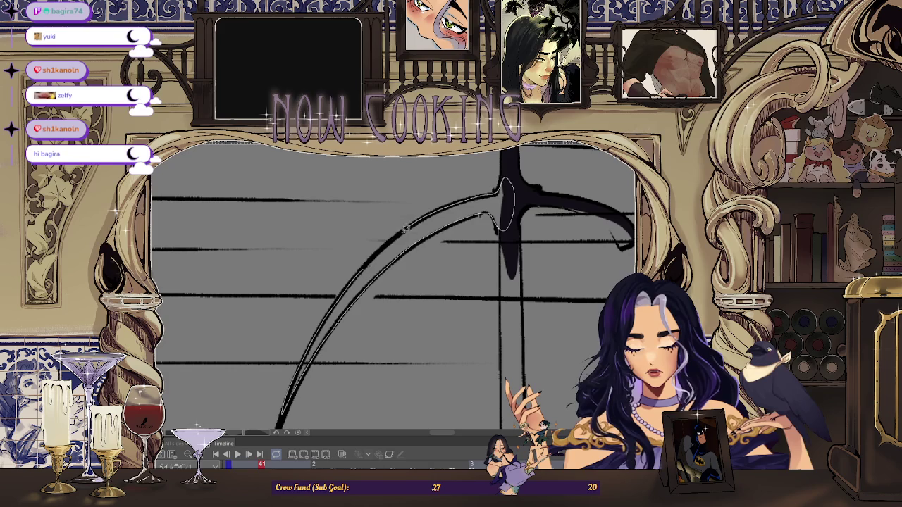
left_click(362, 266)
scroll(504, 170, "down", 2)
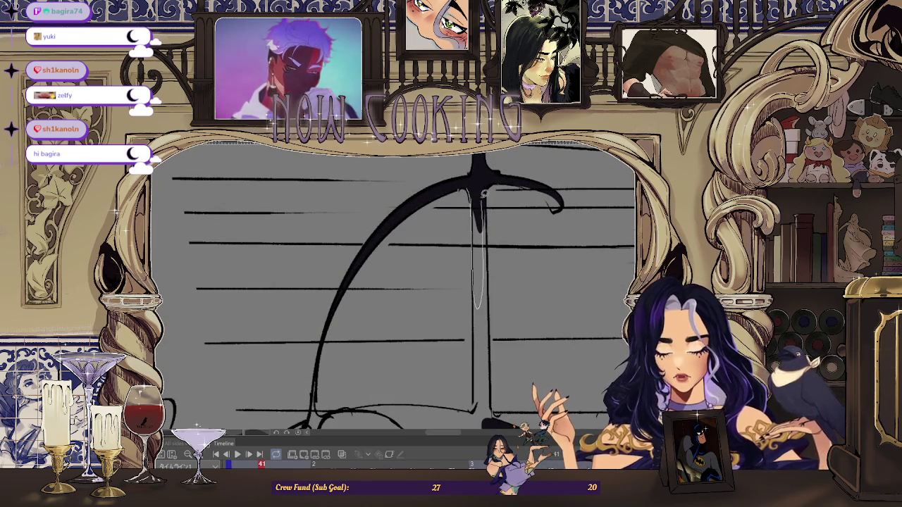
left_click(483, 197)
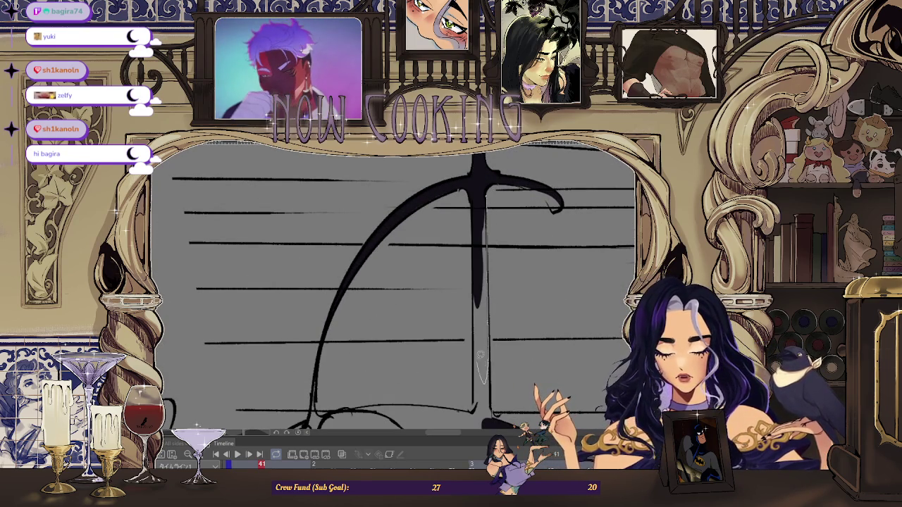
left_click_drag(480, 247, 483, 214)
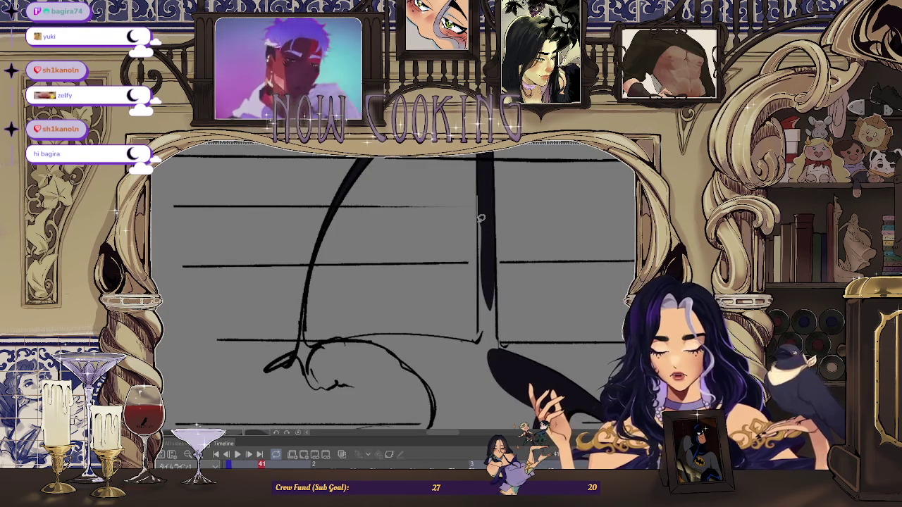
Paint the pale gap in the vertical stroke dark and reposition the view.
left_click_drag(488, 359, 485, 198)
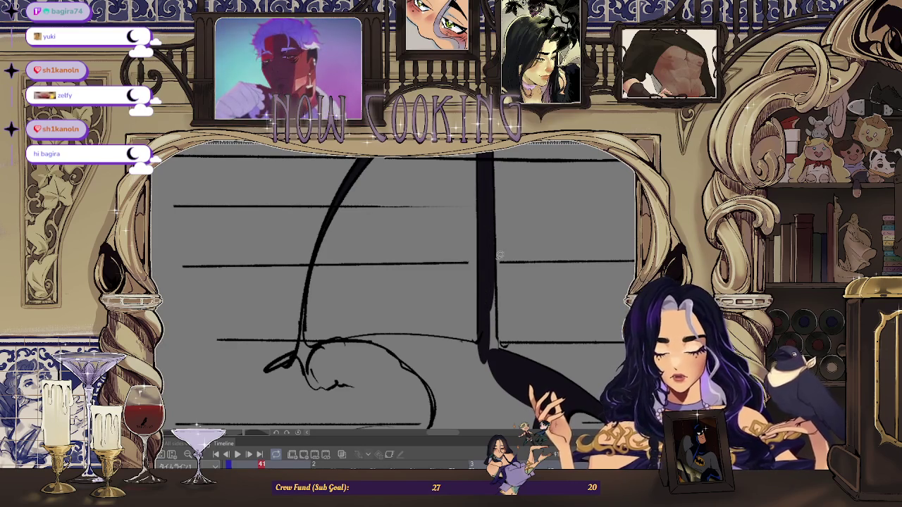
mouse_move(488, 292)
left_mouse_down()
mouse_move(358, 275)
mouse_move(336, 333)
left_mouse_up()
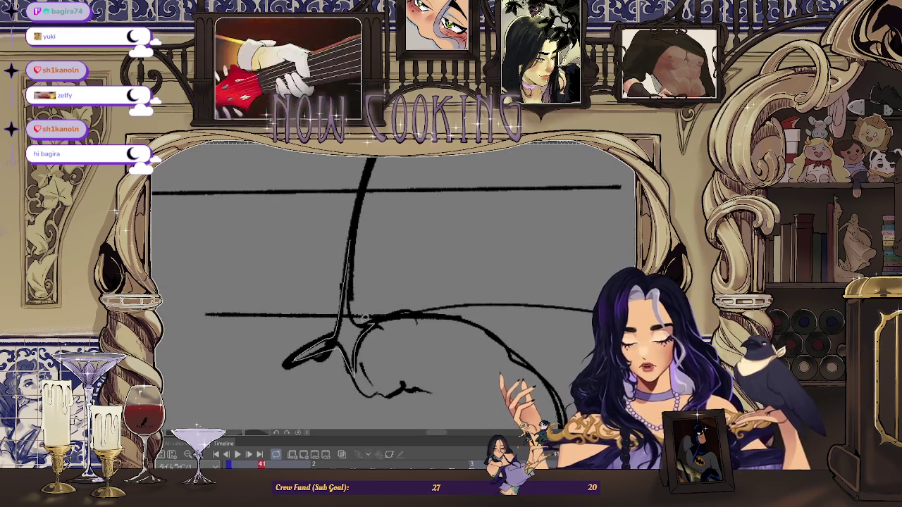
scroll(352, 263, "down", 5)
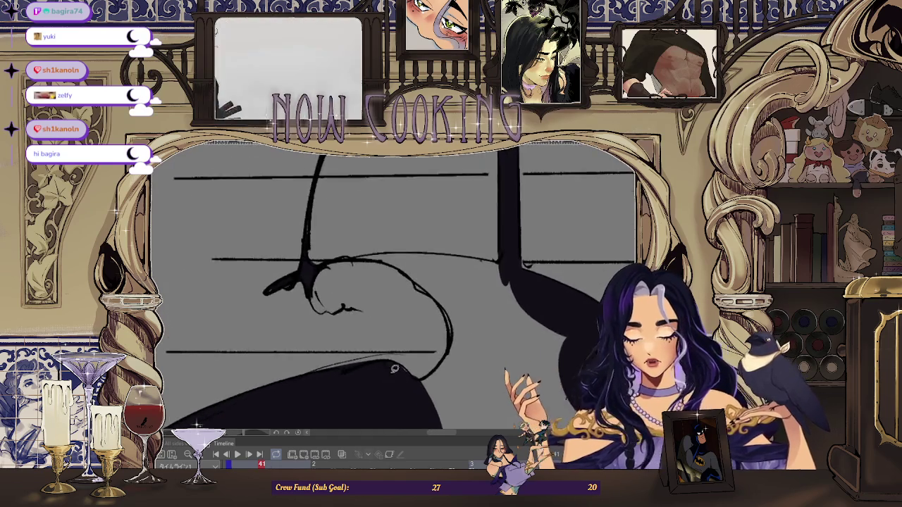
scroll(343, 283, "up", 2)
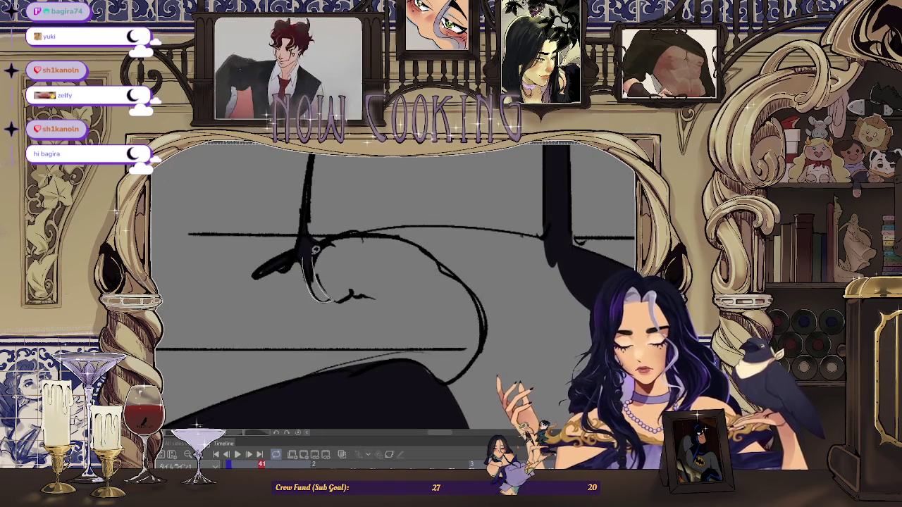
scroll(315, 251, "up", 2)
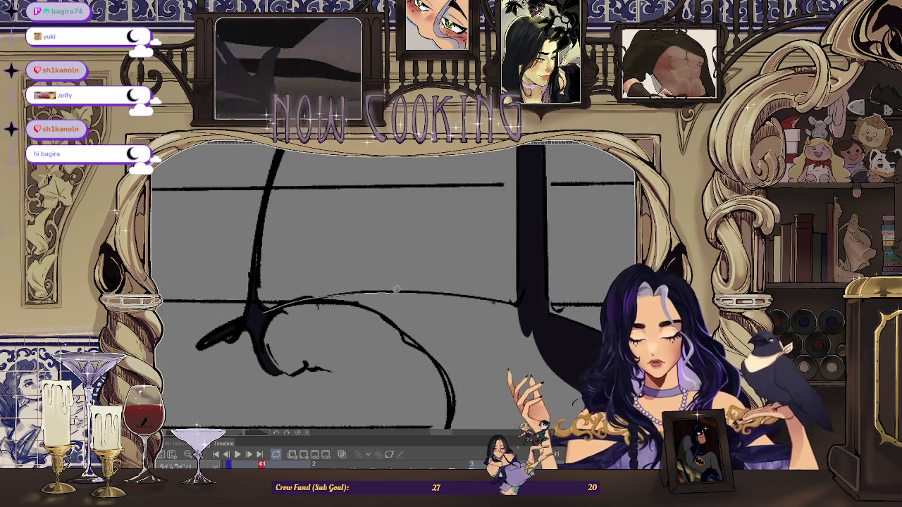
Lasso-fill each section of the spiked cape tail solid dark purple.
left_click_drag(374, 304, 288, 302)
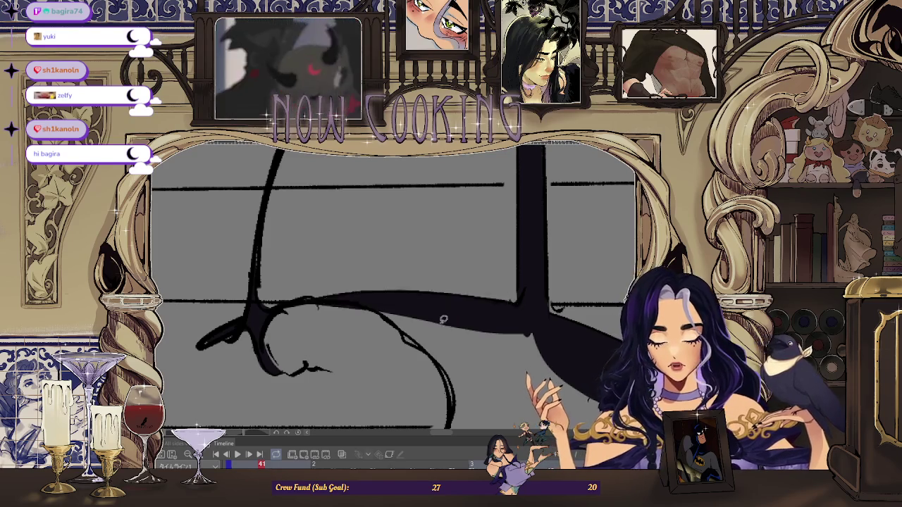
left_click_drag(453, 321, 309, 250)
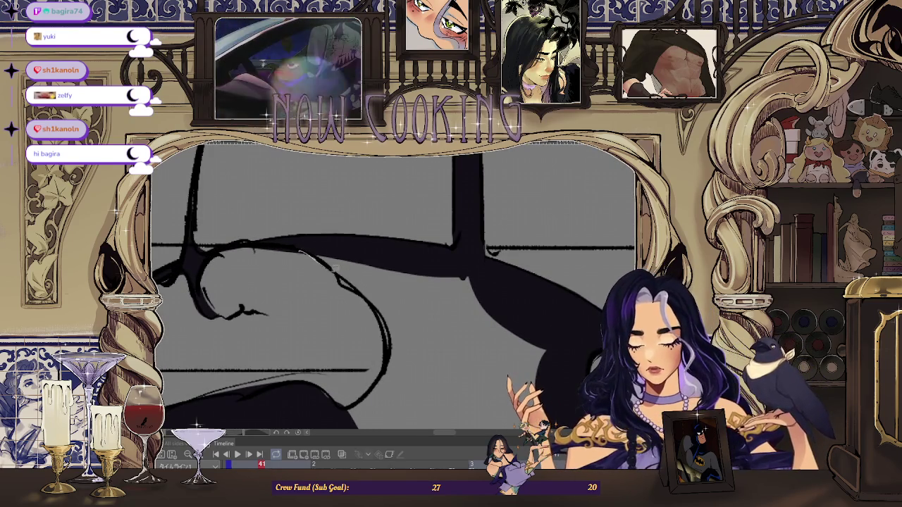
left_click_drag(390, 246, 375, 301)
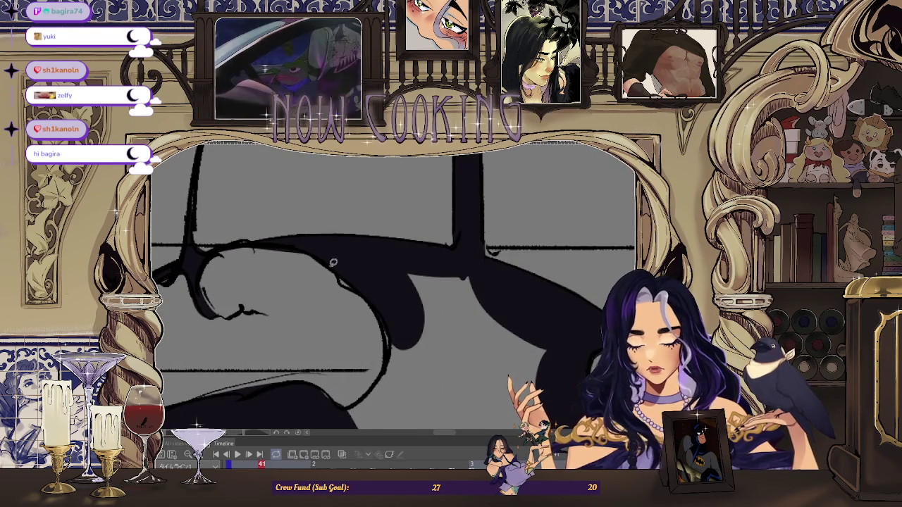
left_click_drag(439, 299, 437, 310)
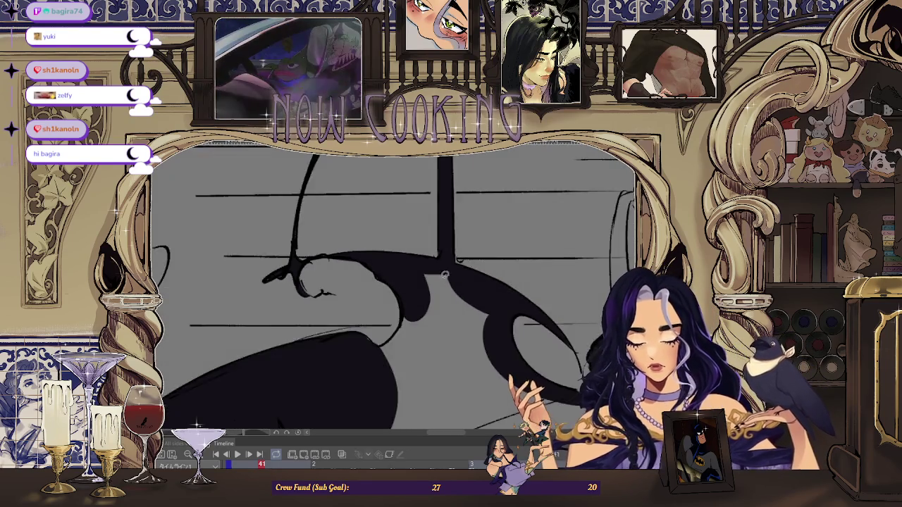
left_click_drag(392, 410, 381, 406)
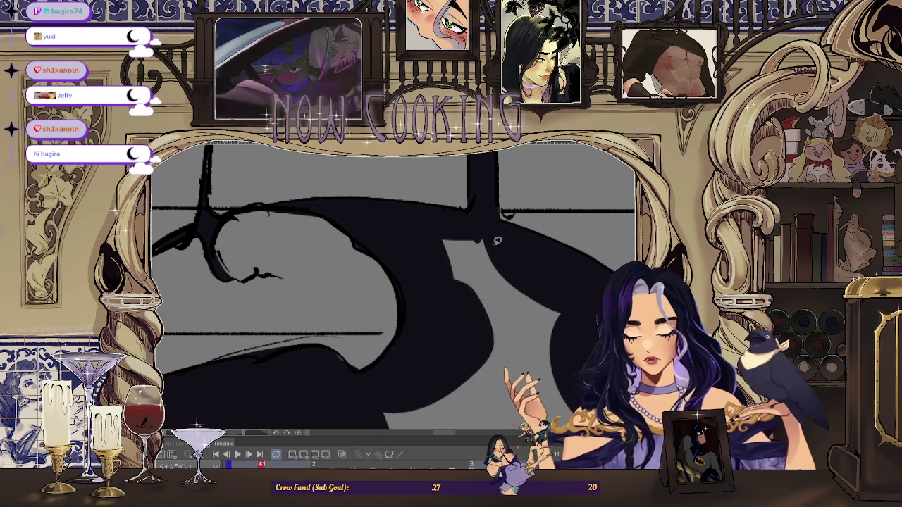
left_click_drag(465, 236, 524, 276)
scroll(504, 239, "down", 2)
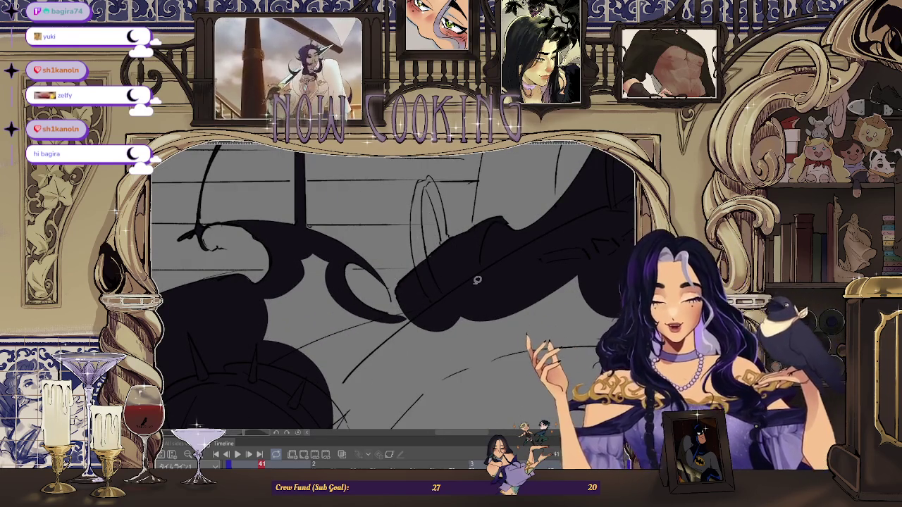
left_click_drag(354, 316, 265, 351)
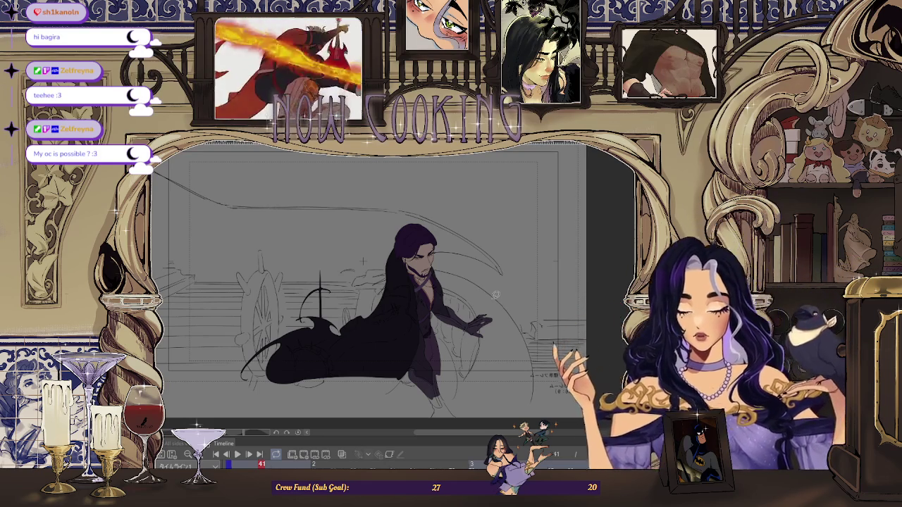
key("ctrl+plus")
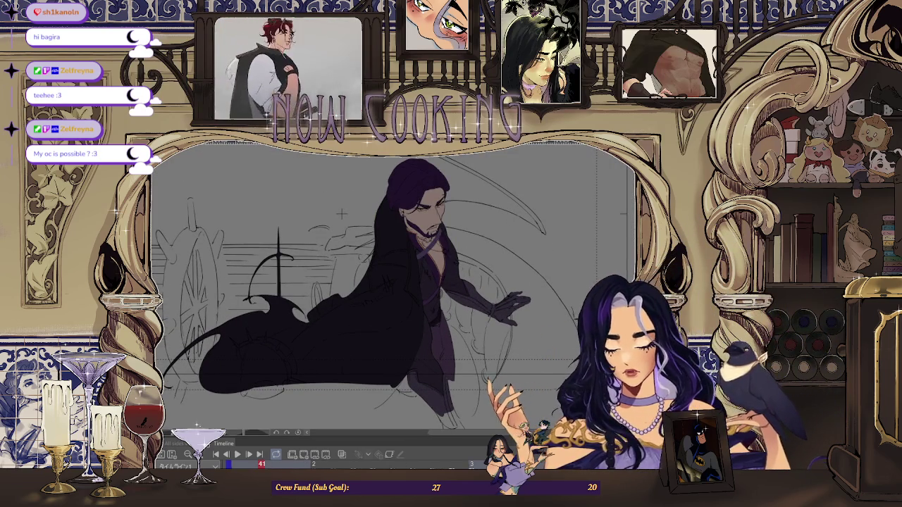
scroll(432, 346, "up", 1)
scroll(432, 346, "up", 1)
scroll(432, 345, "down", 1)
scroll(401, 360, "up", 2)
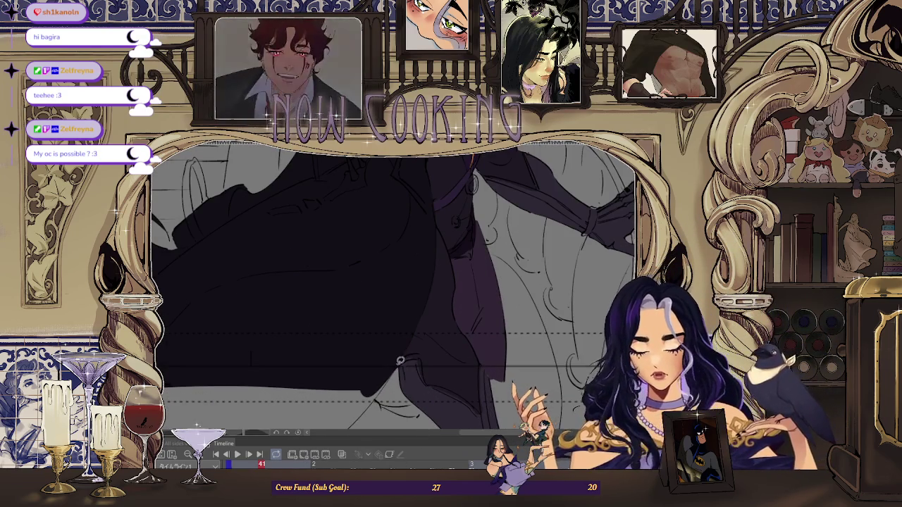
scroll(398, 386, "up", 1)
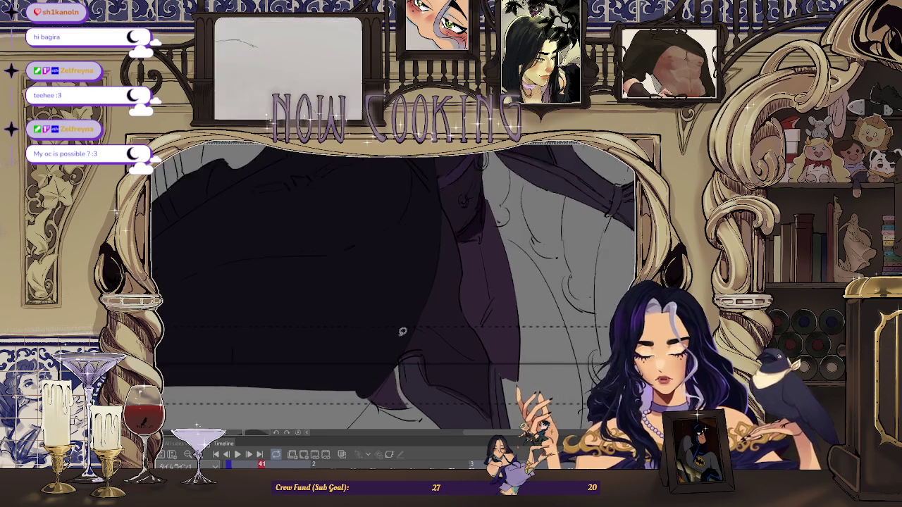
scroll(367, 324, "up", 1)
scroll(325, 253, "up", 1)
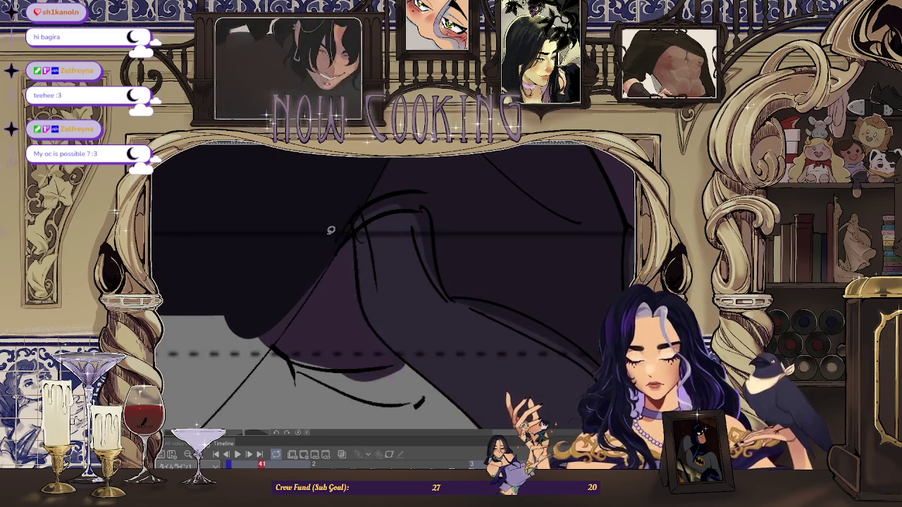
scroll(332, 230, "down", 1)
scroll(409, 310, "down", 1)
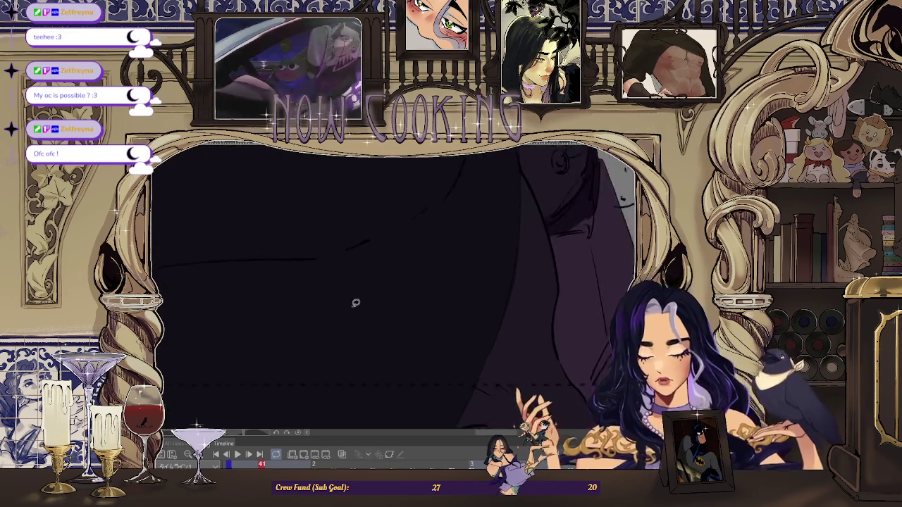
scroll(352, 298, "down", 2)
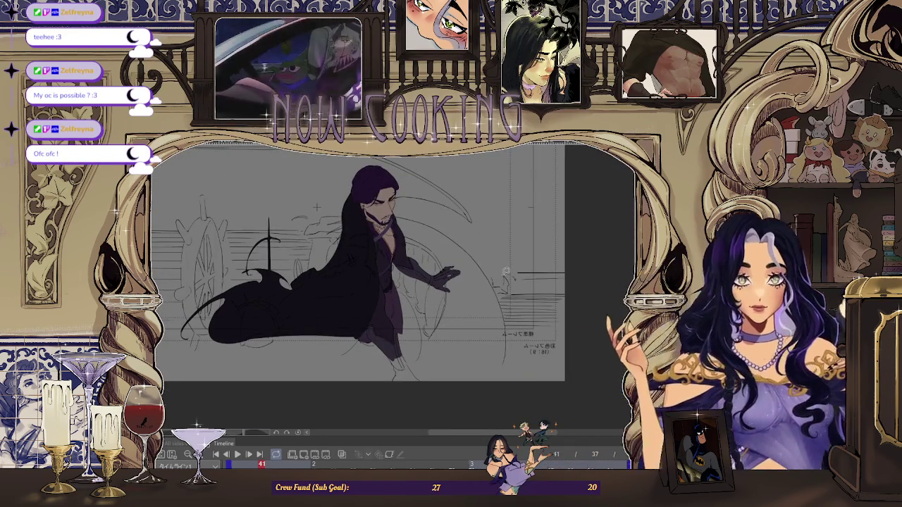
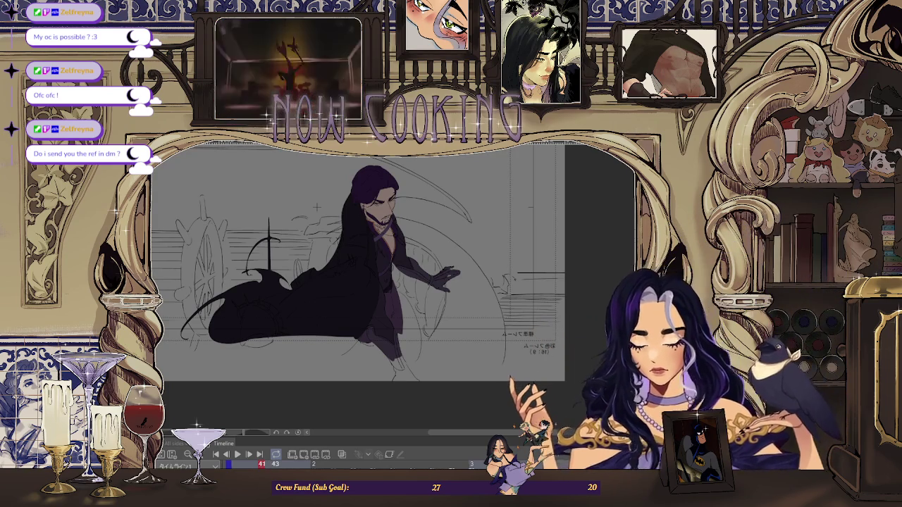
Advance to animation frame 43 and zoom in on the figure's face and chest.
key("Right")
scroll(317, 207, "up", 3)
scroll(317, 207, "up", 3)
scroll(313, 267, "up", 2)
scroll(310, 336, "up", 2)
scroll(309, 337, "down", 3)
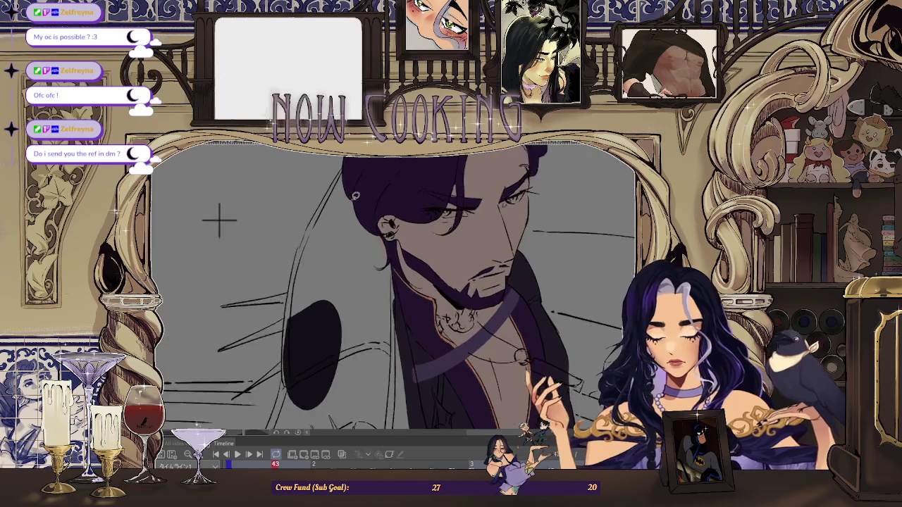
scroll(218, 206, "up", 2)
scroll(340, 158, "up", 2)
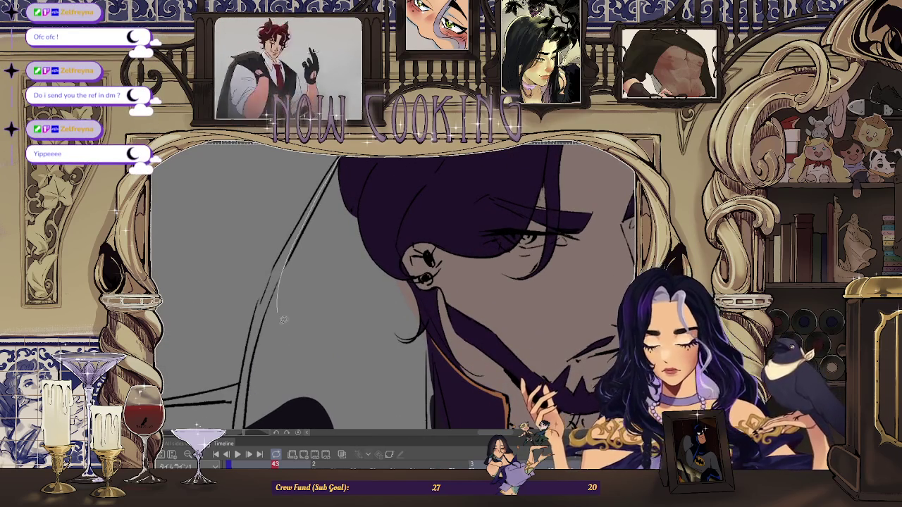
scroll(281, 297, "up", 2)
scroll(233, 233, "down", 4)
scroll(194, 191, "up", 3)
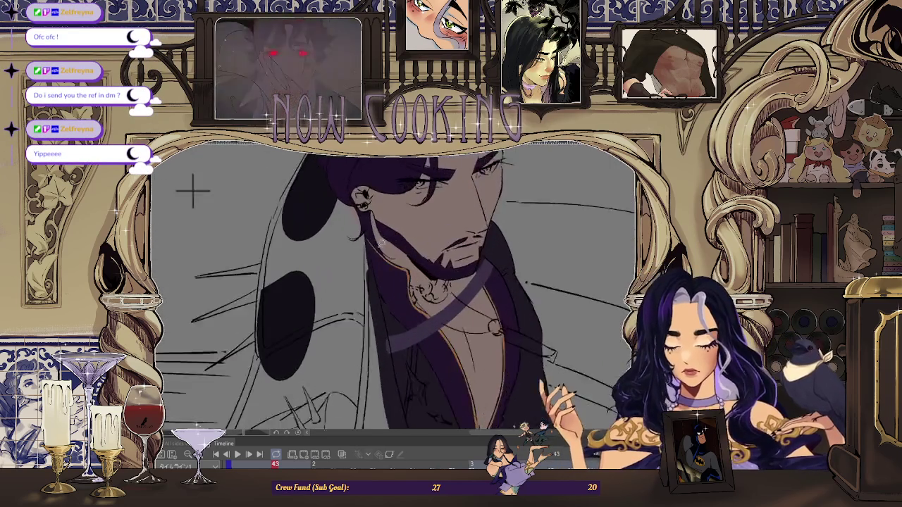
scroll(372, 217, "up", 2)
scroll(369, 254, "up", 2)
scroll(368, 265, "down", 2)
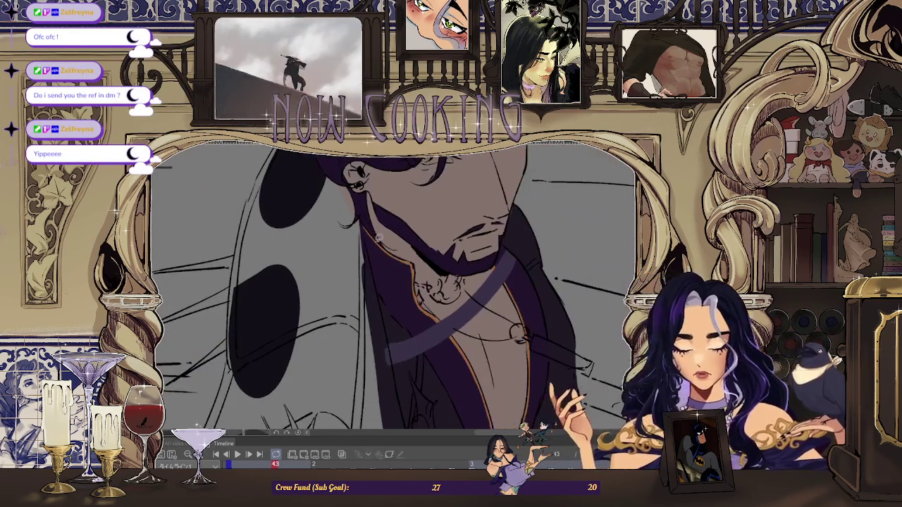
scroll(361, 220, "up", 2)
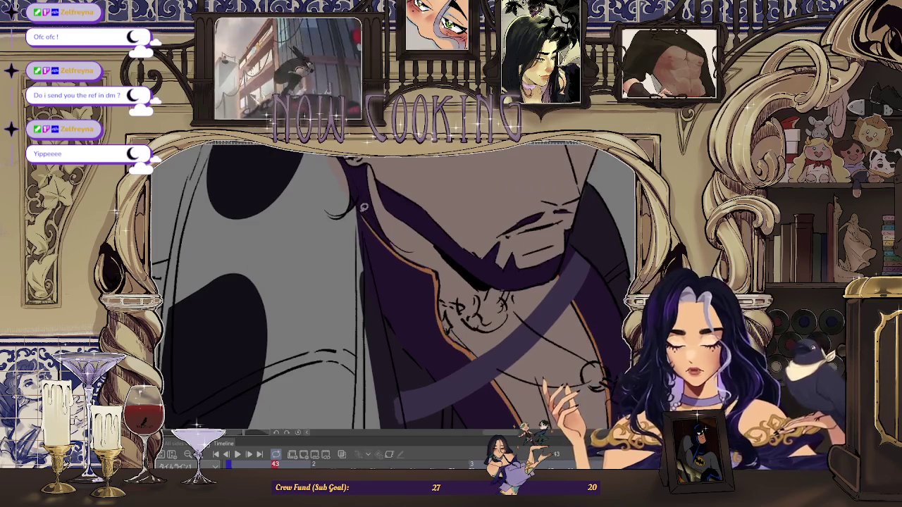
scroll(338, 296, "down", 1)
scroll(350, 237, "up", 1)
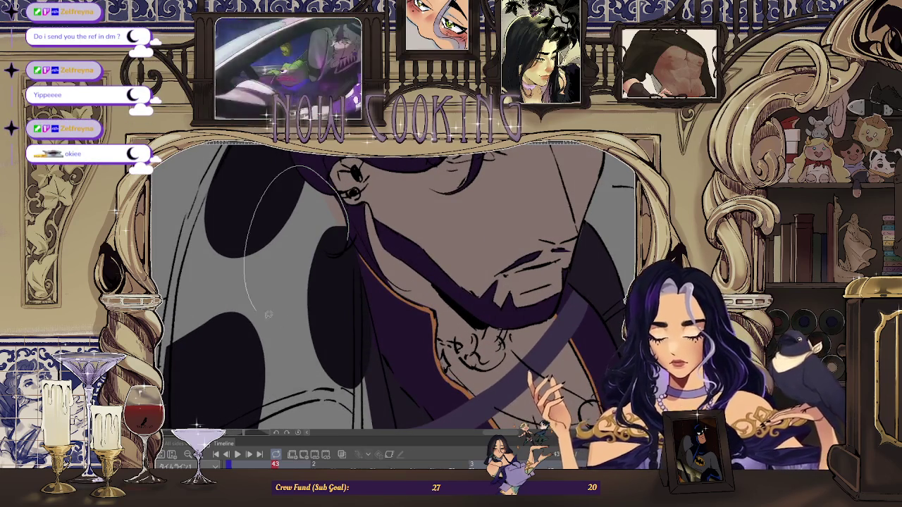
scroll(255, 299, "down", 2)
scroll(254, 300, "up", 1)
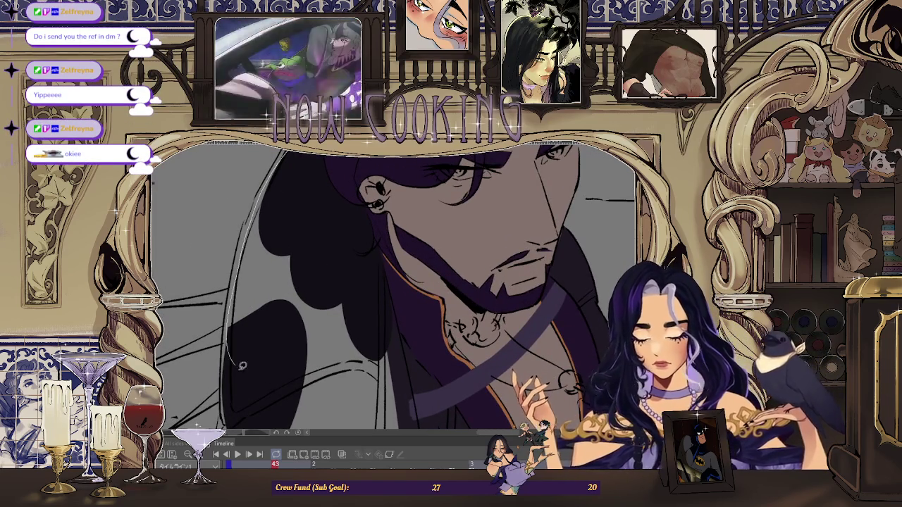
scroll(235, 356, "down", 1)
scroll(225, 177, "up", 1)
scroll(362, 228, "up", 1)
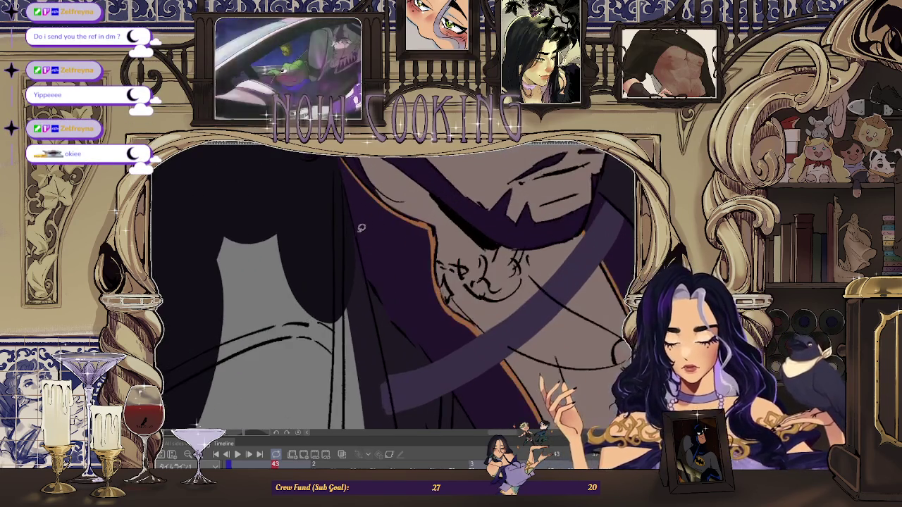
scroll(375, 401, "down", 1)
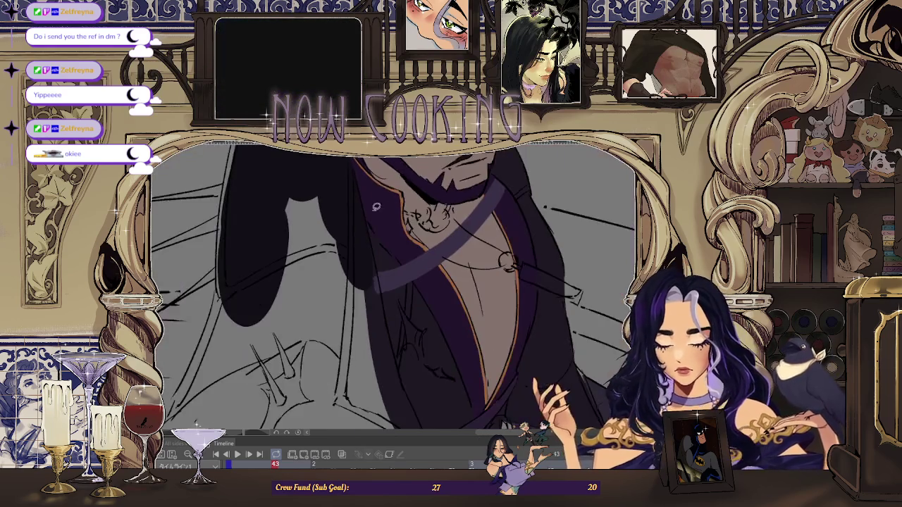
scroll(378, 243, "up", 1)
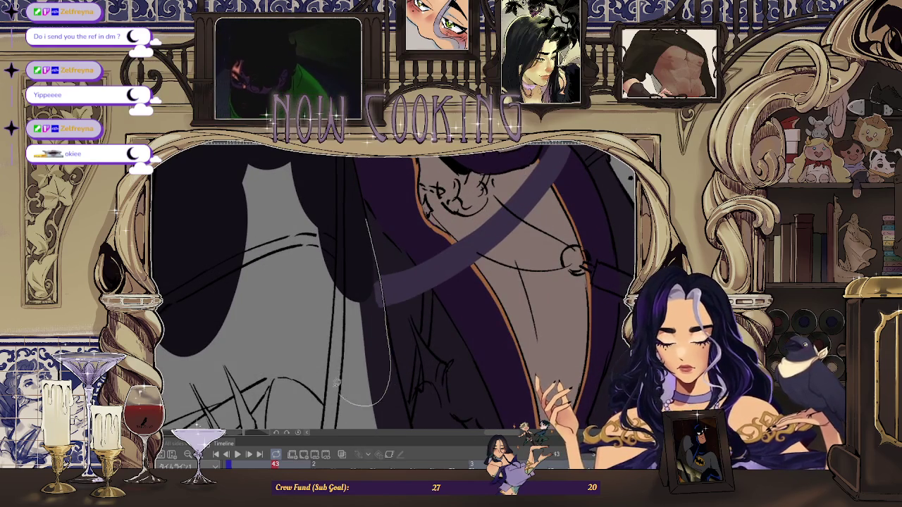
scroll(352, 398, "down", 1)
scroll(369, 234, "up", 1)
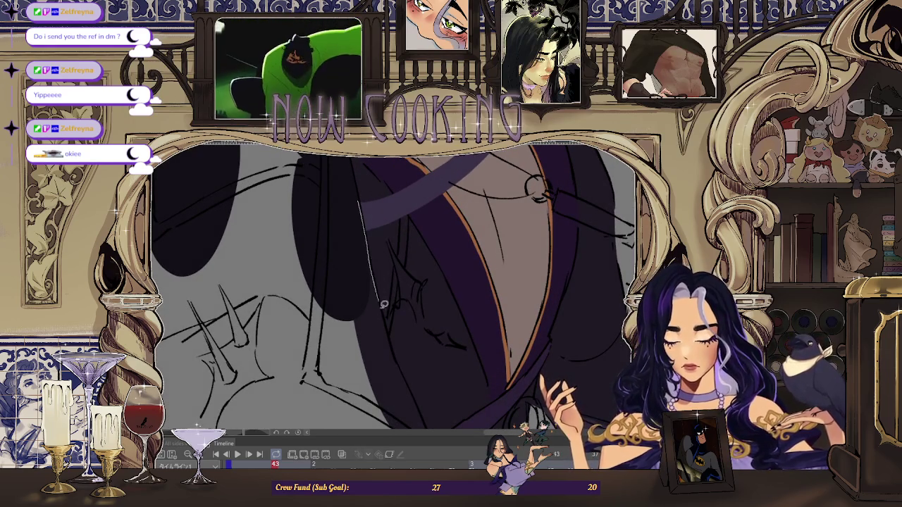
scroll(342, 346, "down", 1)
scroll(368, 260, "up", 1)
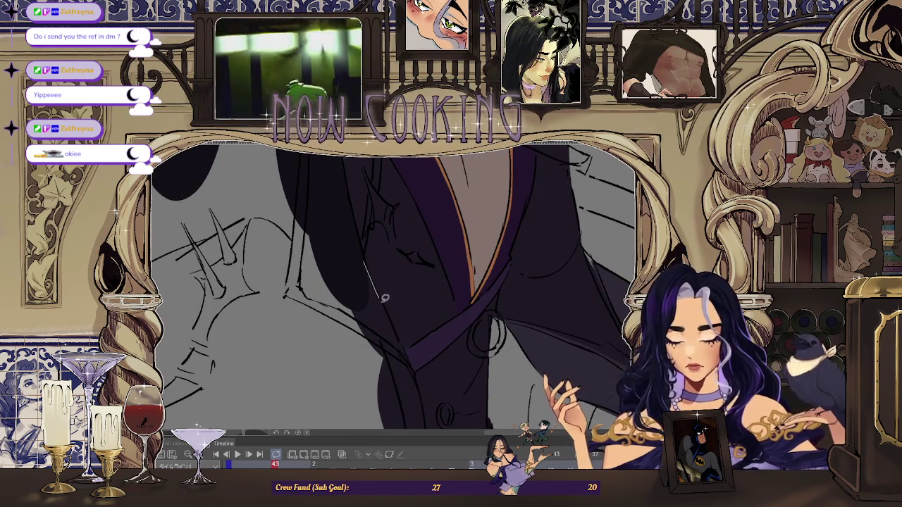
scroll(353, 313, "down", 1)
scroll(349, 227, "up", 1)
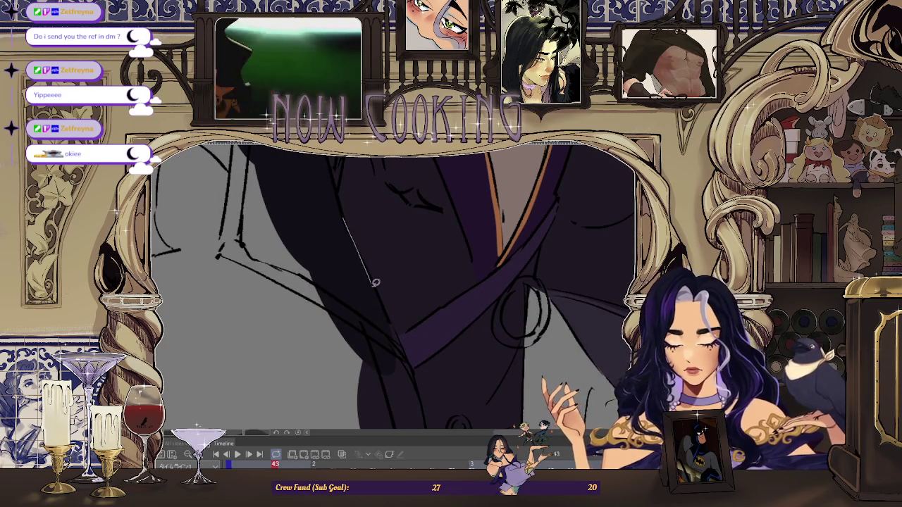
scroll(374, 275, "down", 1)
scroll(367, 250, "up", 1)
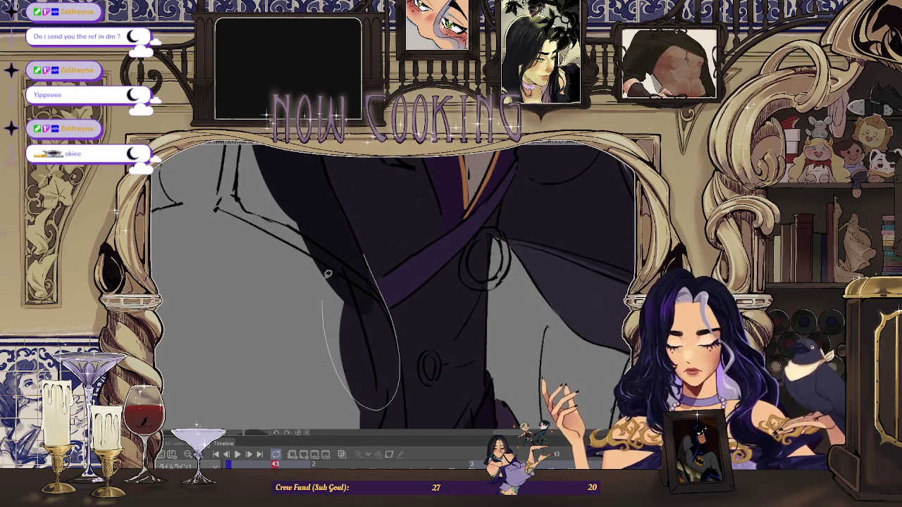
scroll(327, 321, "down", 1)
scroll(386, 231, "up", 1)
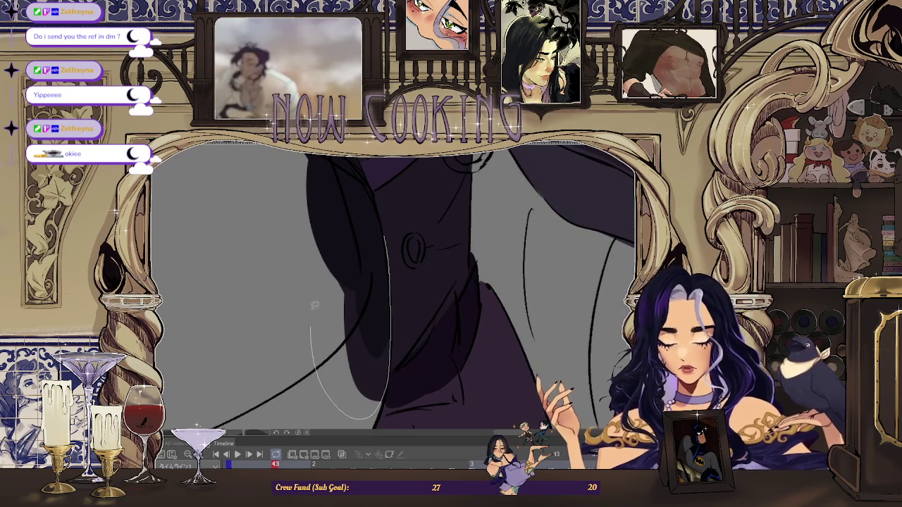
scroll(315, 343, "down", 1)
scroll(413, 237, "up", 2)
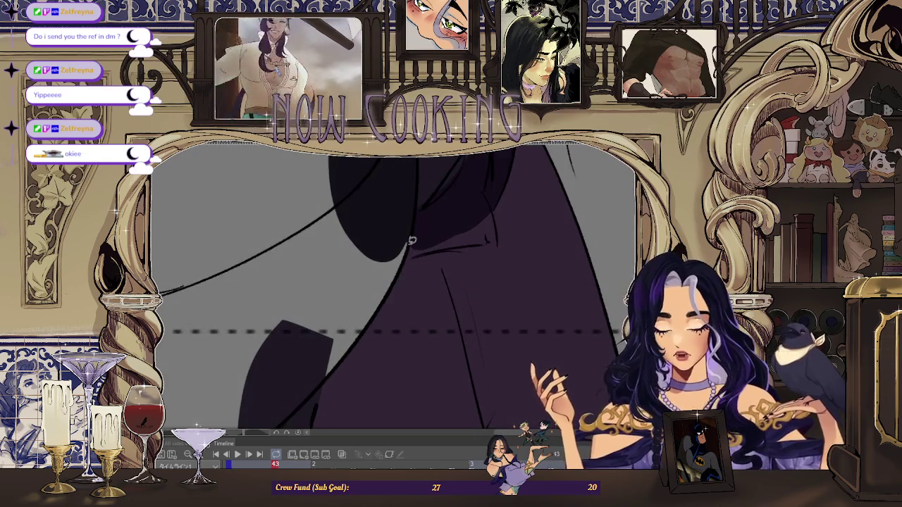
Lasso-fill the gap between the hair and neck dark purple, then zoom out to check.
left_click_drag(307, 392, 404, 207)
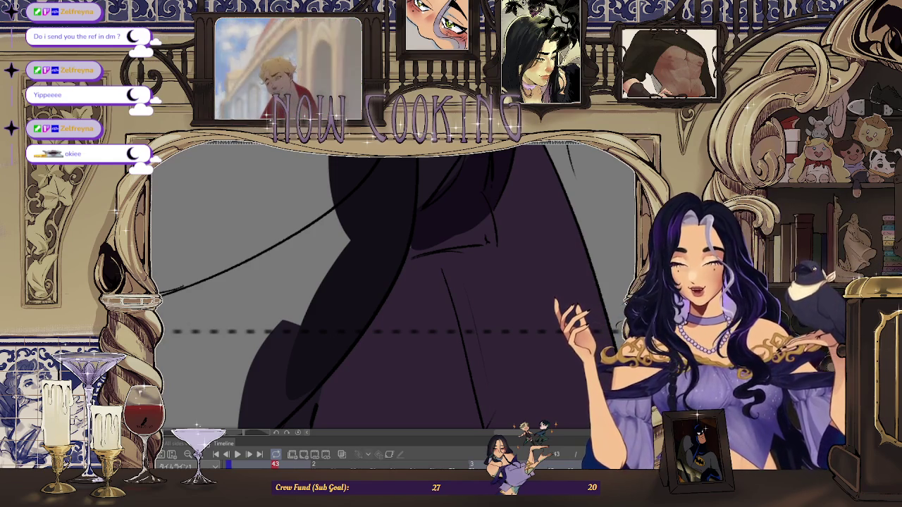
scroll(492, 230, "down", 3)
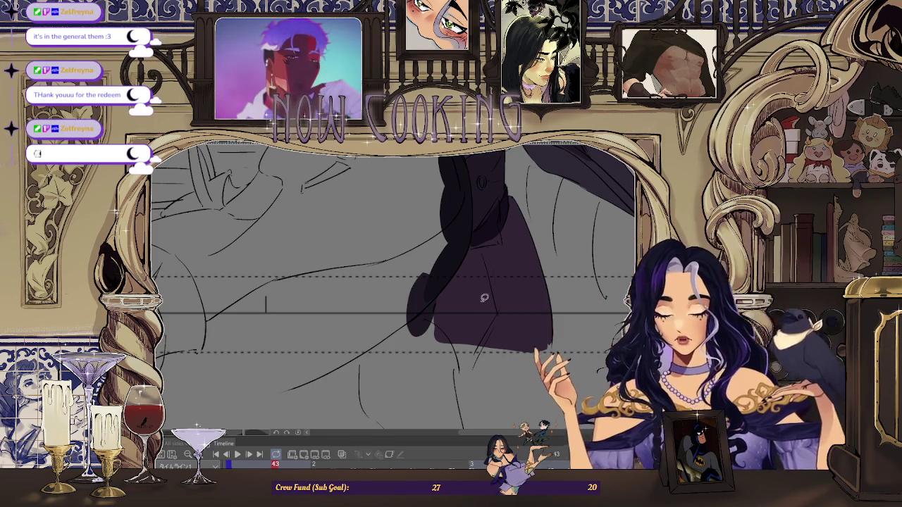
scroll(437, 298, "up", 5)
scroll(387, 257, "down", 2)
scroll(454, 298, "down", 2)
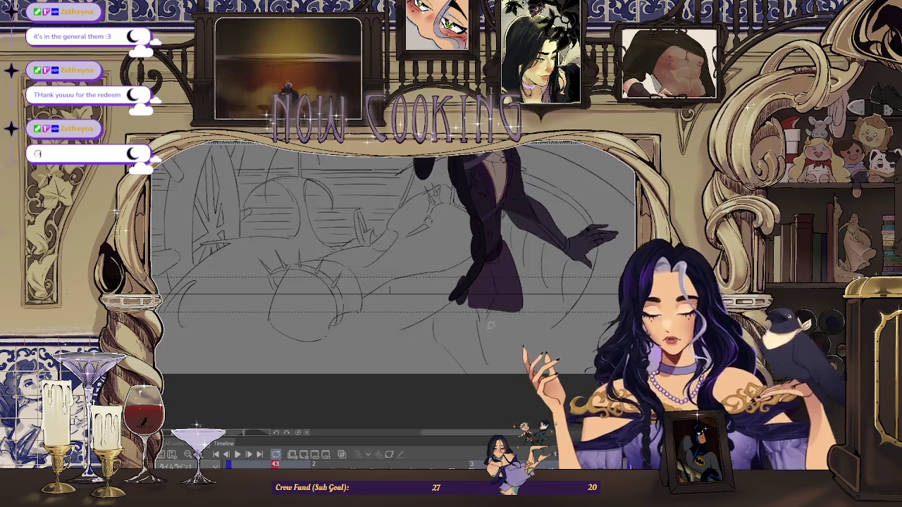
Lasso-fill the long hook-tipped band along the cloak's lower hem dark purple.
scroll(277, 286, "up", 5)
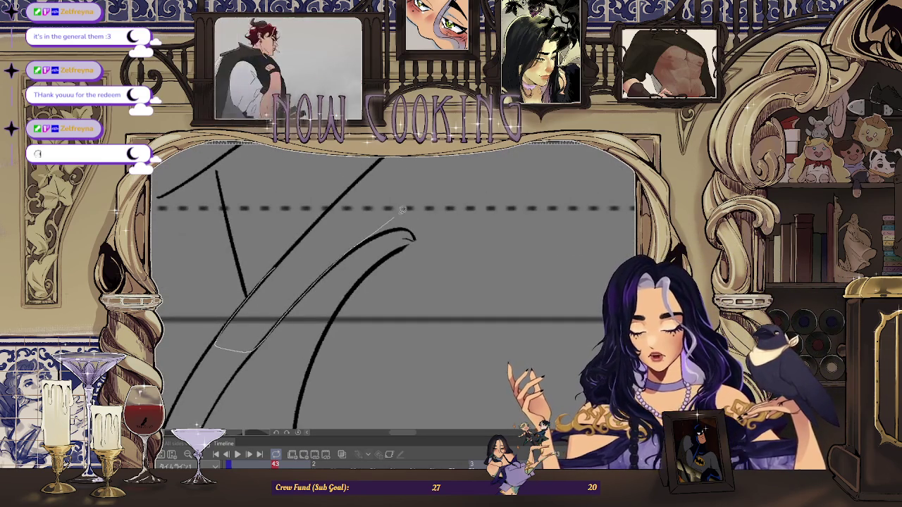
left_click_drag(333, 208, 331, 212)
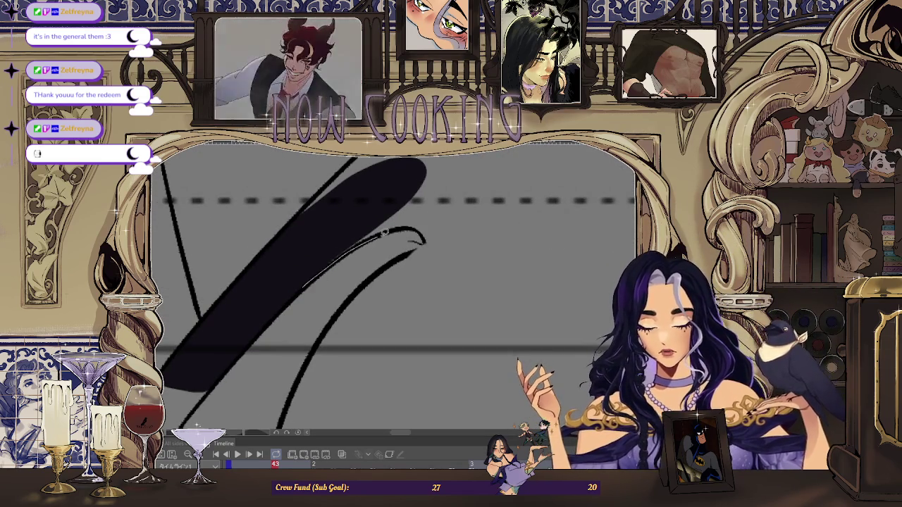
left_click_drag(415, 170, 417, 171)
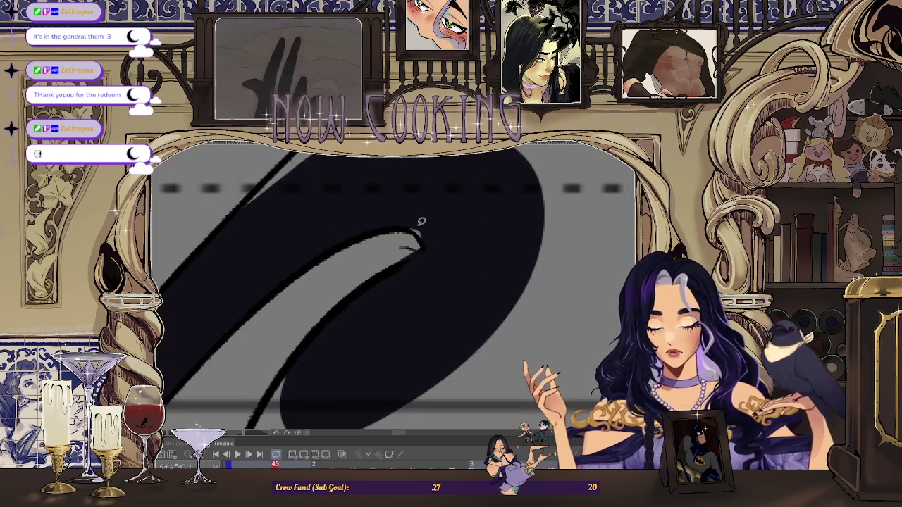
scroll(428, 209, "down", 2)
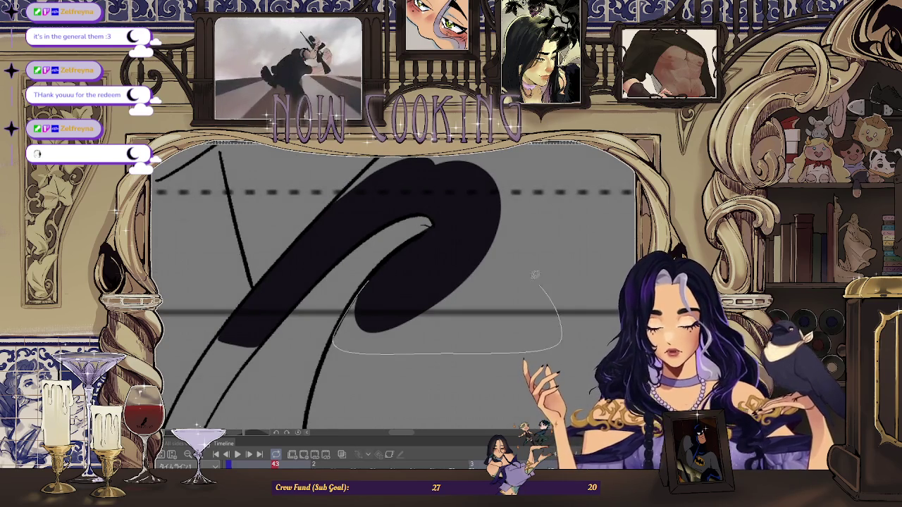
left_click_drag(554, 294, 555, 295)
scroll(423, 318, "down", 3)
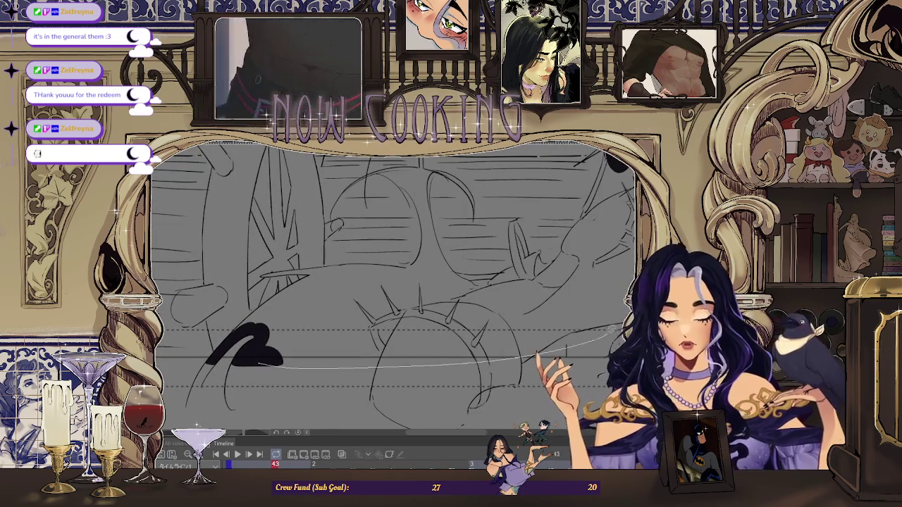
left_click_drag(255, 350, 256, 351)
scroll(225, 356, "right", 3)
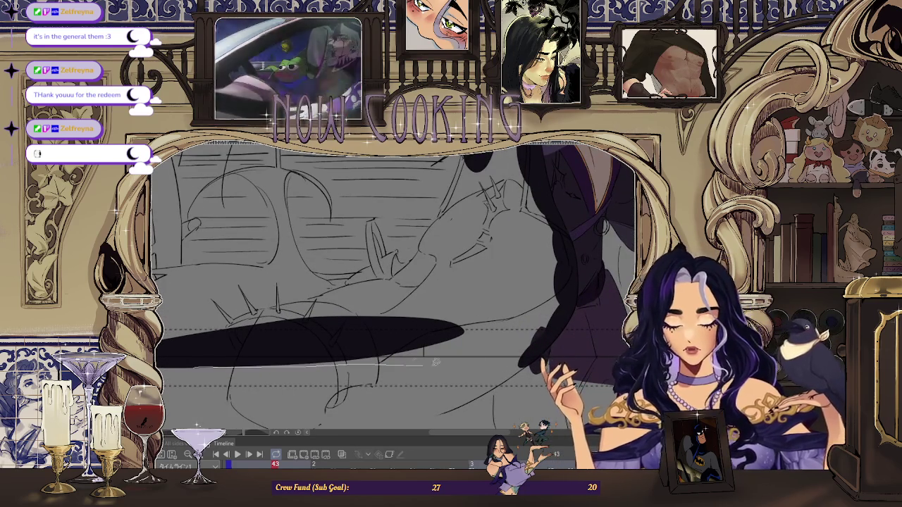
left_click_drag(455, 315, 457, 317)
scroll(455, 316, "down", 2)
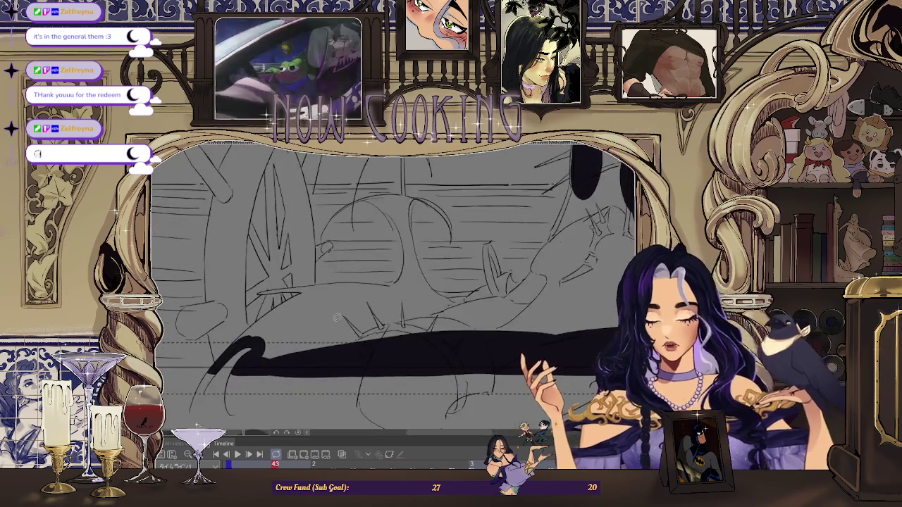
scroll(282, 233, "up", 4)
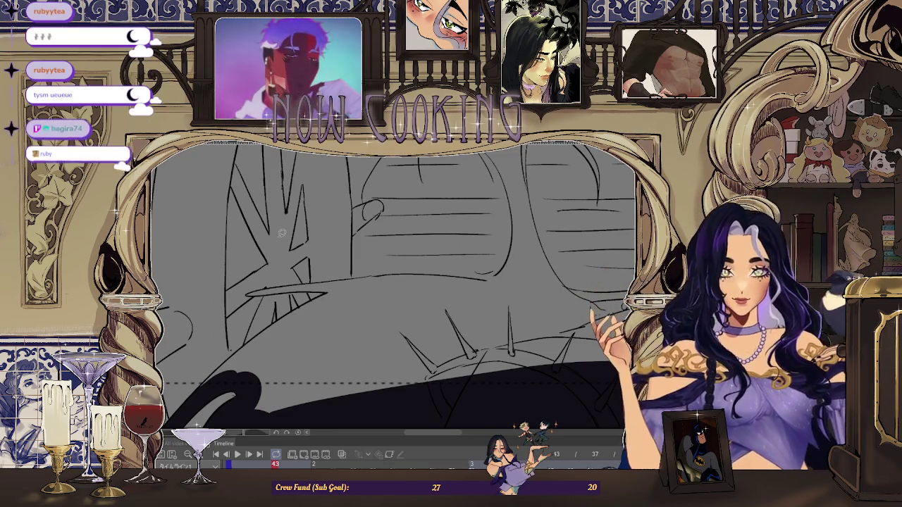
Fill the first long diagonal strand dark purple along its whole length.
scroll(525, 236, "down", 2)
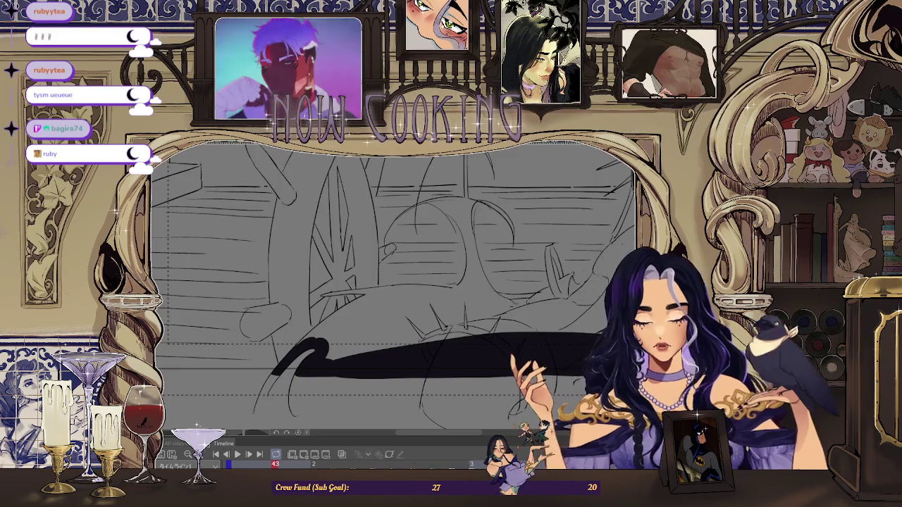
scroll(423, 268, "up", 3)
scroll(334, 306, "up", 3)
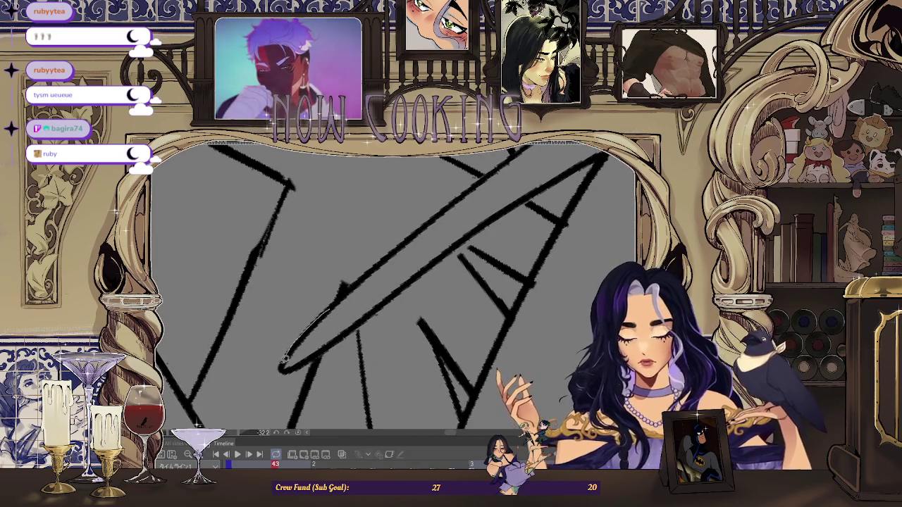
scroll(284, 357, "down", 1)
scroll(284, 360, "down", 1)
scroll(284, 363, "down", 1)
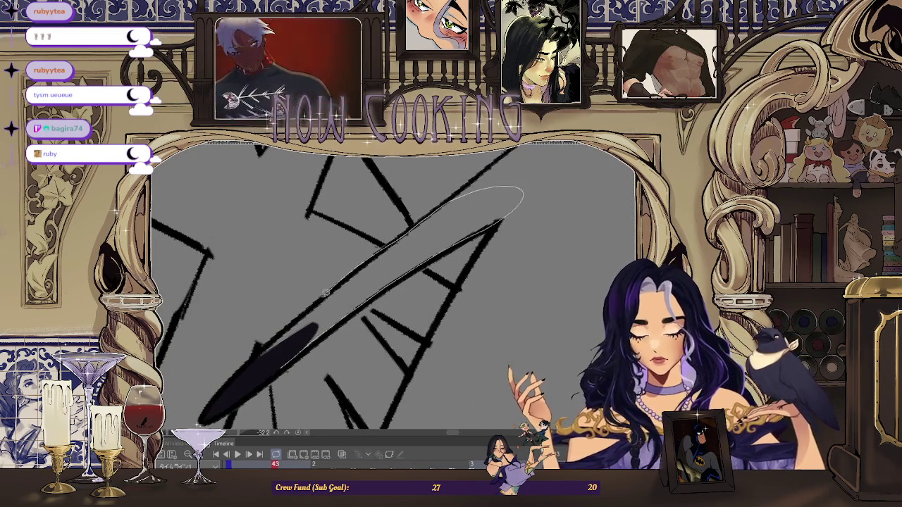
left_click_drag(252, 373, 254, 372)
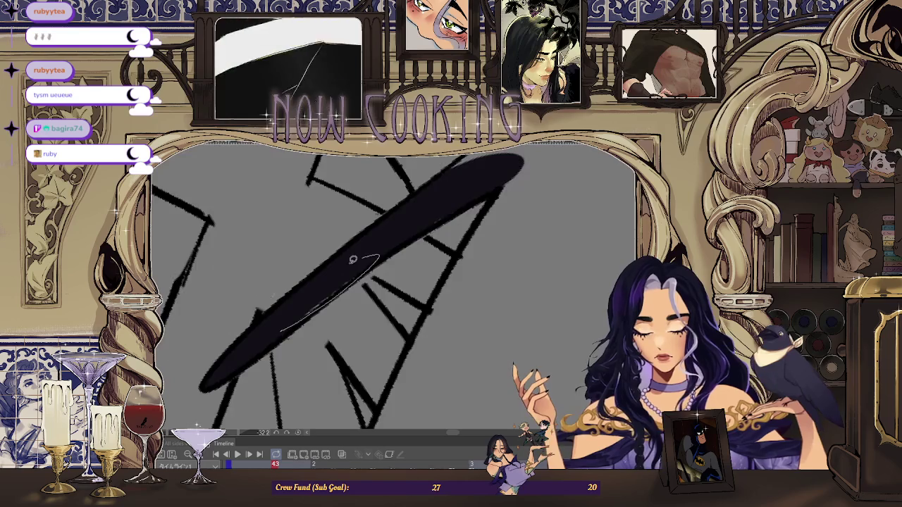
scroll(387, 244, "up", 2)
left_click_drag(465, 196, 405, 230)
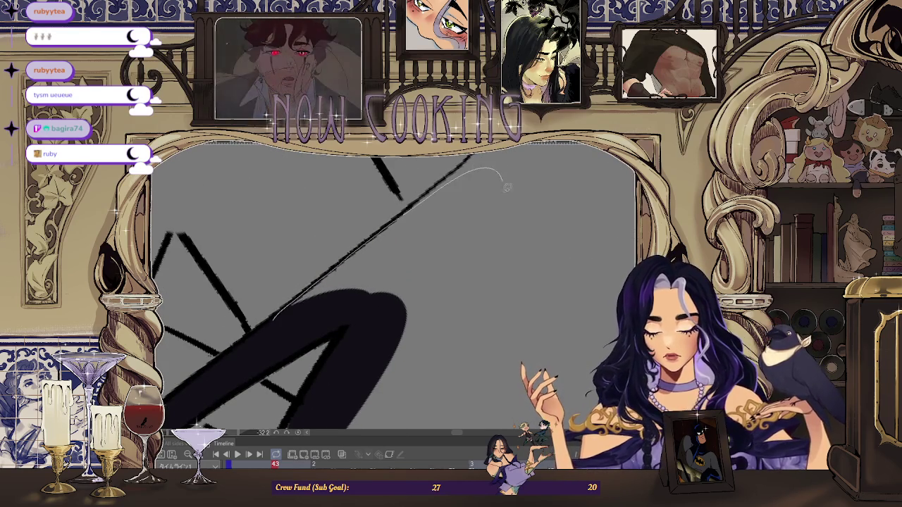
left_click_drag(503, 169, 342, 280)
scroll(341, 279, "down", 3)
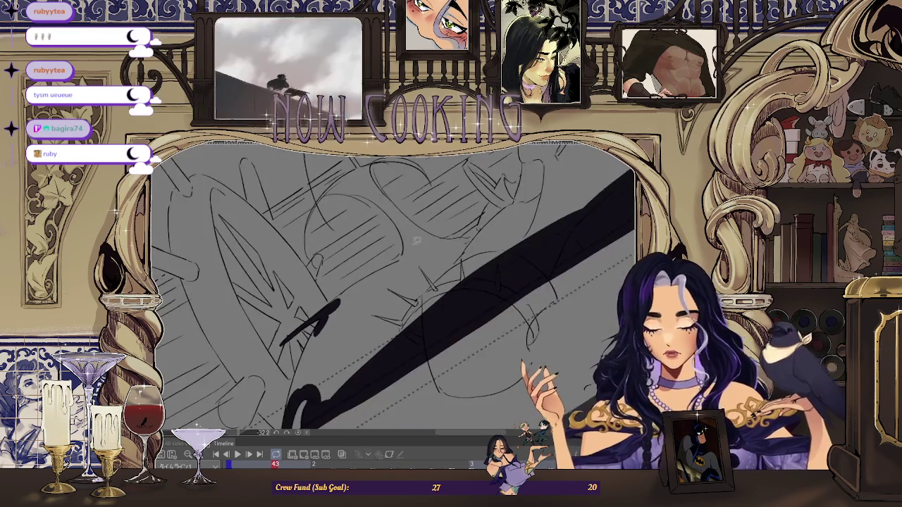
Rotate the canvas, undo a stray stroke, and fill the curved diagonal strand dark.
left_click_drag(395, 282, 456, 213)
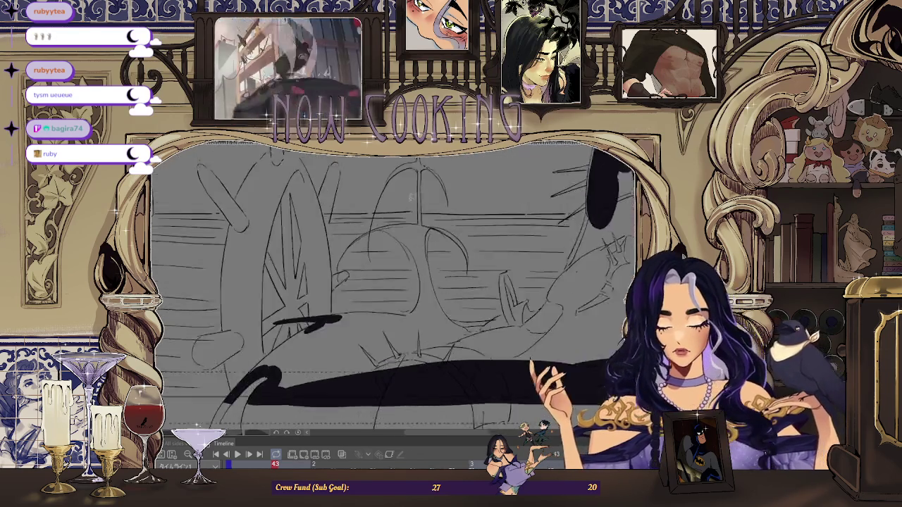
scroll(395, 282, "up", 3)
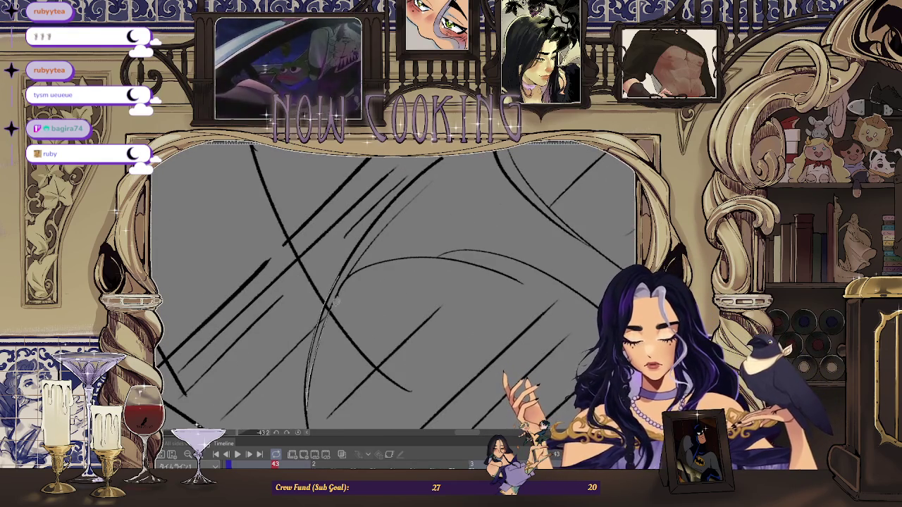
mouse_move(399, 231)
left_mouse_down()
mouse_move(369, 235)
mouse_move(281, 359)
left_mouse_up()
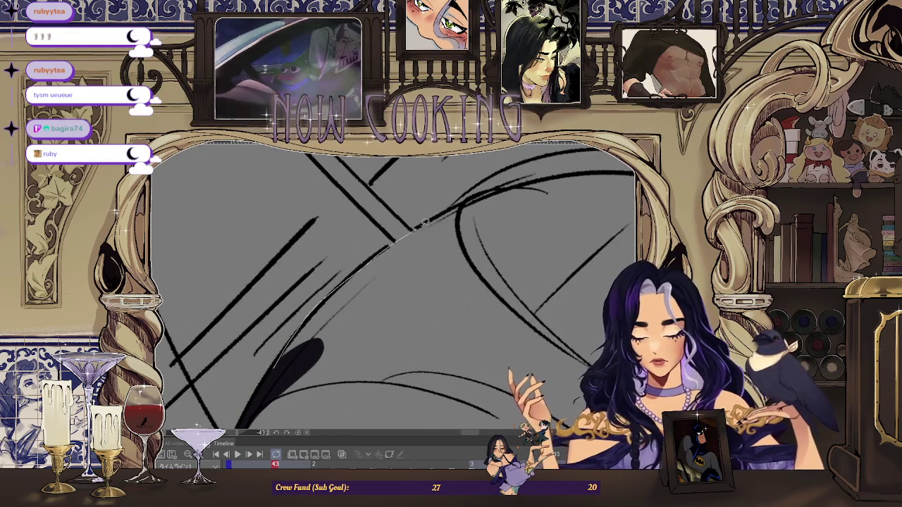
key("ctrl+z")
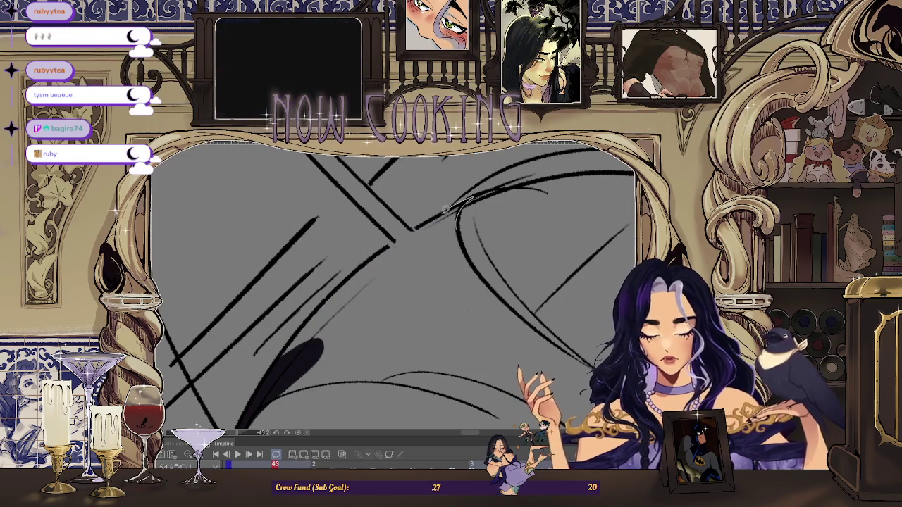
left_click_drag(430, 270, 310, 324)
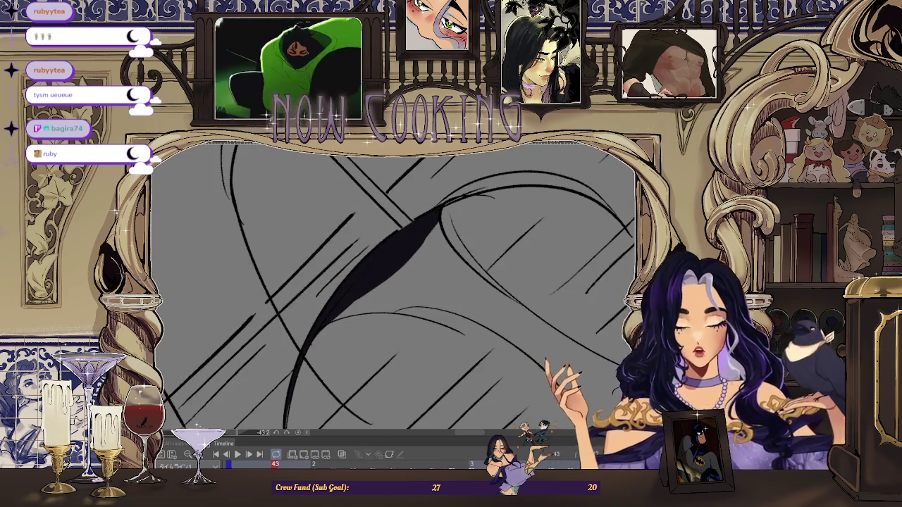
mouse_move(348, 293)
left_mouse_down()
mouse_move(602, 203)
mouse_move(297, 359)
mouse_move(236, 297)
mouse_move(251, 320)
left_mouse_up()
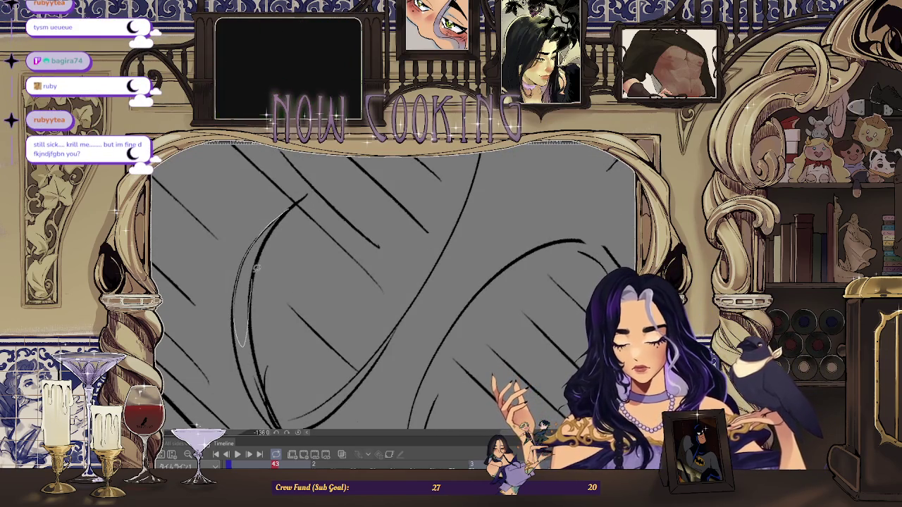
left_click_drag(282, 220, 298, 360)
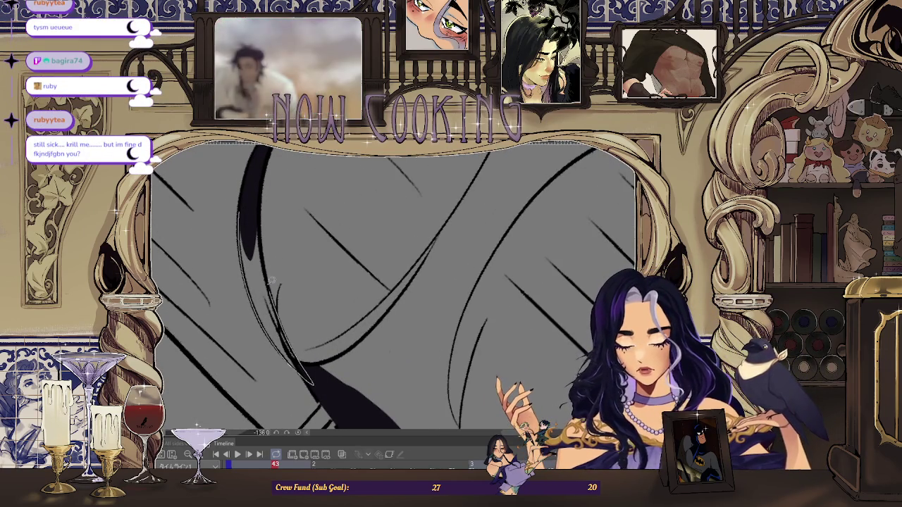
Fill the hook-tipped strand curving down from the upper arc dark purple.
scroll(259, 200, "down", 2)
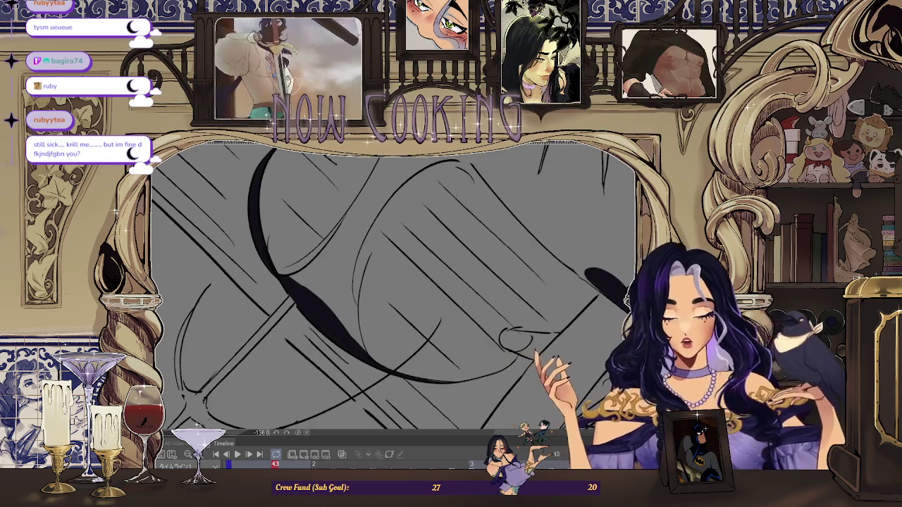
scroll(428, 236, "up", 2)
scroll(428, 236, "up", 2)
scroll(428, 236, "up", 2)
scroll(428, 236, "down", 2)
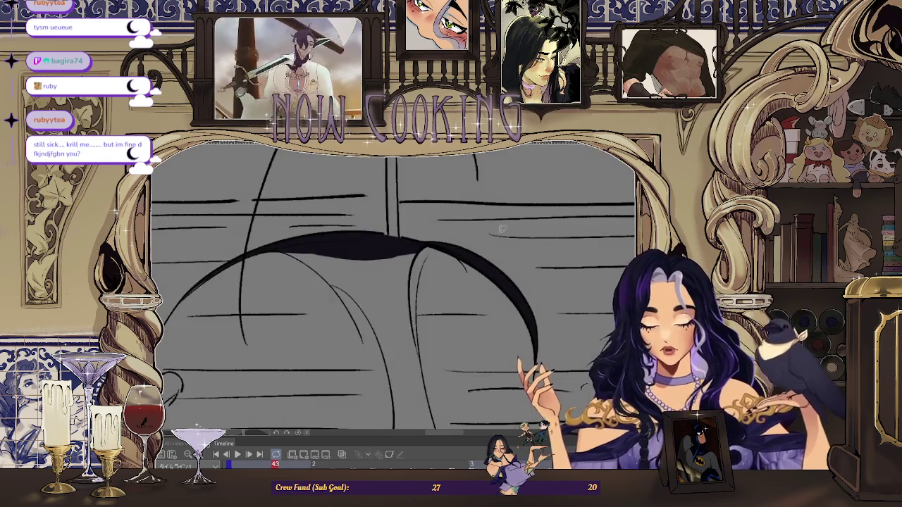
scroll(408, 211, "up", 2)
scroll(388, 176, "up", 2)
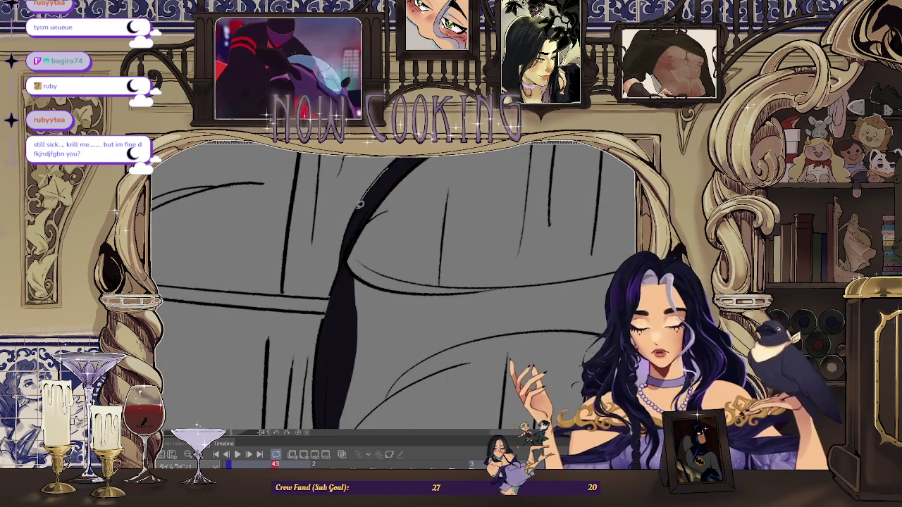
scroll(385, 175, "down", 2)
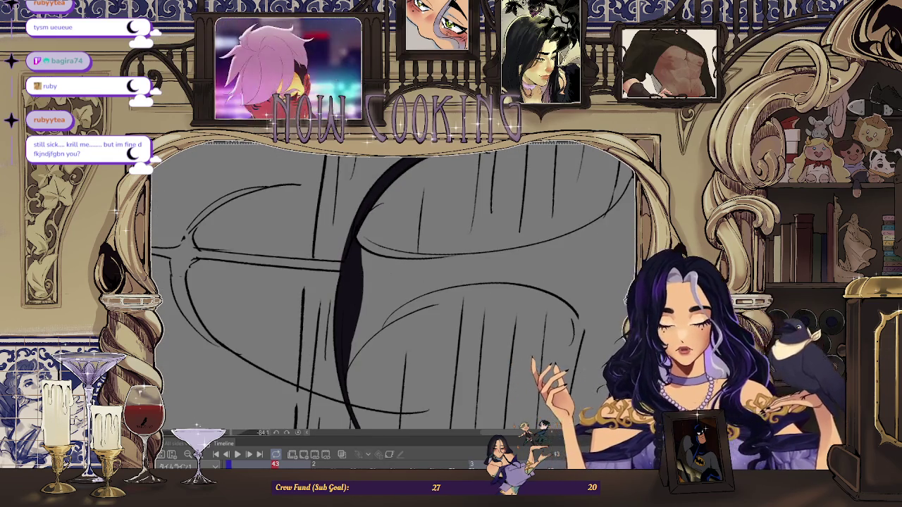
scroll(376, 225, "up", 2)
scroll(376, 225, "down", 2)
scroll(375, 225, "up", 2)
scroll(376, 226, "up", 2)
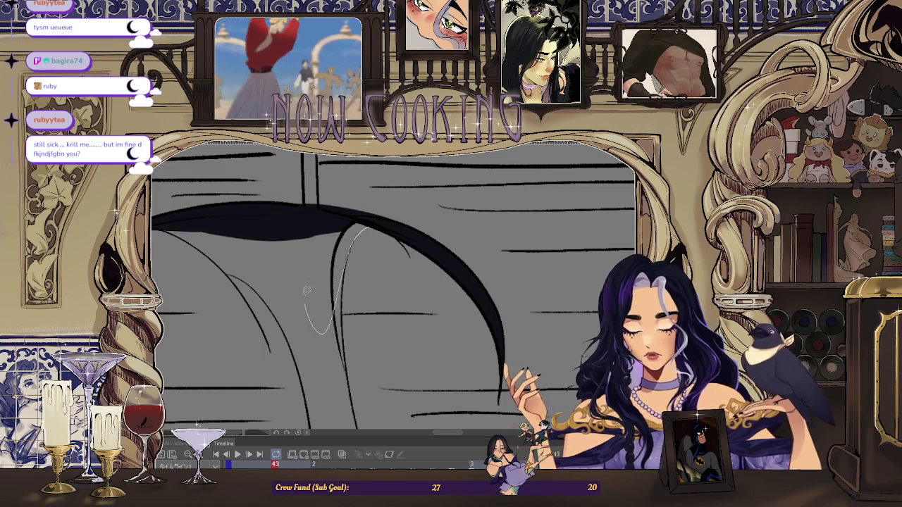
left_click_drag(368, 218, 367, 220)
scroll(367, 222, "down", 2)
scroll(367, 229, "up", 2)
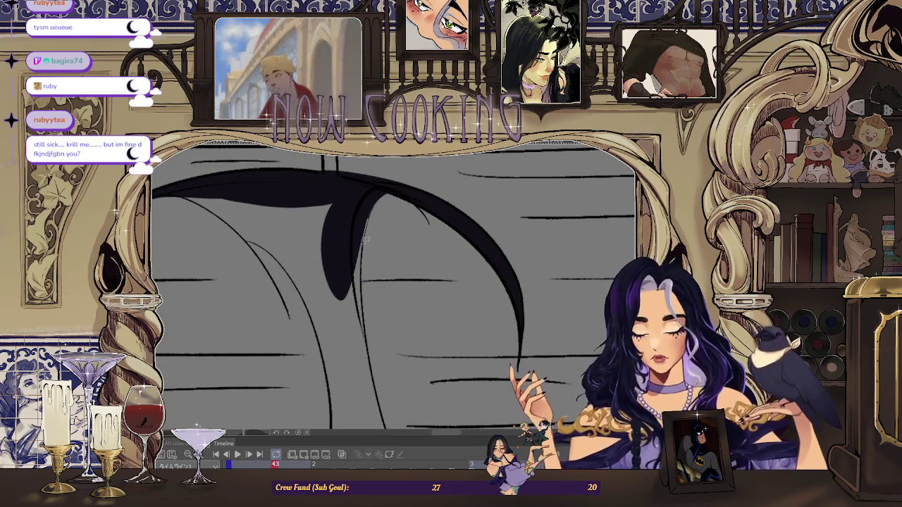
scroll(367, 386, "up", 1)
scroll(367, 262, "up", 1)
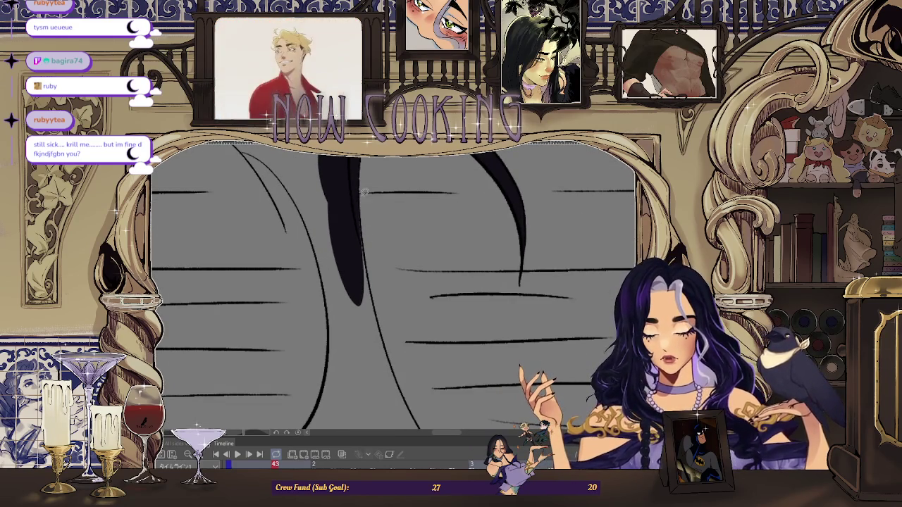
scroll(367, 388, "down", 2)
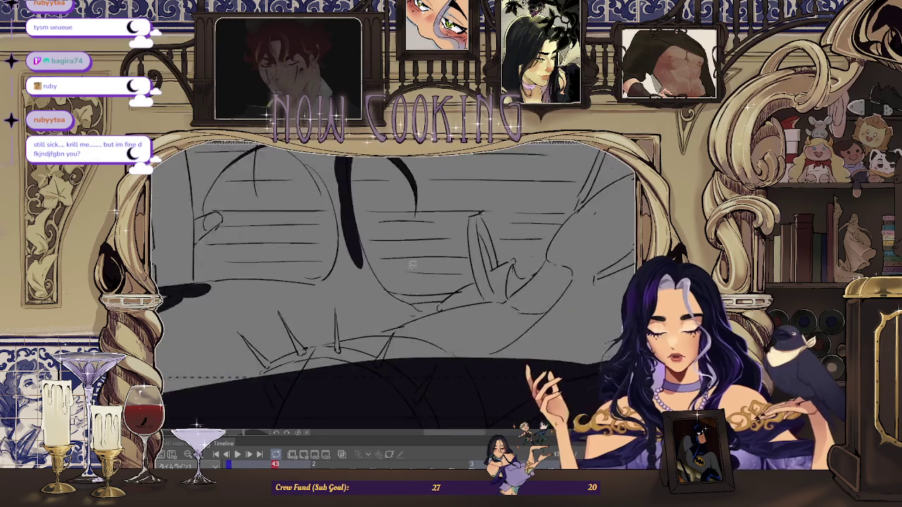
scroll(423, 338, "down", 2)
scroll(459, 293, "down", 1)
scroll(459, 293, "up", 2)
scroll(412, 237, "up", 1)
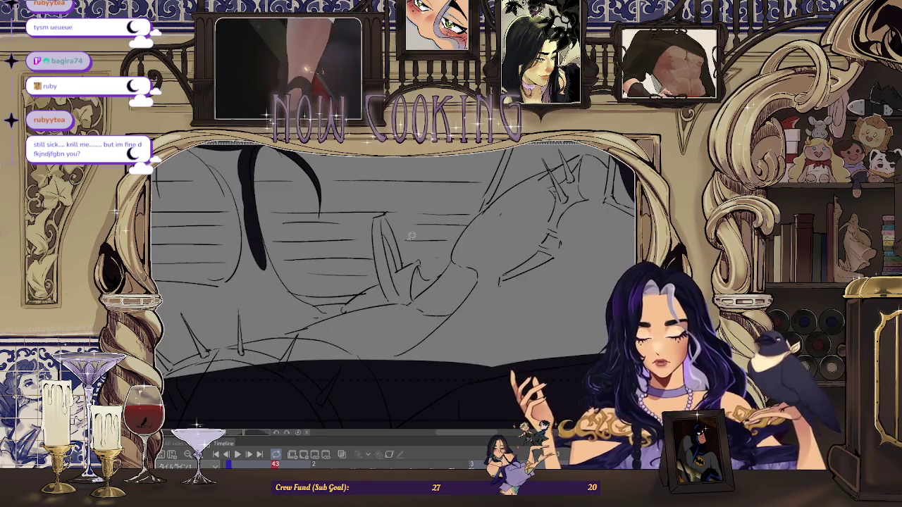
scroll(412, 237, "down", 1)
scroll(412, 237, "down", 1)
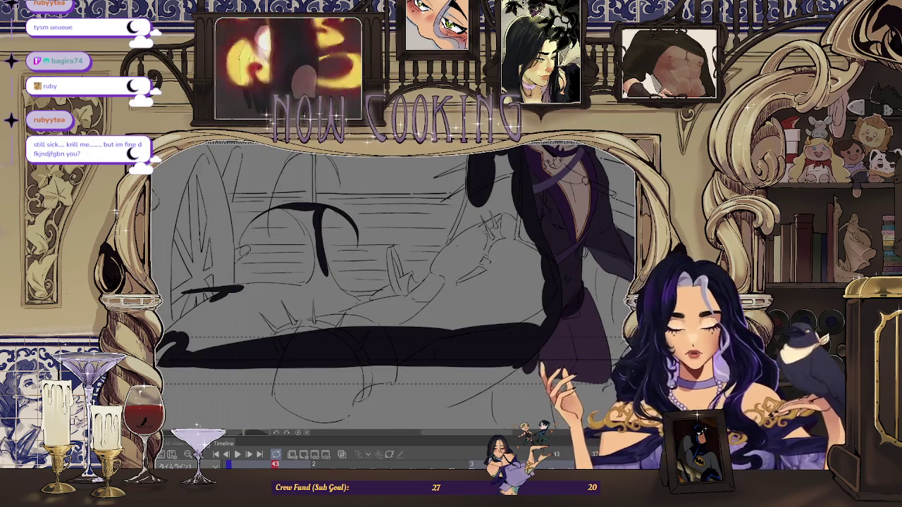
Extend the dark purple fill across the cloak's lower band.
scroll(412, 237, "up", 1)
scroll(402, 268, "up", 1)
scroll(395, 289, "up", 2)
scroll(392, 300, "up", 1)
left_click_drag(381, 286, 474, 263)
Fill the cloak's left edge to join its top and bottom dark shapes.
scroll(474, 263, "up", 1)
scroll(469, 266, "up", 1)
scroll(458, 272, "down", 2)
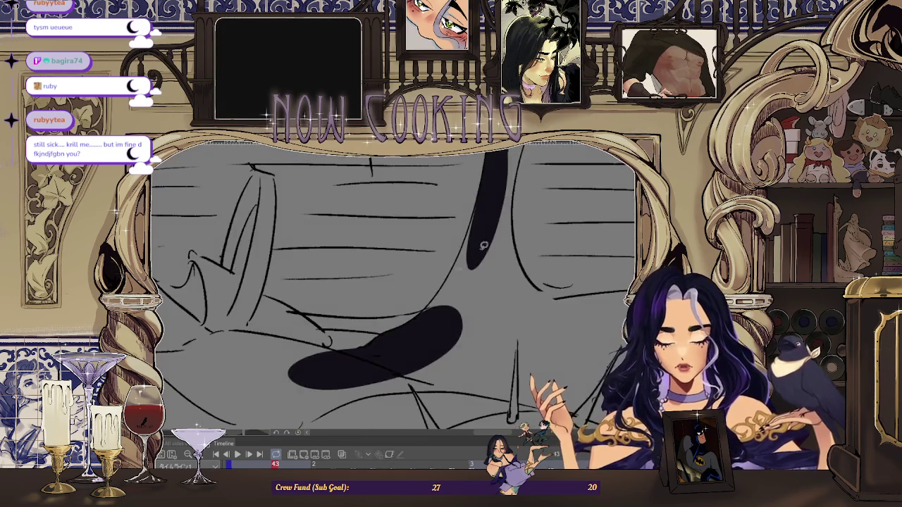
scroll(479, 204, "up", 2)
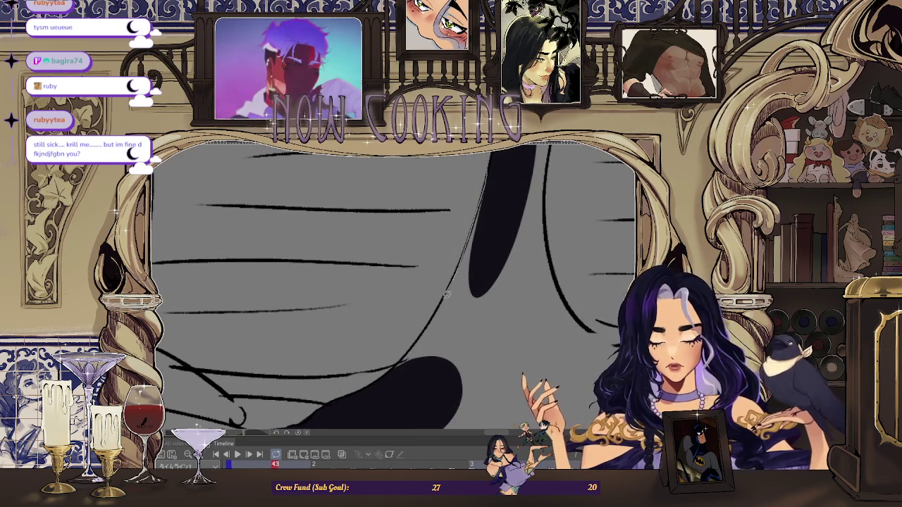
left_click_drag(397, 372, 493, 234)
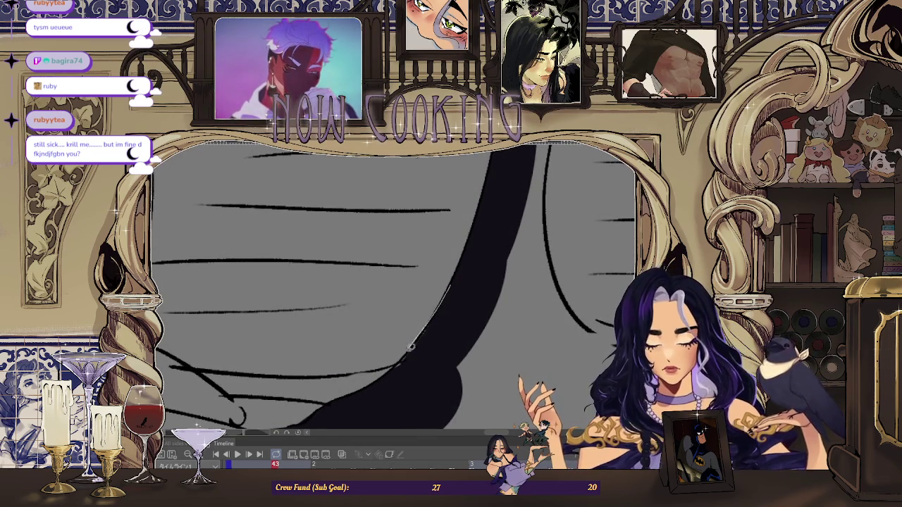
scroll(459, 296, "down", 3)
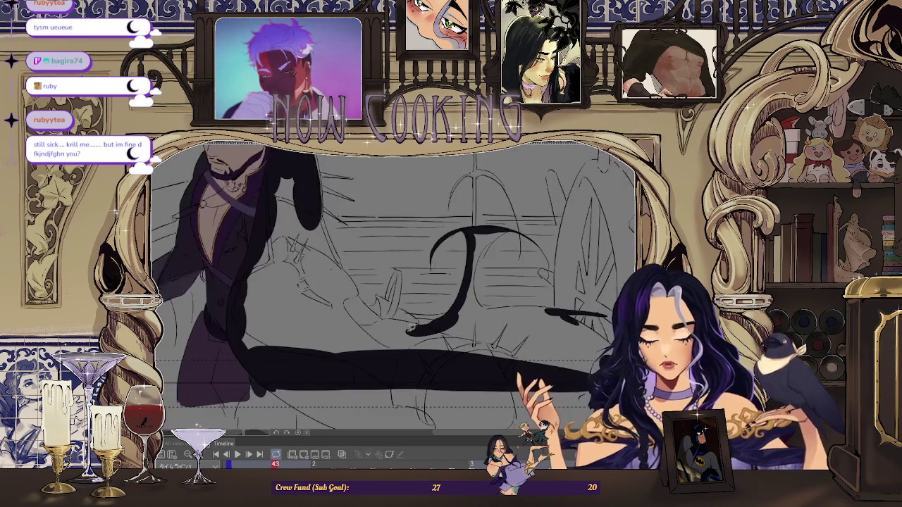
mouse_move(212, 282)
left_mouse_down()
mouse_move(360, 185)
mouse_move(345, 164)
mouse_move(390, 178)
mouse_move(379, 169)
left_mouse_up()
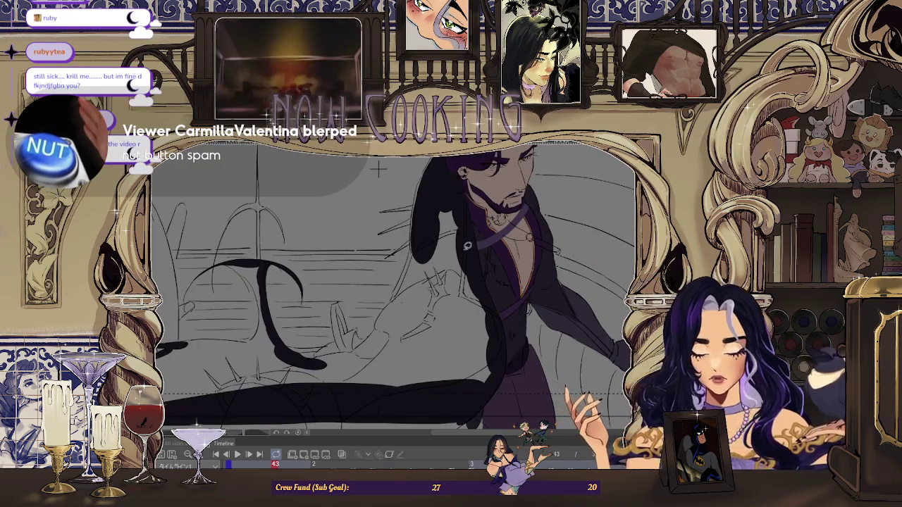
scroll(378, 170, "up", 2)
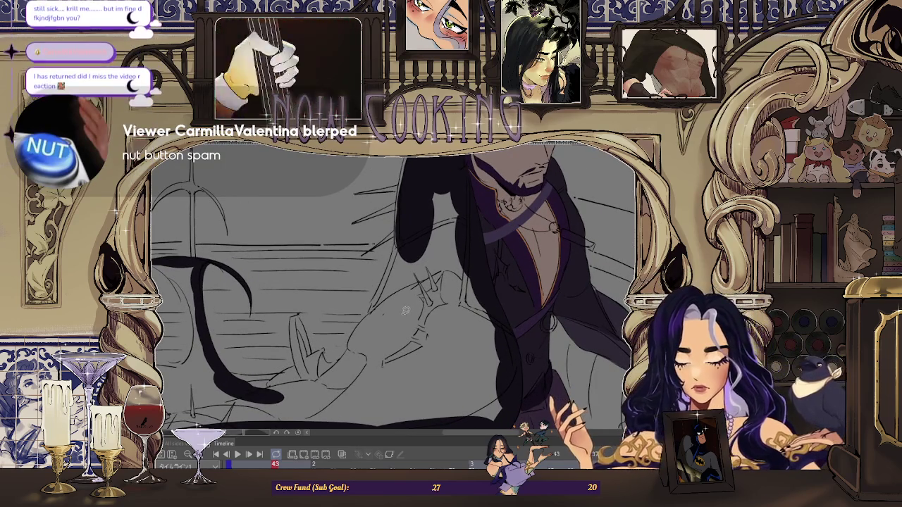
scroll(402, 249, "up", 2)
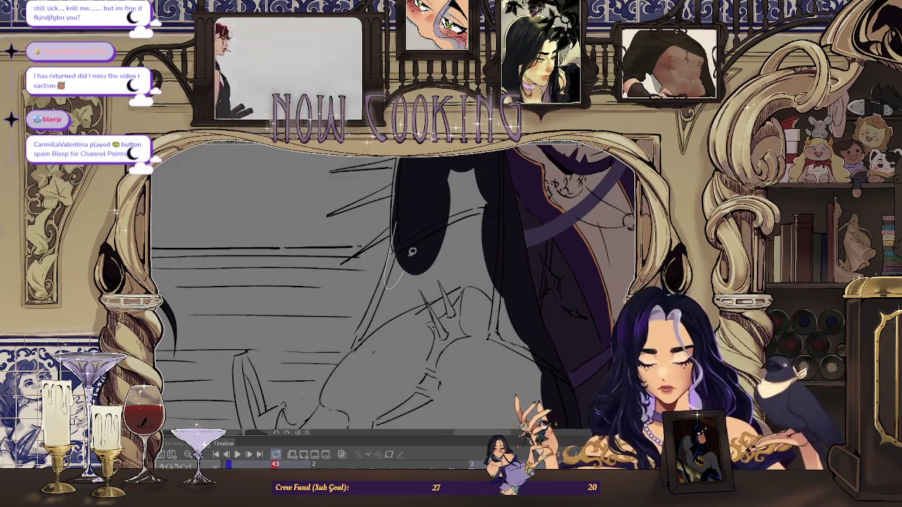
scroll(399, 240, "up", 2)
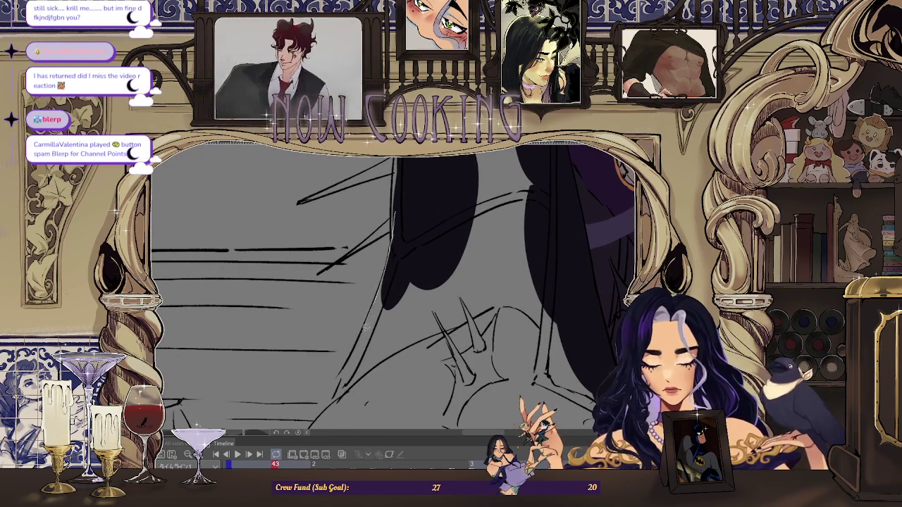
scroll(310, 266, "down", 1)
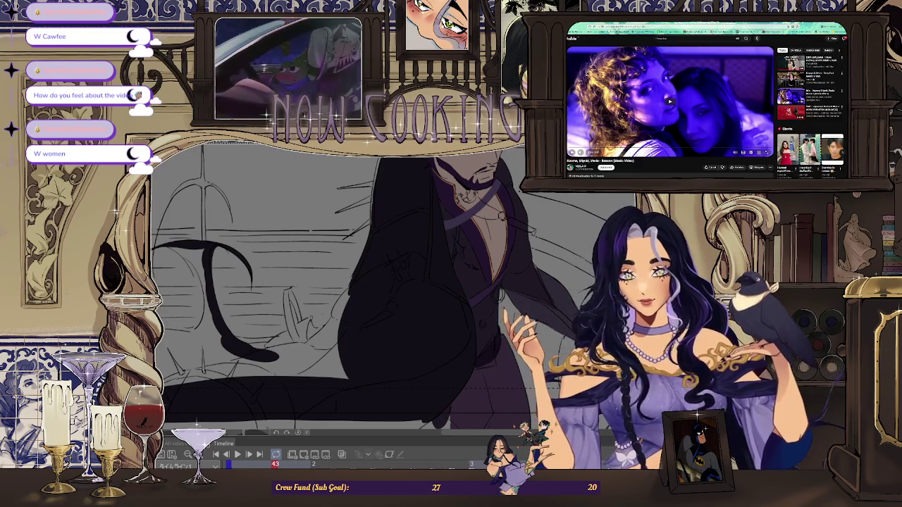
Switch the YouTube music video to fullscreen with F.
key("f")
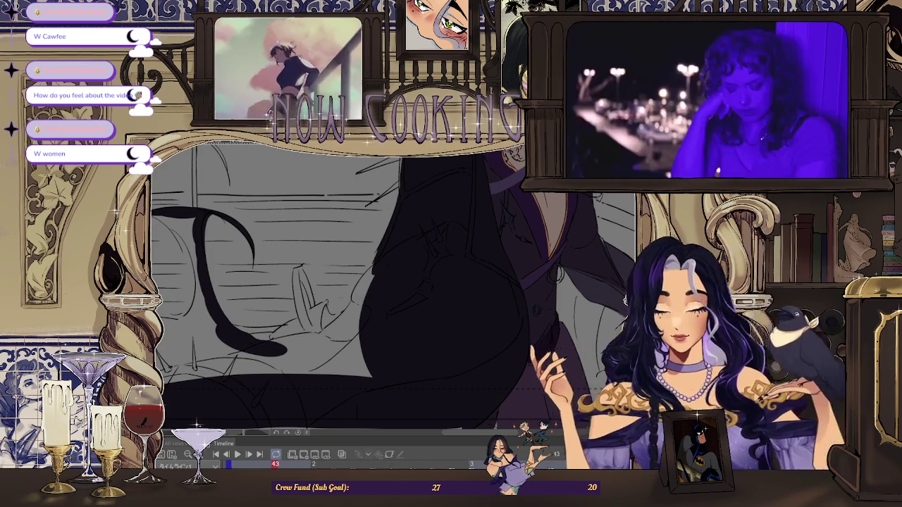
Fill another rounded lobe of the cloak in dark purple.
scroll(353, 282, "up", 2)
scroll(353, 282, "up", 2)
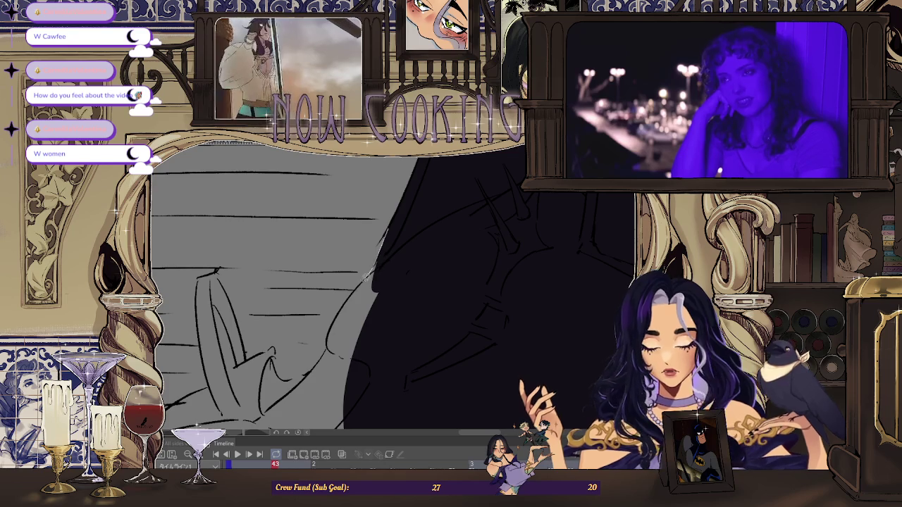
scroll(433, 271, "up", 3)
scroll(372, 216, "down", 2)
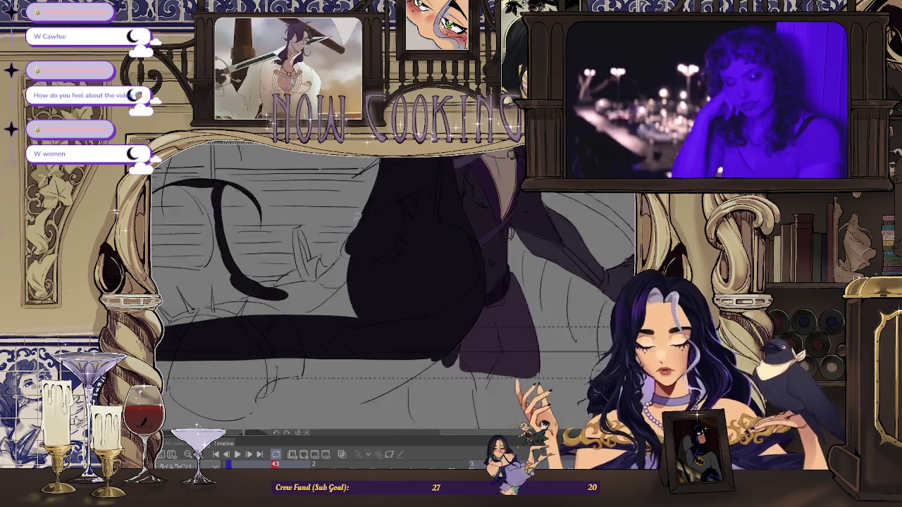
scroll(347, 232, "down", 1)
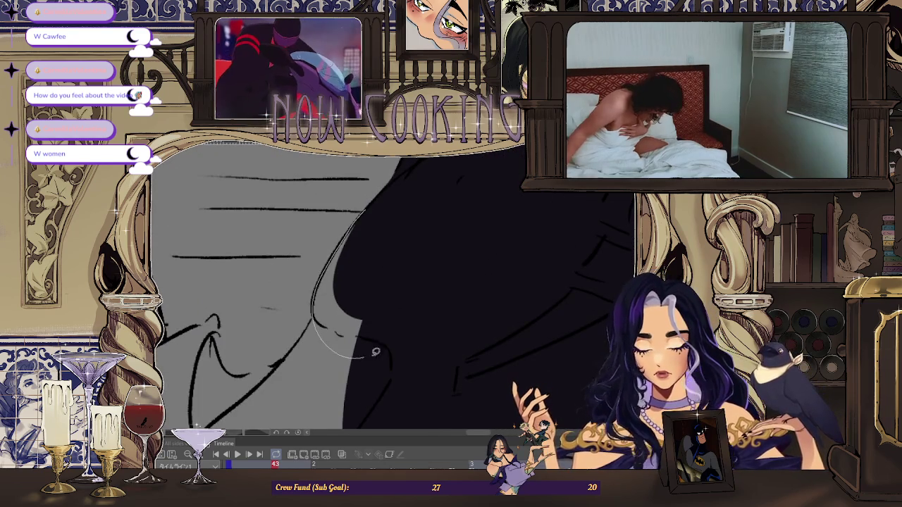
scroll(416, 222, "down", 1)
scroll(417, 222, "up", 1)
scroll(395, 237, "up", 1)
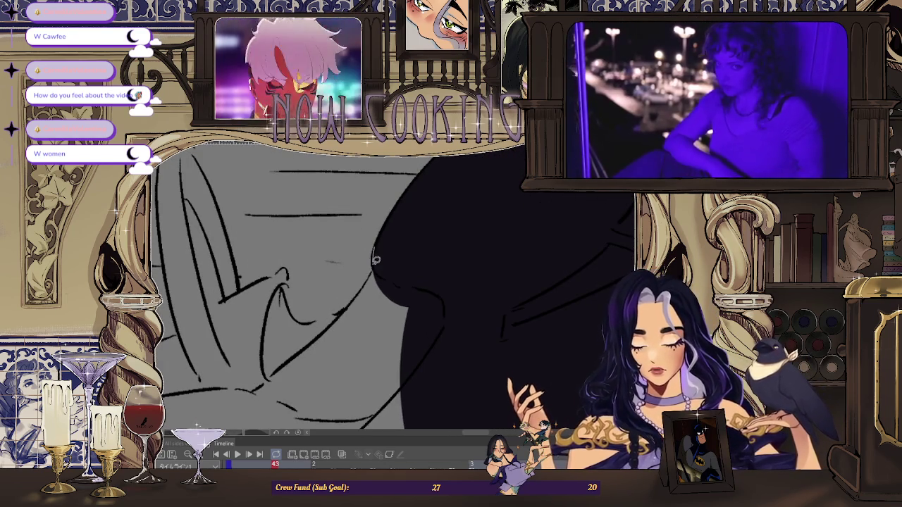
left_click_drag(375, 258, 339, 336)
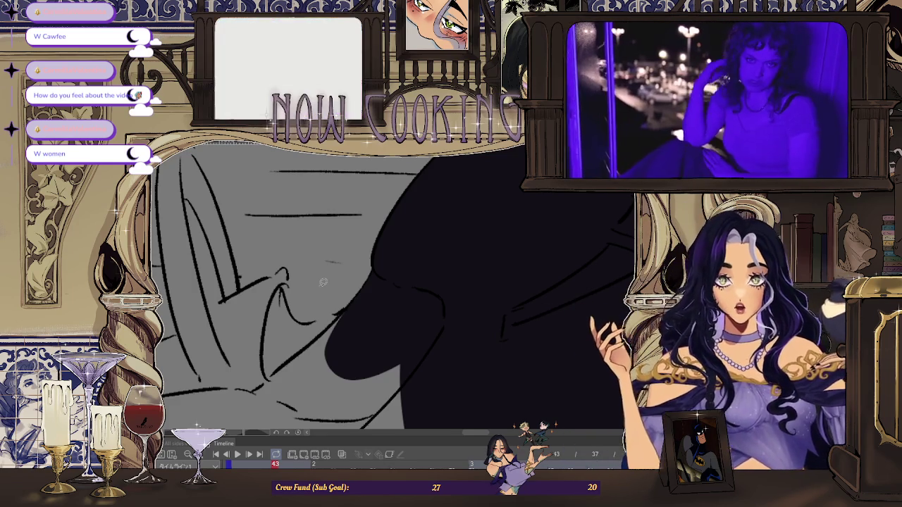
Extend the dark purple fill diagonally upward from the lower blob.
scroll(377, 279, "down", 2)
scroll(378, 278, "up", 2)
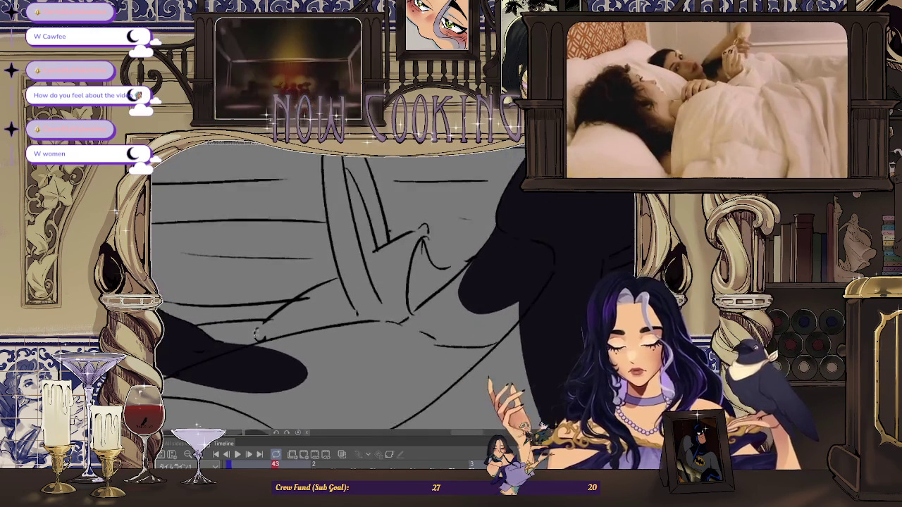
scroll(254, 337, "up", 1)
scroll(392, 374, "up", 2)
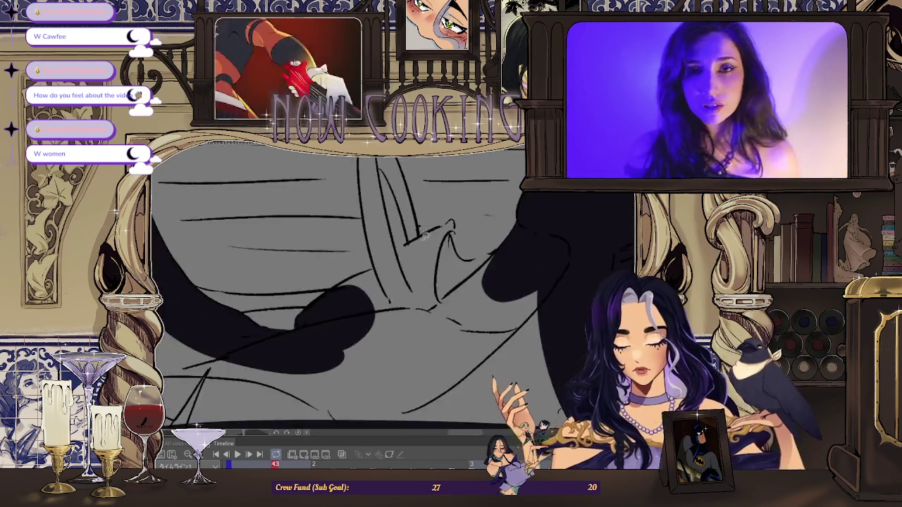
left_click_drag(282, 367, 445, 234)
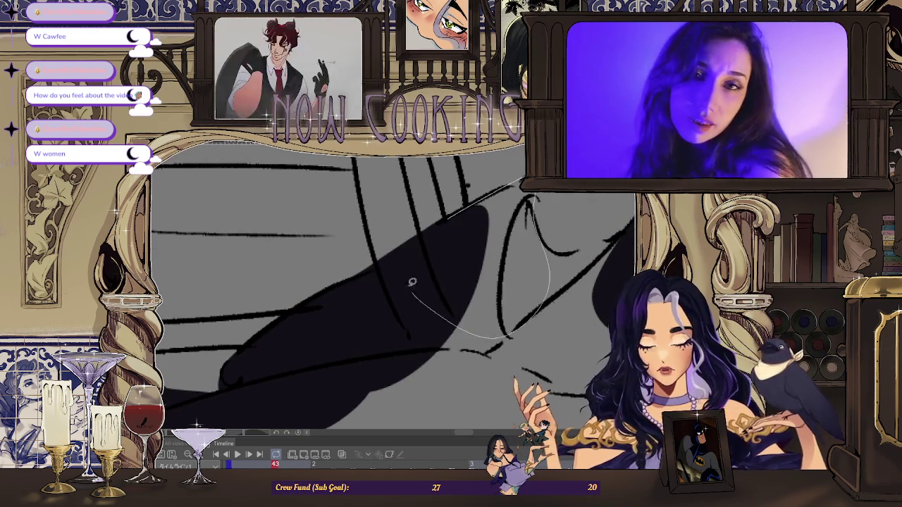
Fill along the dark blob's edge and the area beside it.
scroll(419, 294, "down", 2)
scroll(447, 288, "down", 2)
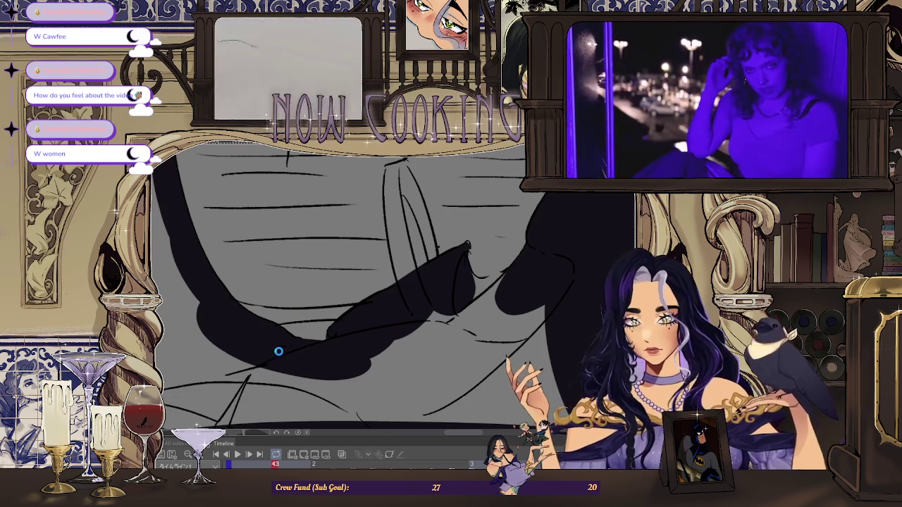
scroll(278, 351, "up", 1)
scroll(296, 317, "up", 1)
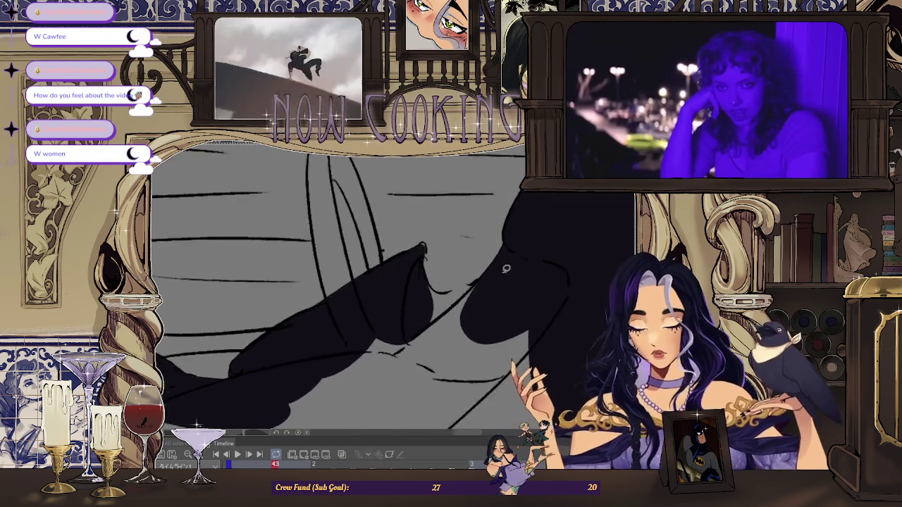
scroll(317, 275, "up", 1)
scroll(335, 238, "up", 1)
left_click_drag(336, 238, 376, 214)
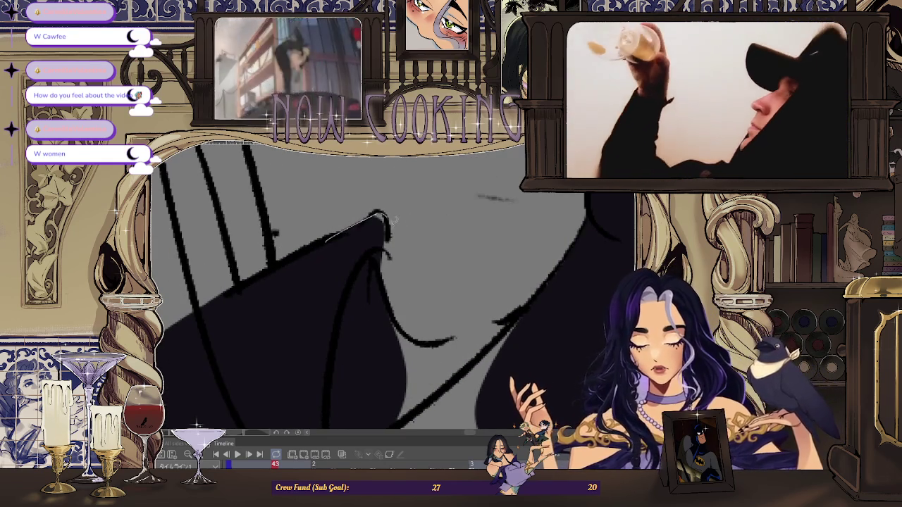
scroll(402, 267, "down", 2)
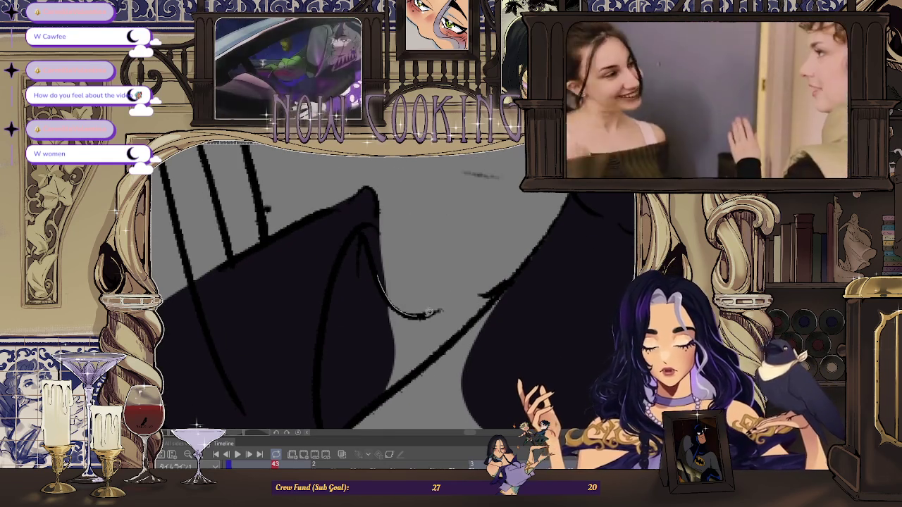
left_click_drag(423, 314, 558, 347)
Mirror the canvas view and fill another lower-left cloak area dark purple.
scroll(405, 189, "down", 3)
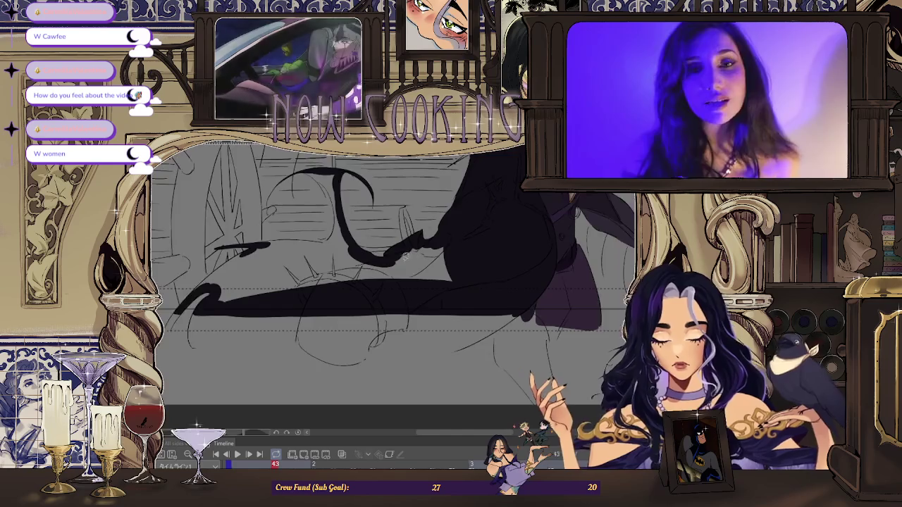
scroll(347, 186, "down", 2)
key("h")
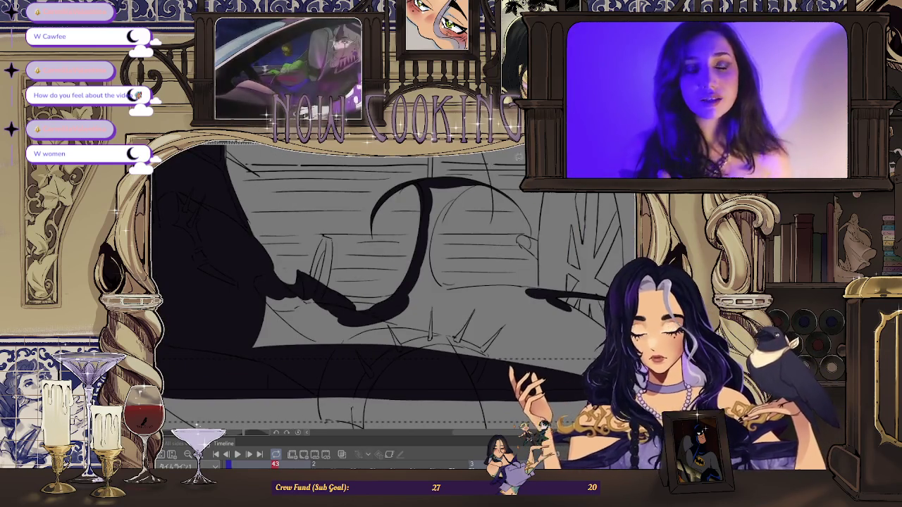
scroll(517, 152, "up", 2)
scroll(451, 186, "up", 2)
scroll(468, 183, "up", 1)
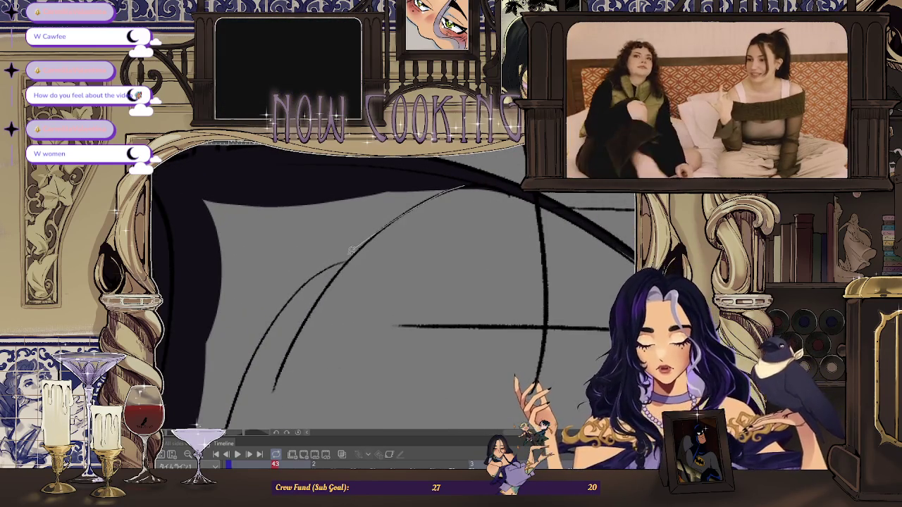
scroll(440, 170, "up", 2)
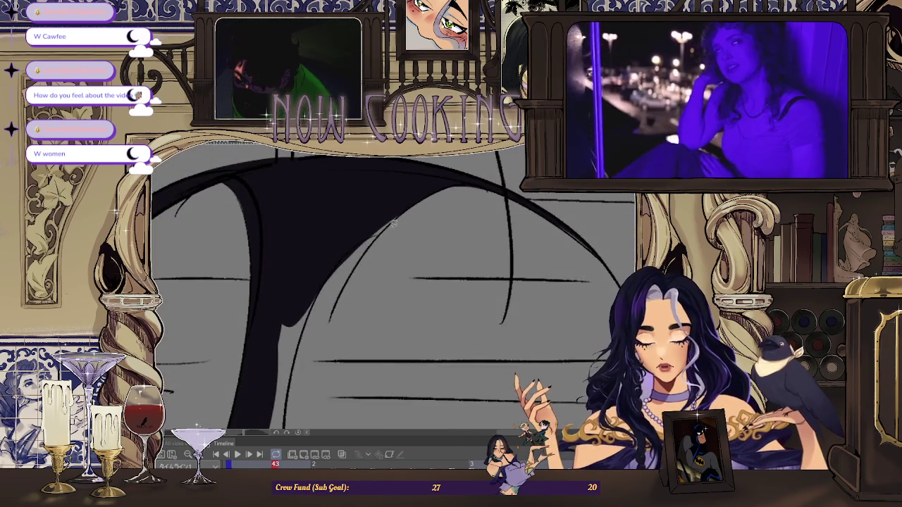
scroll(409, 205, "up", 1)
scroll(372, 232, "up", 1)
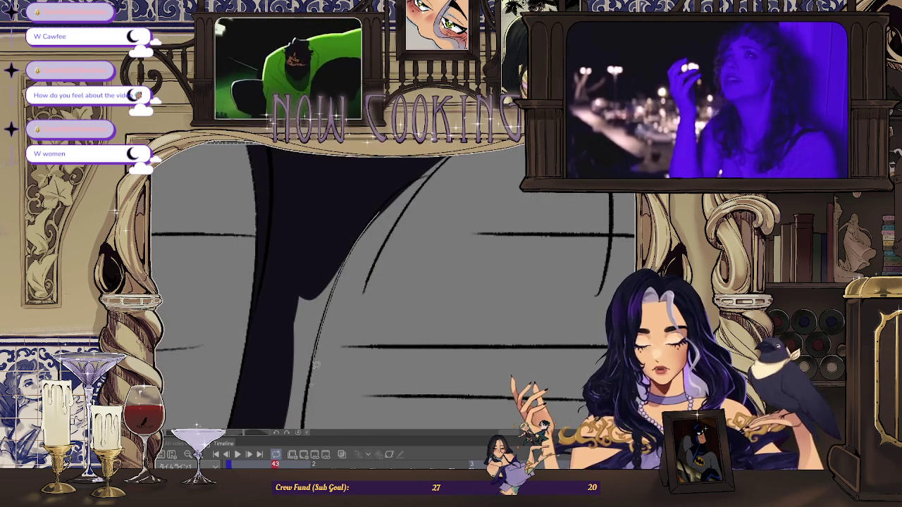
scroll(317, 352, "down", 2)
scroll(281, 282, "up", 2)
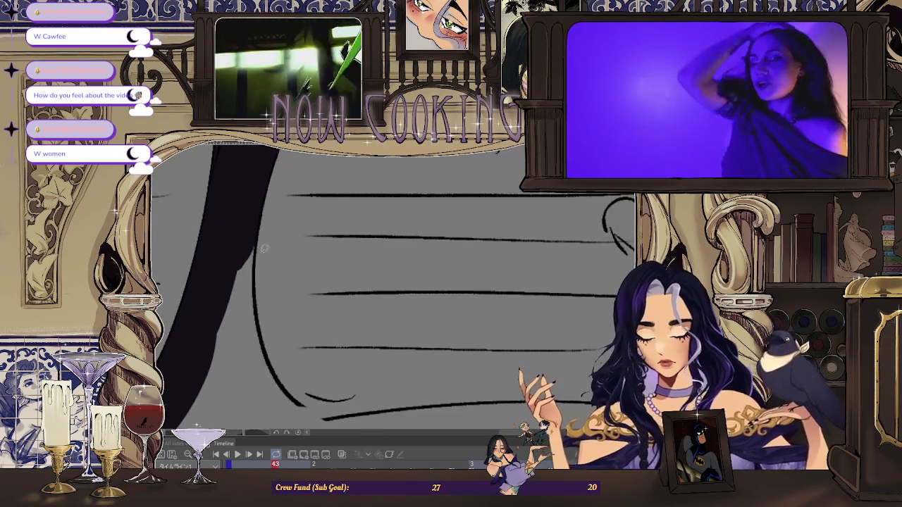
left_click_drag(315, 398, 206, 364)
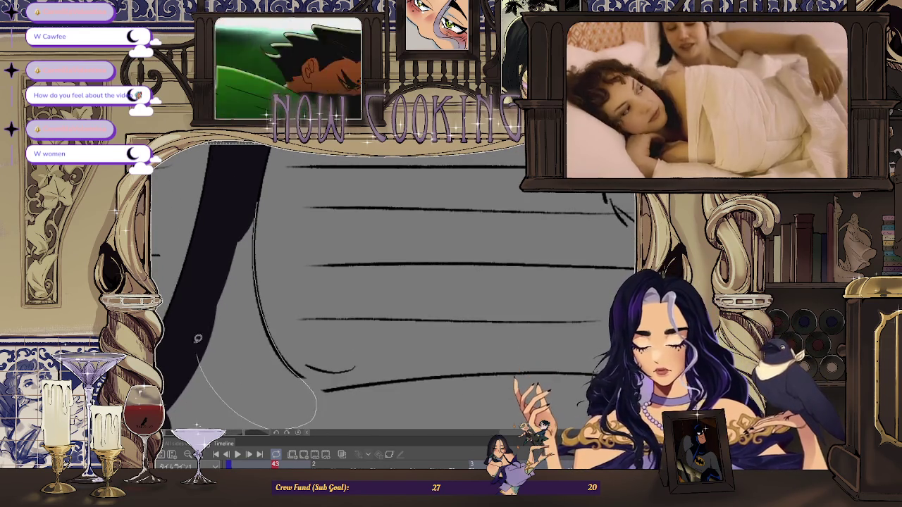
scroll(205, 364, "down", 1)
scroll(203, 338, "down", 1)
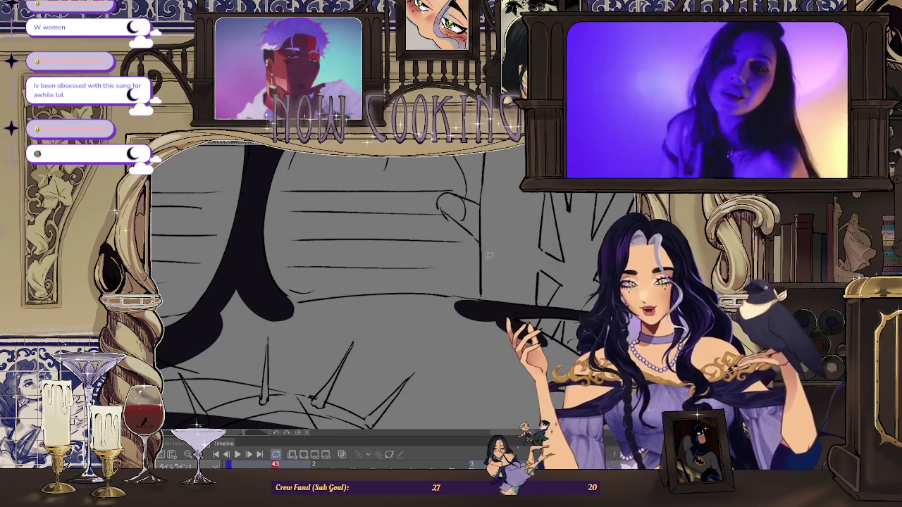
Rotate the view and bucket-fill the gap, joining the cloak shapes into one purple mass.
left_click_drag(445, 237, 284, 311)
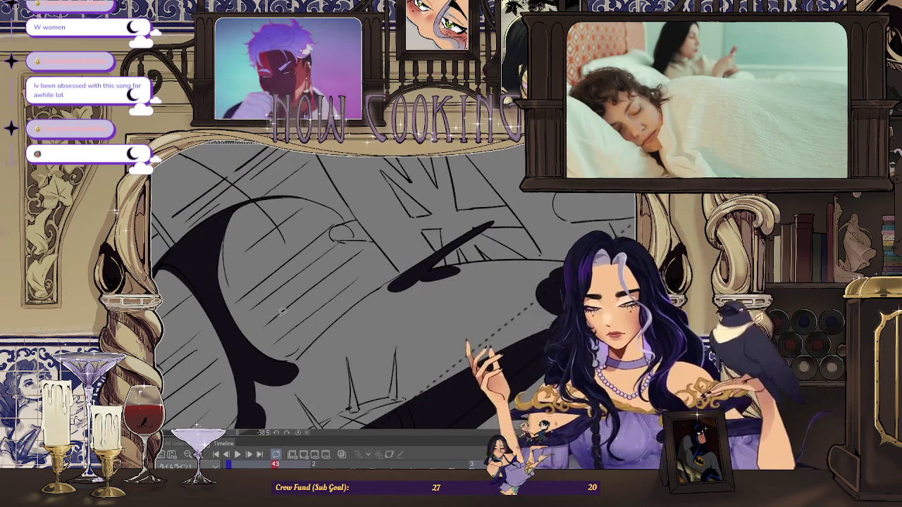
scroll(337, 329, "up", 3)
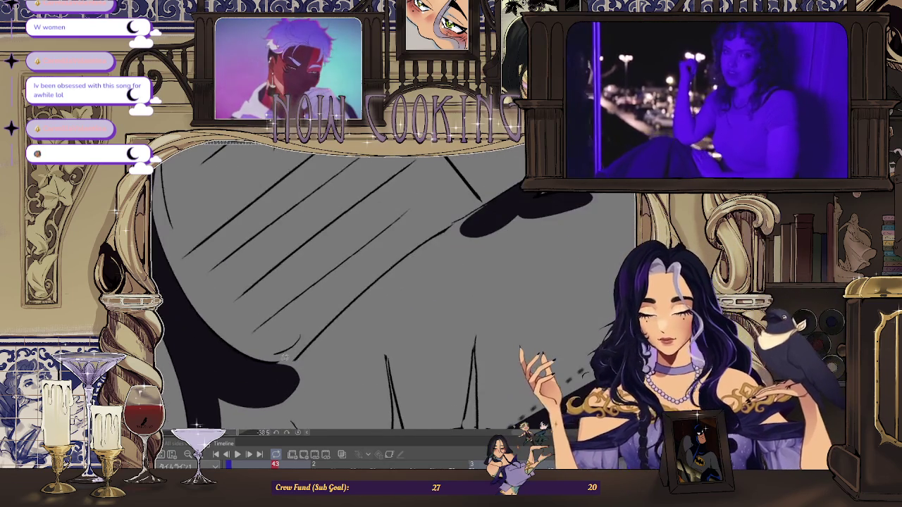
scroll(270, 361, "down", 2)
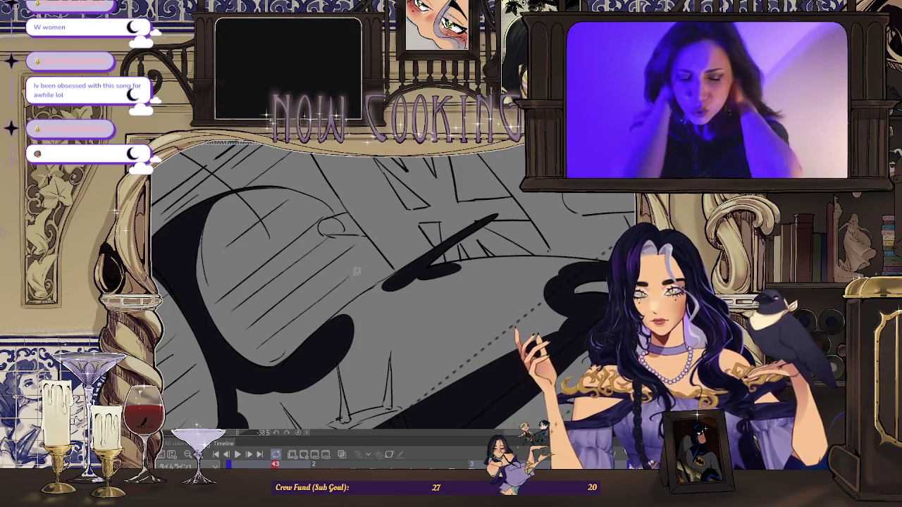
scroll(360, 277, "up", 2)
scroll(317, 322, "up", 1)
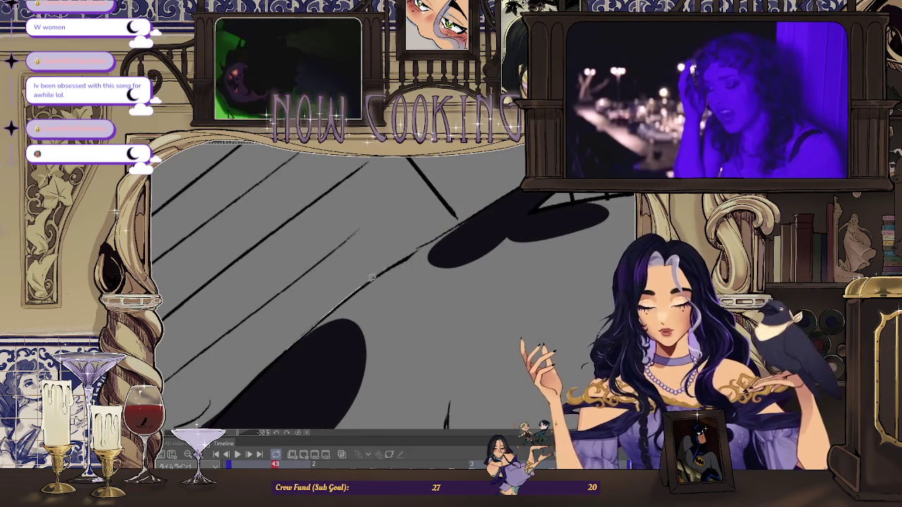
left_click(483, 205)
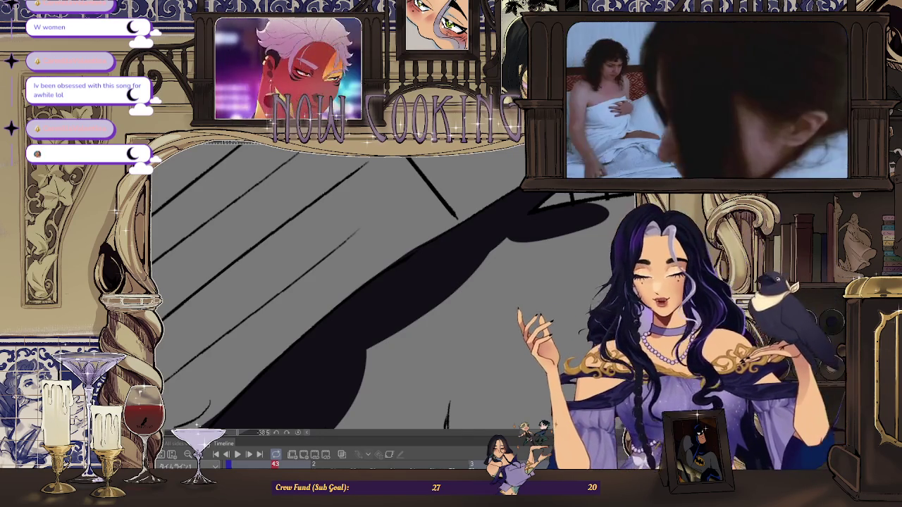
Rotate the view along the cloak and lasso-fill its tail to a pointed tip in dark purple.
scroll(498, 271, "down", 5)
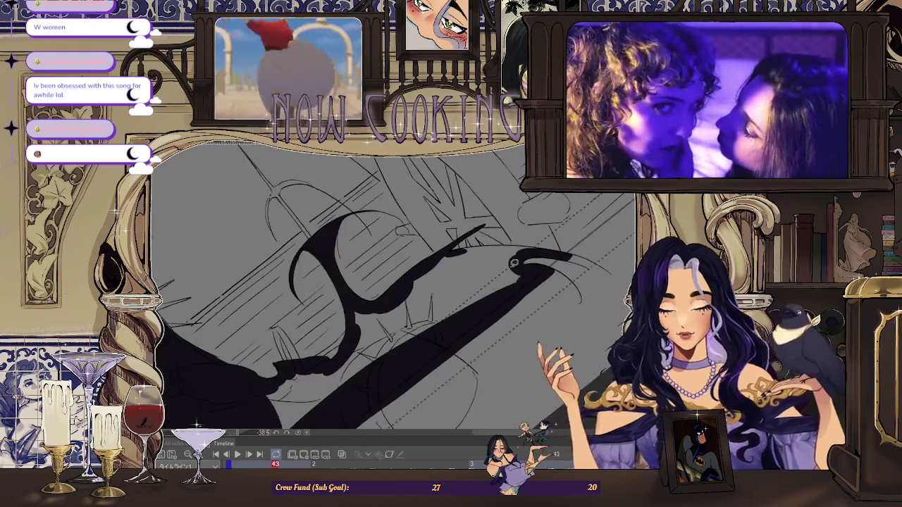
left_click_drag(394, 211, 494, 317)
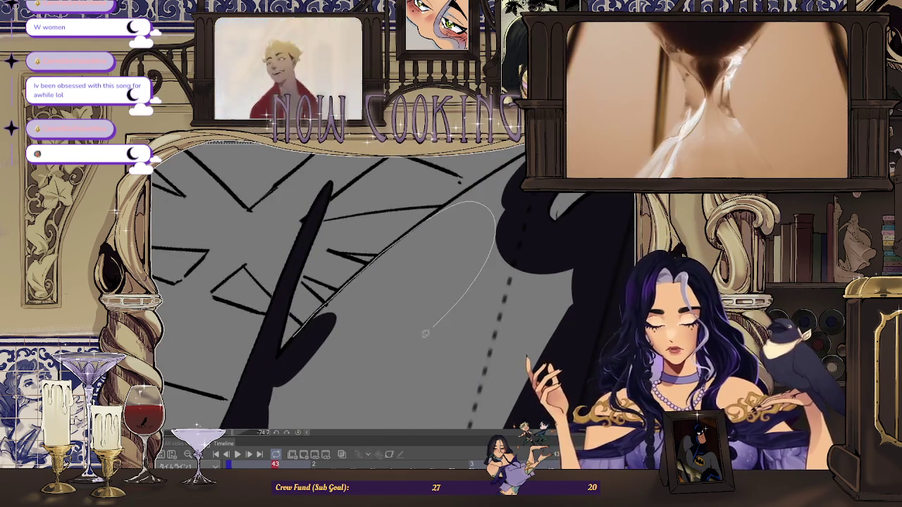
left_click_drag(455, 305, 338, 307)
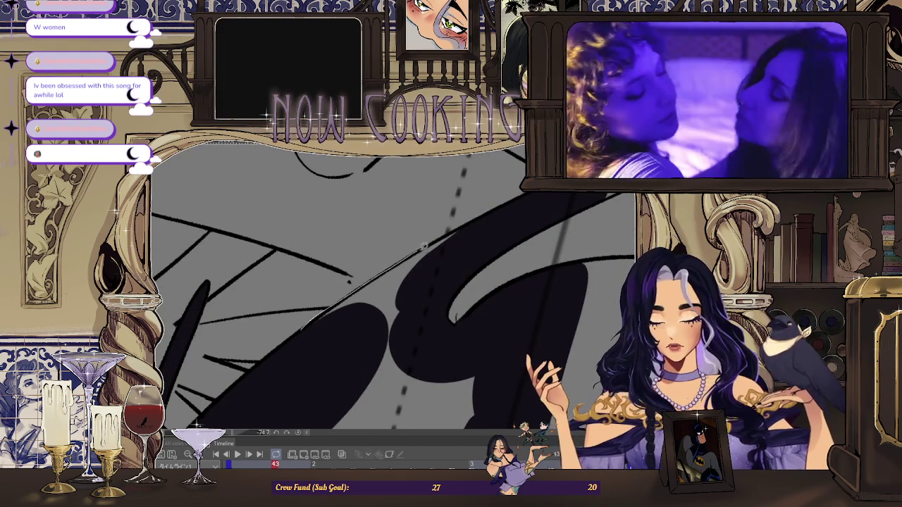
scroll(449, 285, "down", 5)
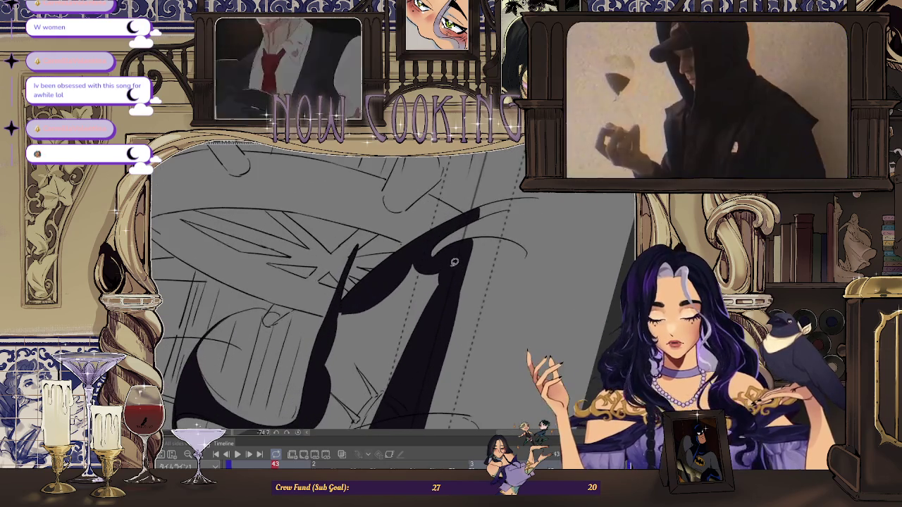
scroll(340, 303, "down", 3)
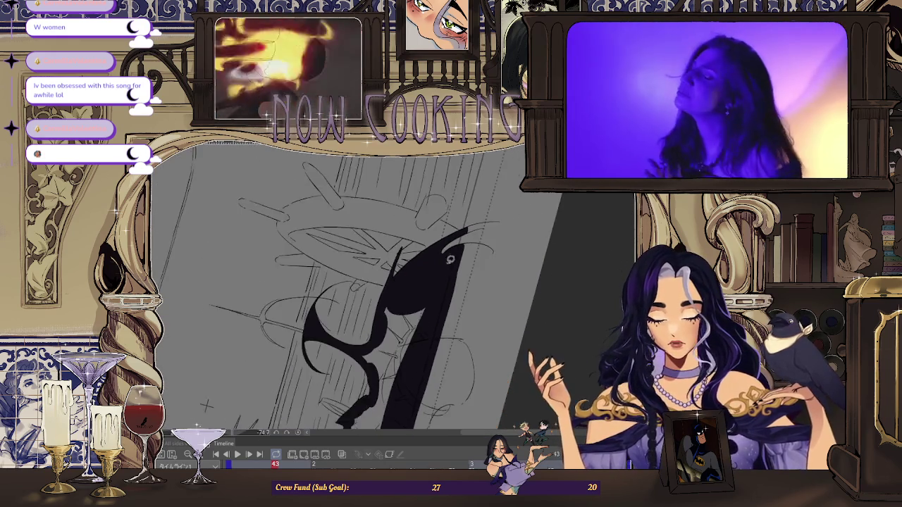
scroll(375, 347, "down", 3)
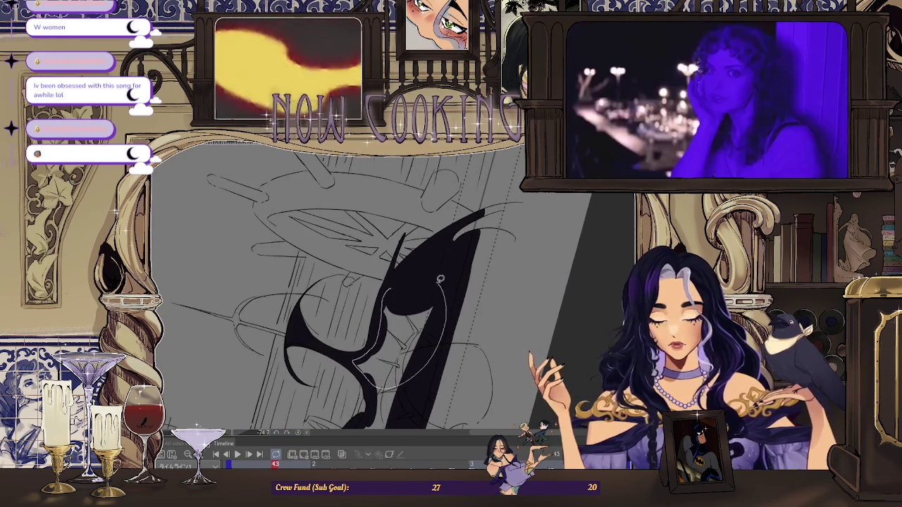
scroll(373, 347, "down", 3)
scroll(408, 339, "up", 5)
left_click_drag(413, 278, 464, 294)
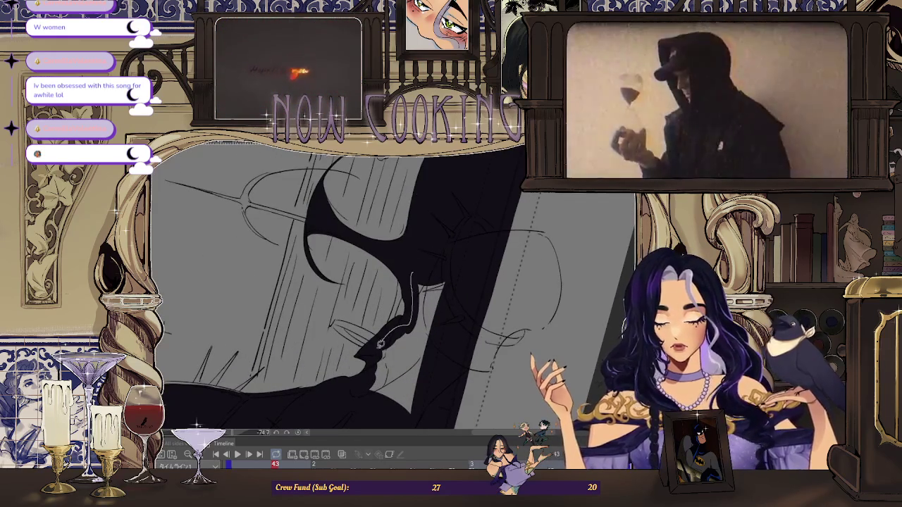
scroll(437, 268, "down", 2)
scroll(415, 233, "down", 3)
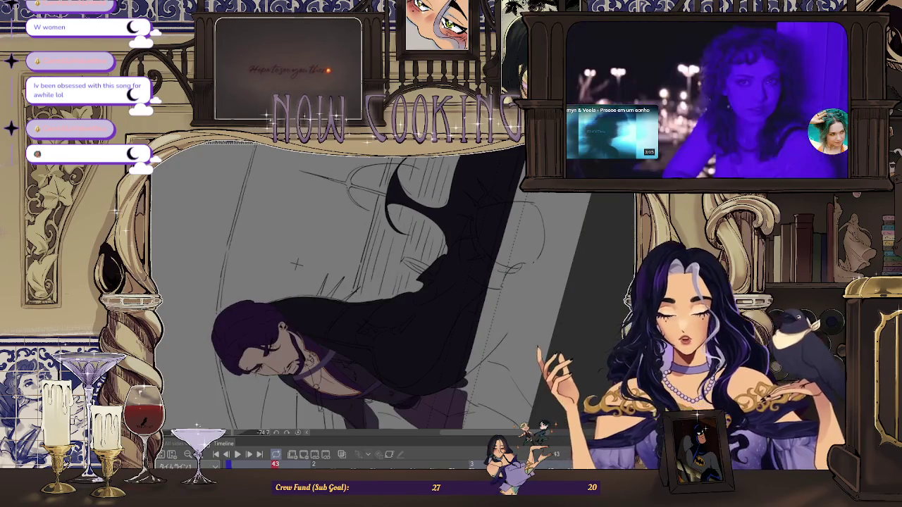
scroll(387, 190, "down", 3)
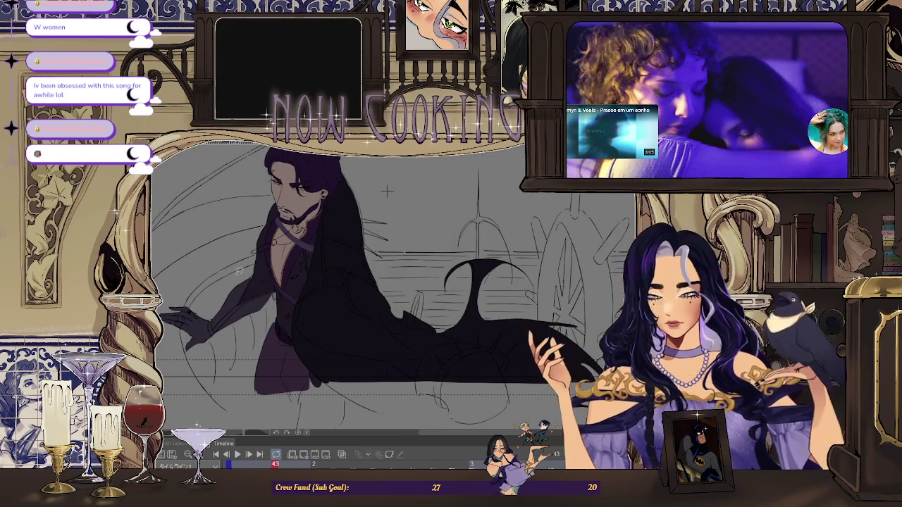
scroll(339, 216, "up", 2)
scroll(439, 214, "up", 2)
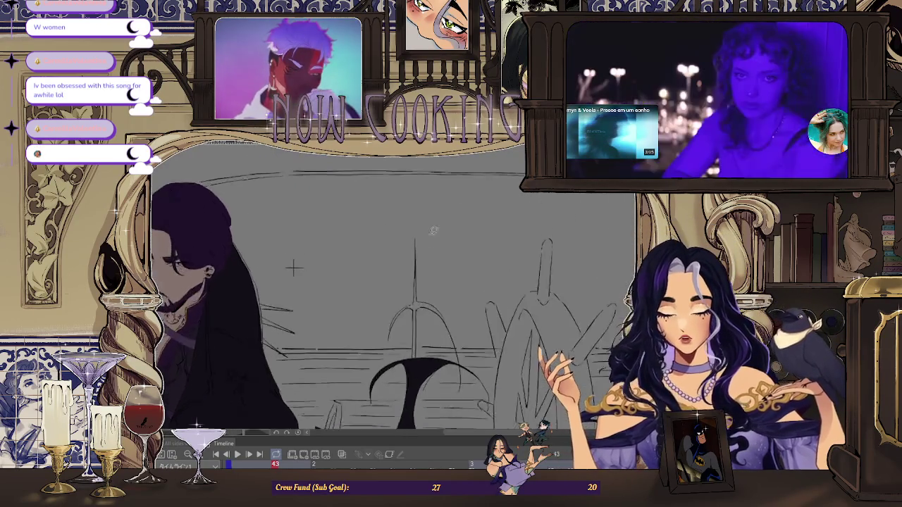
scroll(426, 186, "up", 3)
scroll(416, 162, "up", 3)
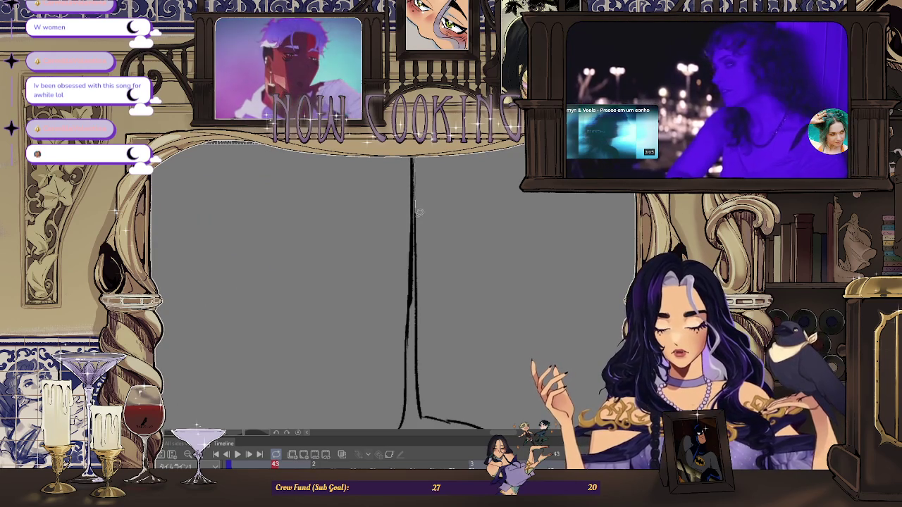
scroll(415, 212, "down", 2)
scroll(413, 226, "down", 1)
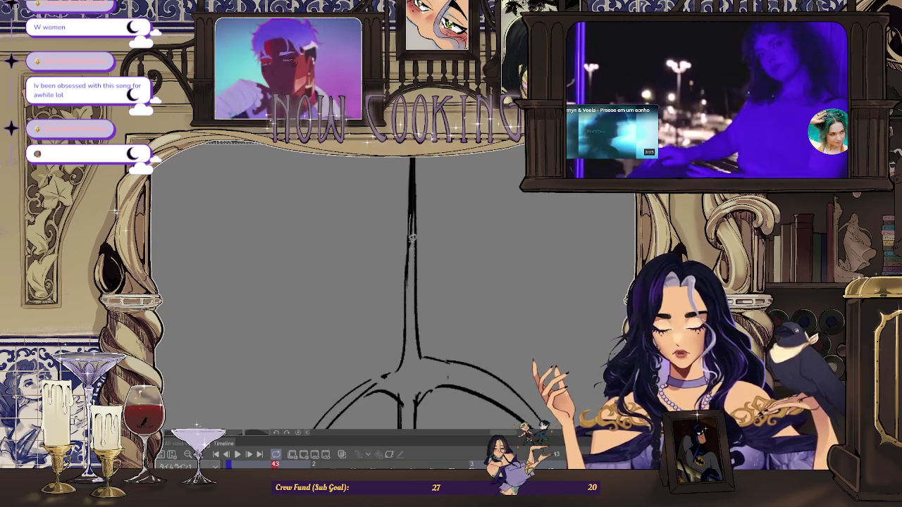
scroll(414, 226, "down", 1)
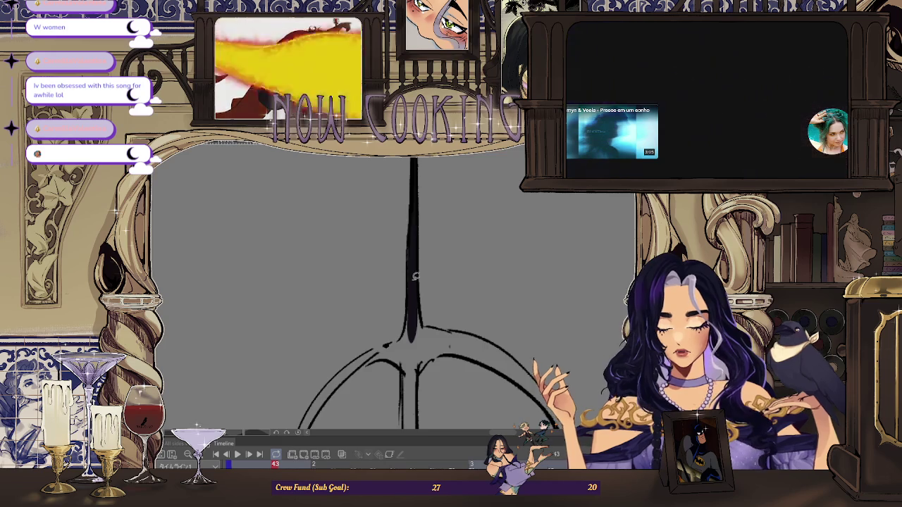
left_click_drag(414, 288, 502, 187)
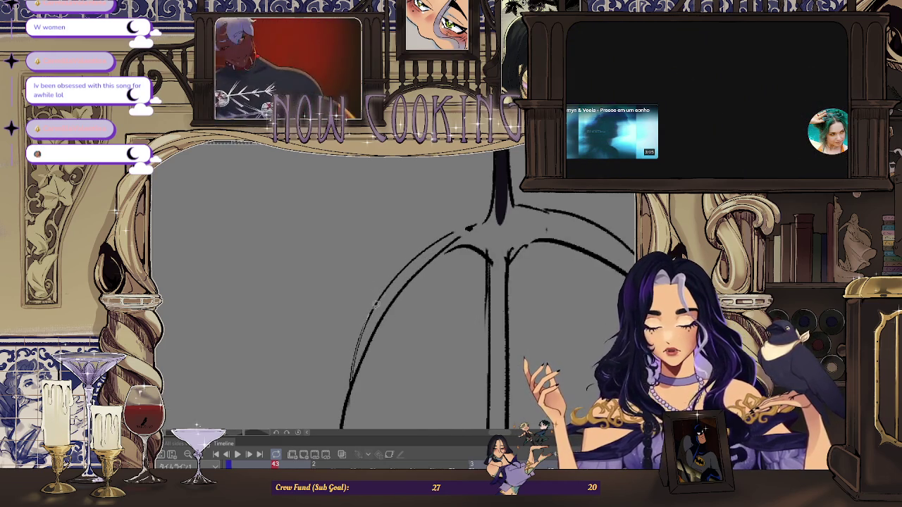